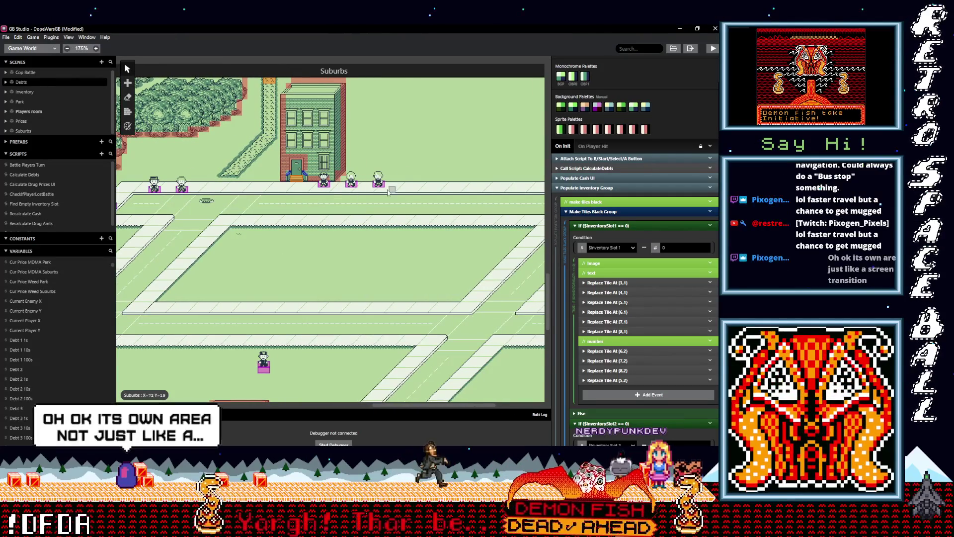
Step: Select Actor 2, Actor 3 and Actor 5 on the Suburbs canvas to view their properties
scroll(374, 234, "up", 1)
scroll(374, 235, "right", 2)
scroll(374, 234, "up", 1)
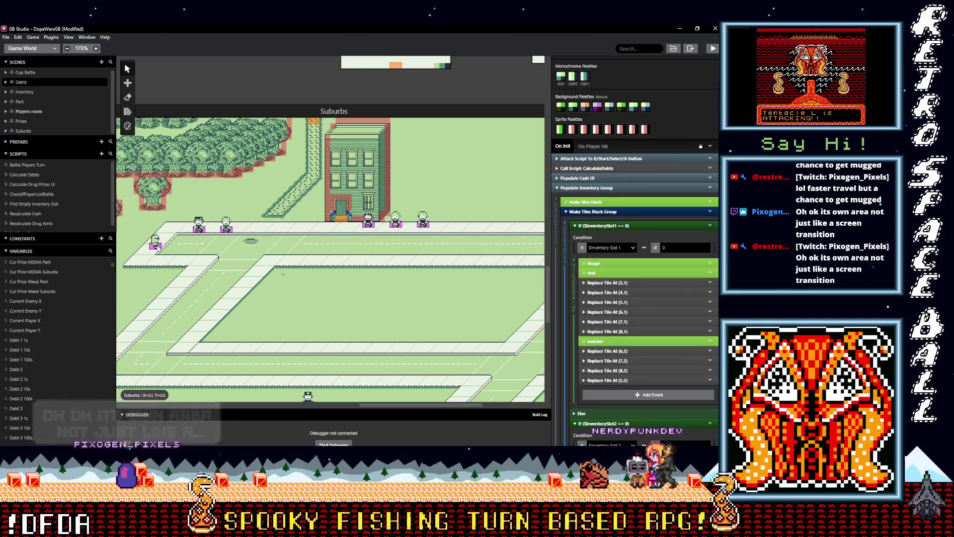
left_click(342, 221)
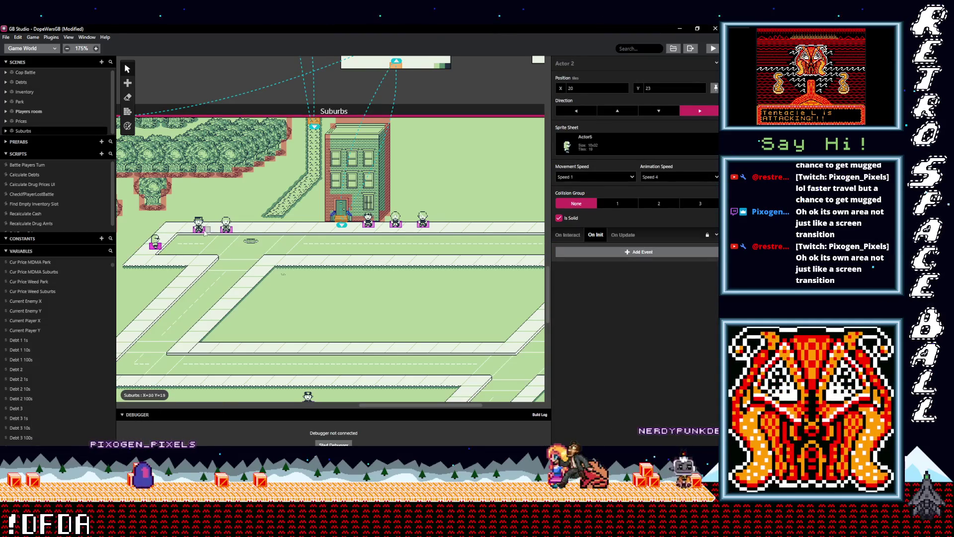
left_click(396, 219)
left_click(227, 227)
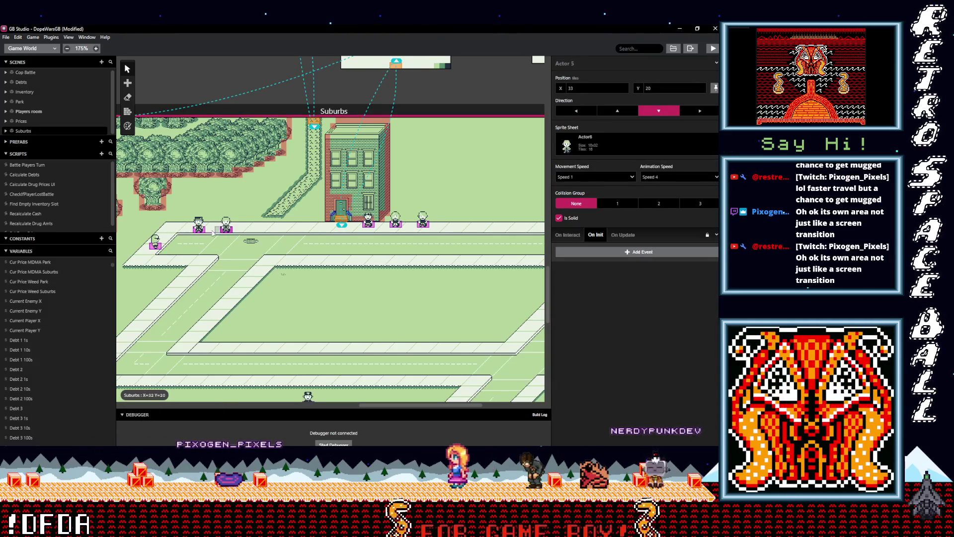
Step: Recheck Actor 2, then return to Actor 5 (at 33, 20, facing down, solid) and pan the canvas
left_click(155, 243)
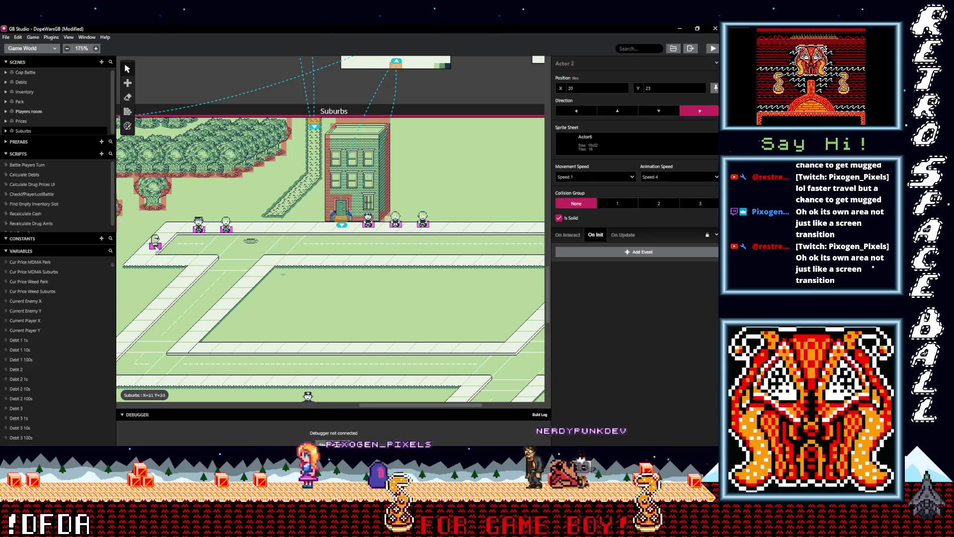
left_click(227, 226)
scroll(298, 241, "right", 4)
scroll(303, 240, "left", 3)
scroll(298, 240, "down", 2)
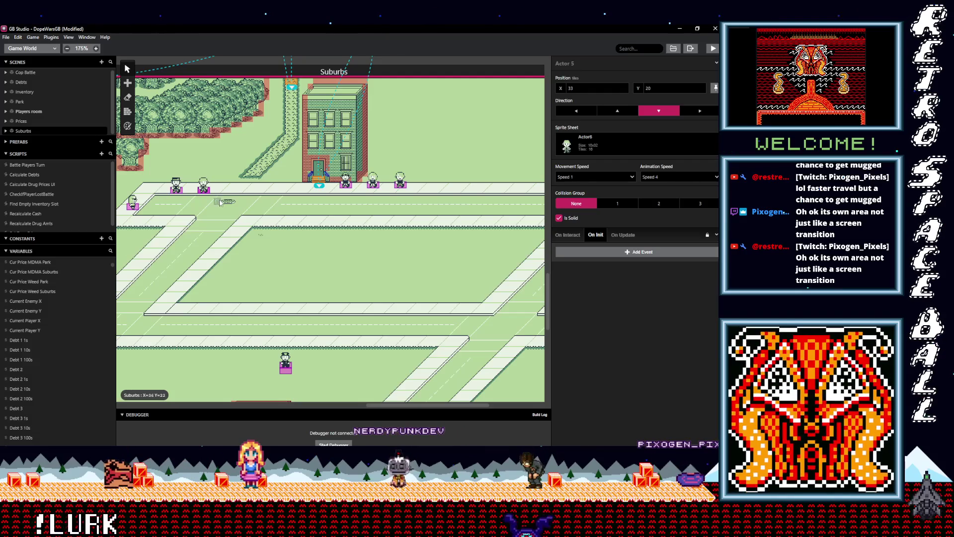
scroll(245, 214, "left", 2)
scroll(364, 189, "down", 2)
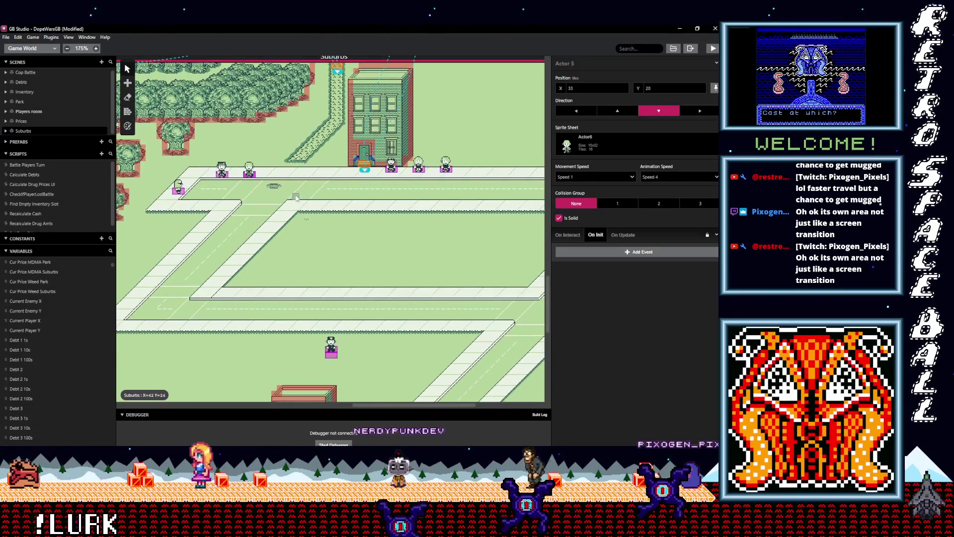
scroll(321, 194, "down", 2)
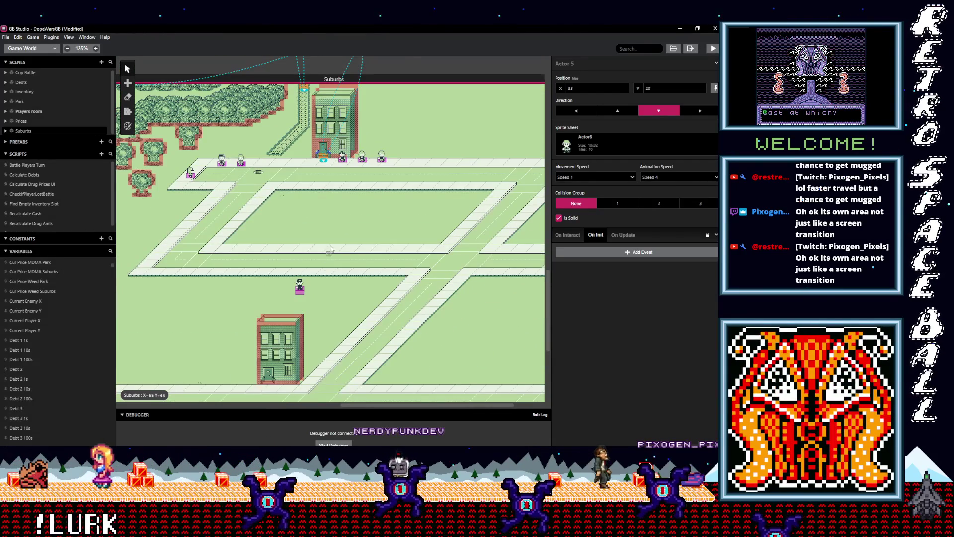
scroll(344, 229, "up", 1)
scroll(348, 233, "left", 1)
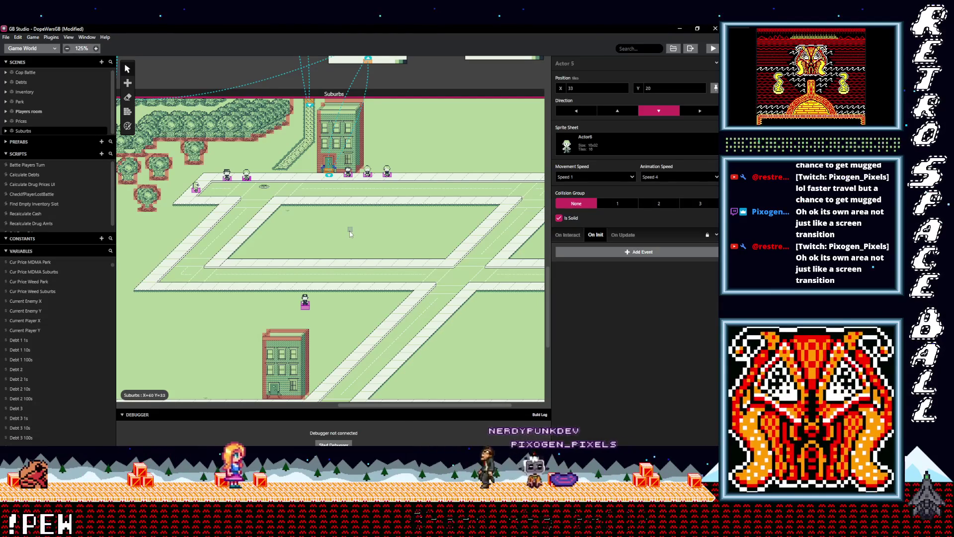
scroll(350, 234, "down", 5)
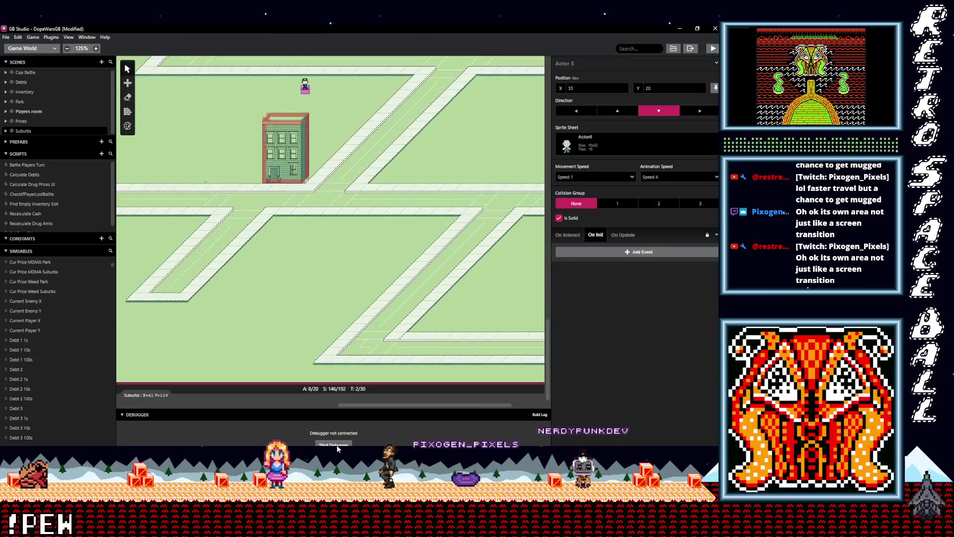
Step: Show the Suburbs scene settings, whose On Init calls CheckIfPlayerLostBattle and sets $CurPlayerLocation to 1
left_click(313, 390)
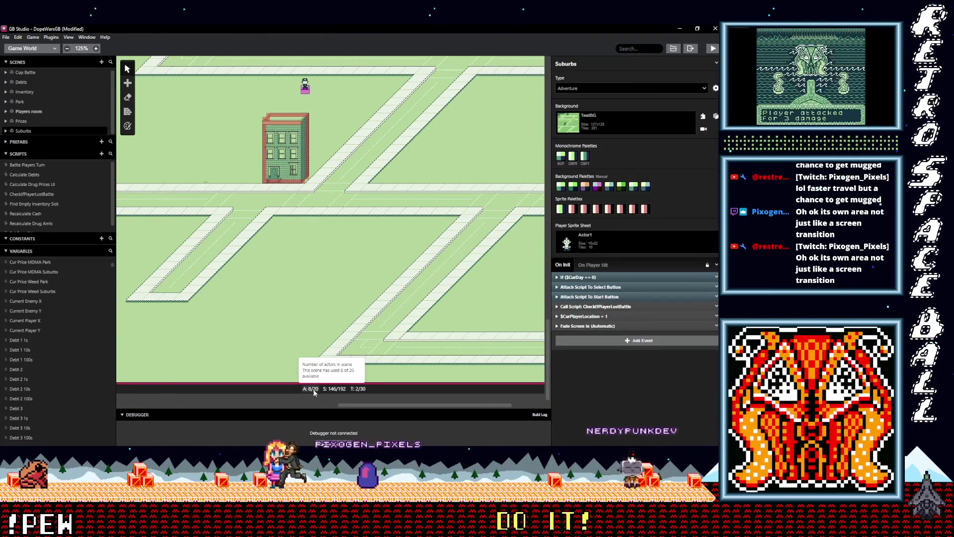
scroll(318, 232, "up", 10)
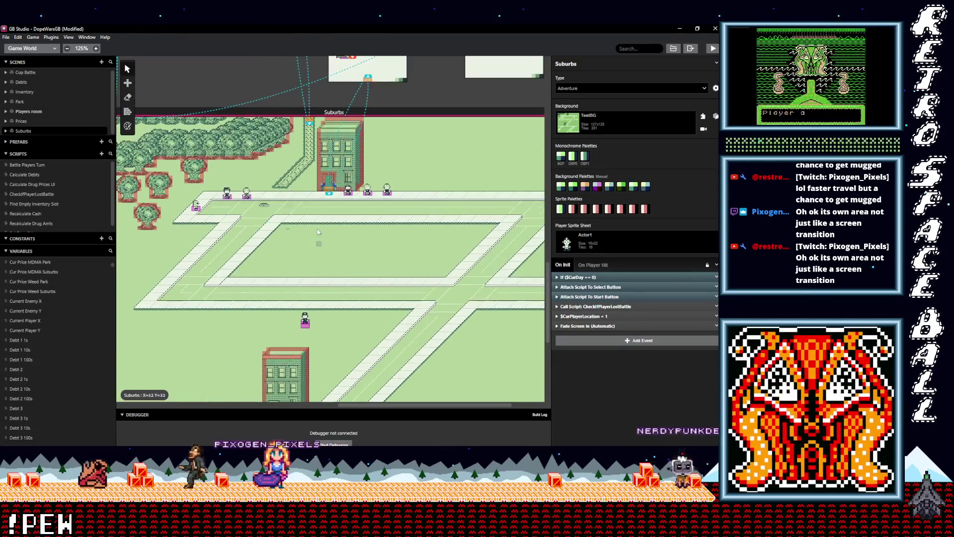
scroll(320, 232, "down", 3)
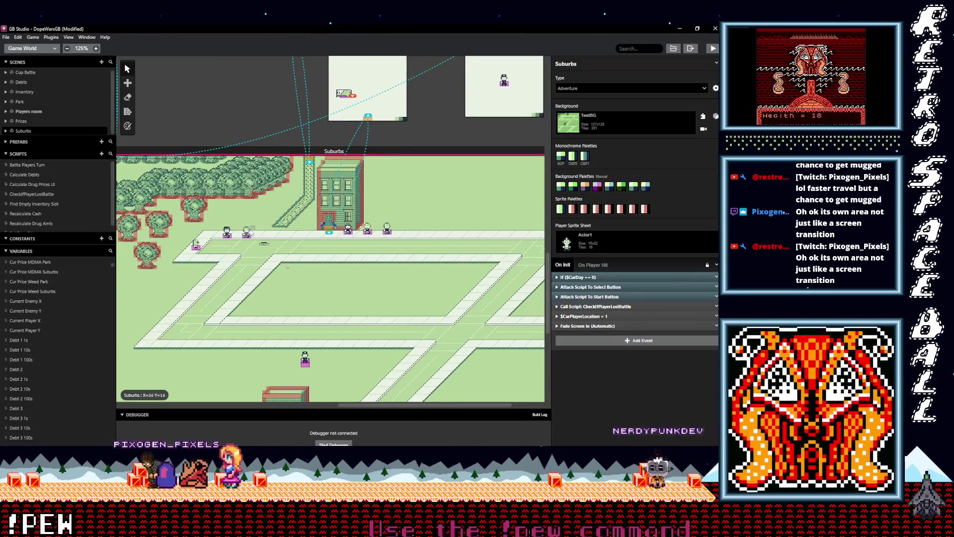
scroll(280, 220, "down", 1)
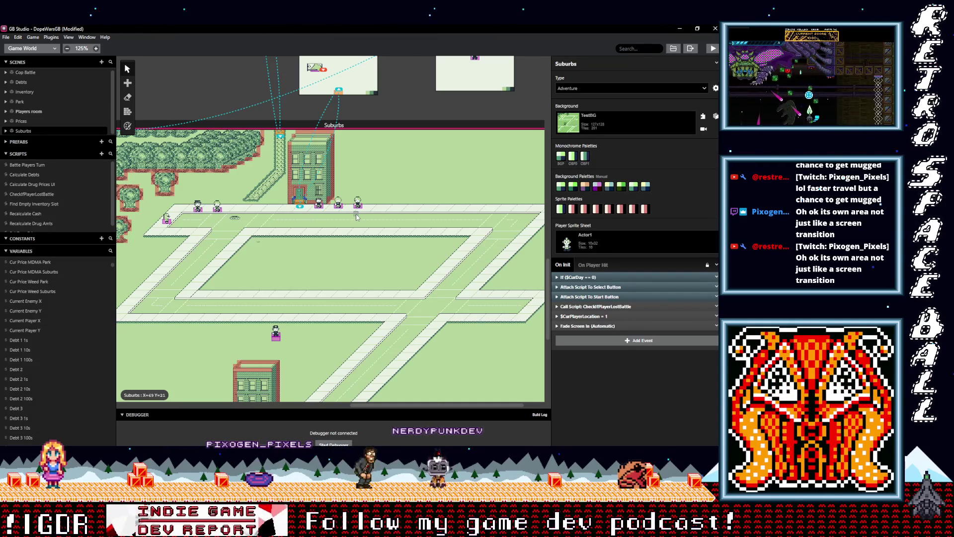
scroll(291, 201, "up", 3)
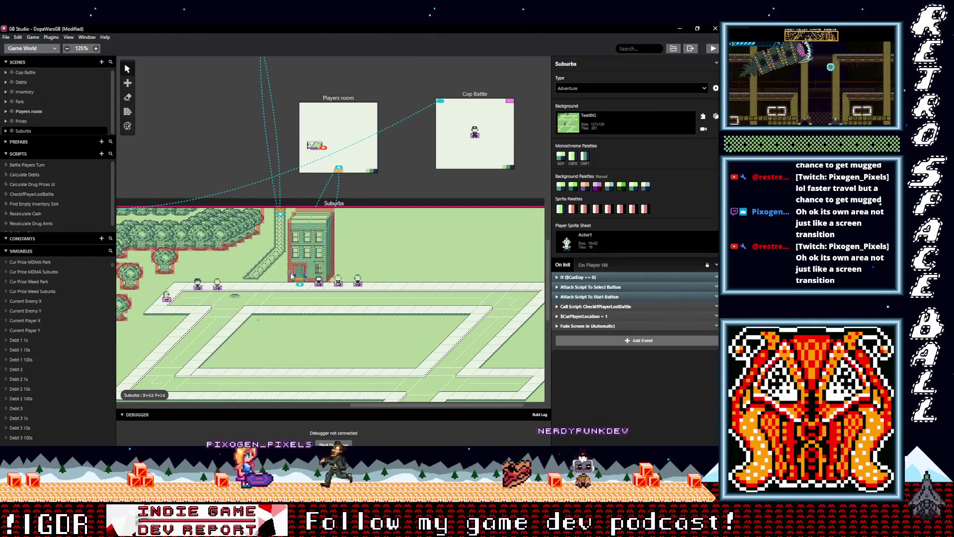
scroll(291, 276, "down", 8)
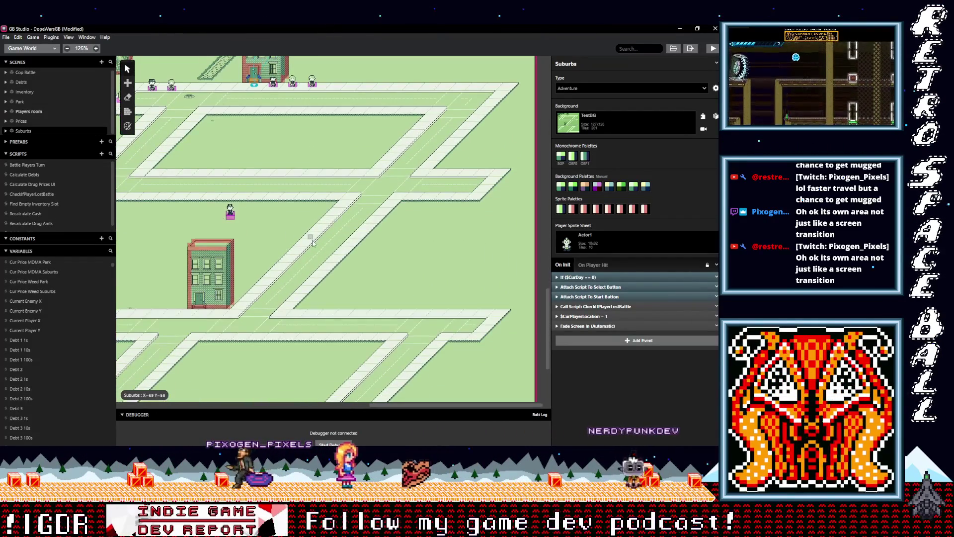
scroll(313, 244, "down", 2)
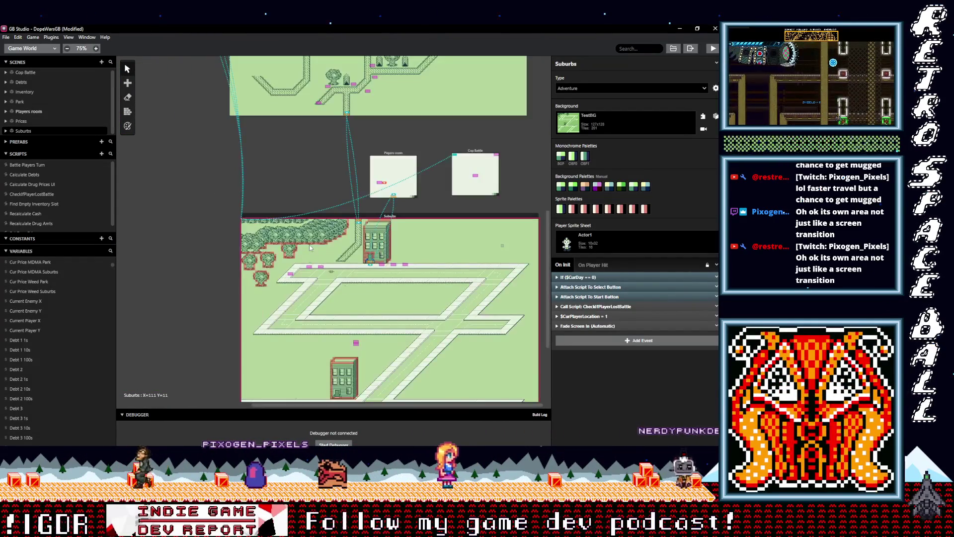
scroll(321, 148, "up", 3)
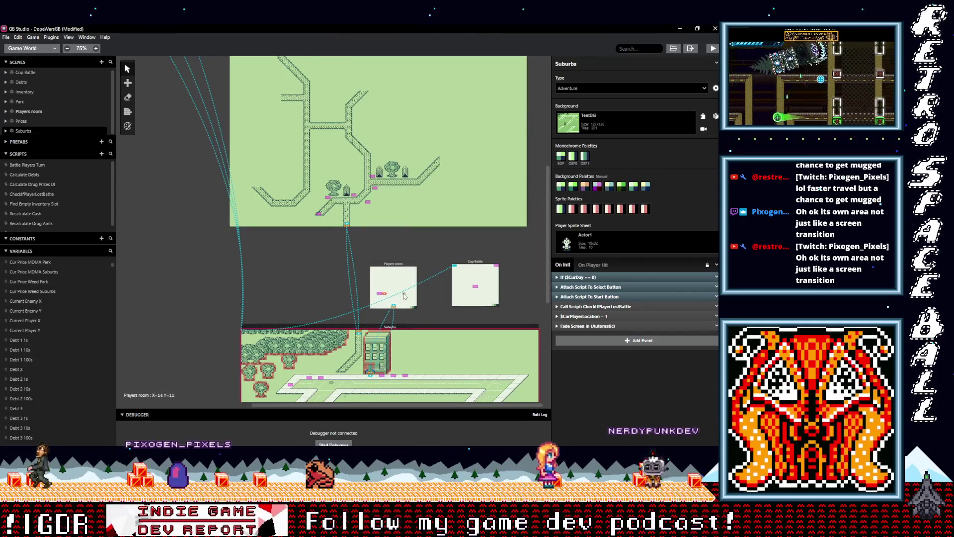
scroll(396, 267, "down", 5)
scroll(395, 267, "up", 3)
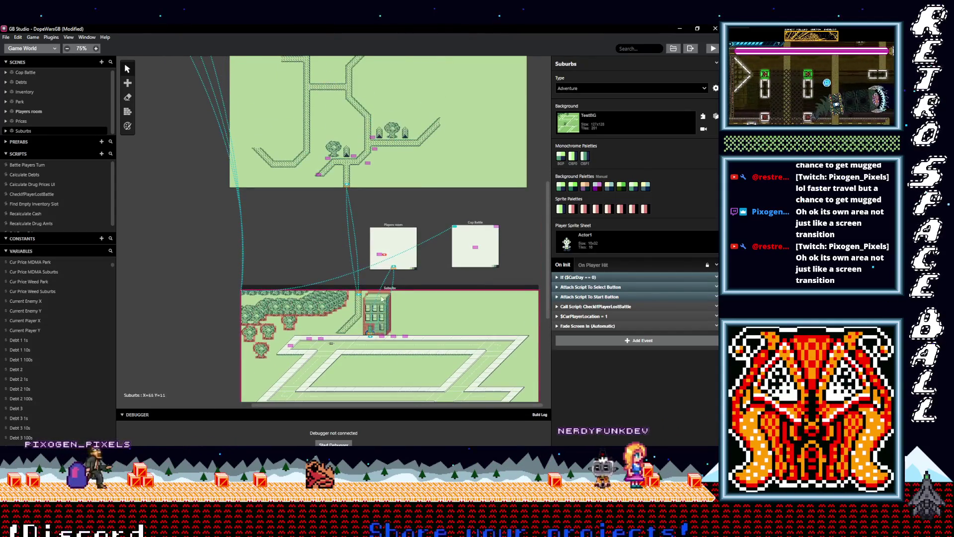
scroll(378, 294, "down", 4)
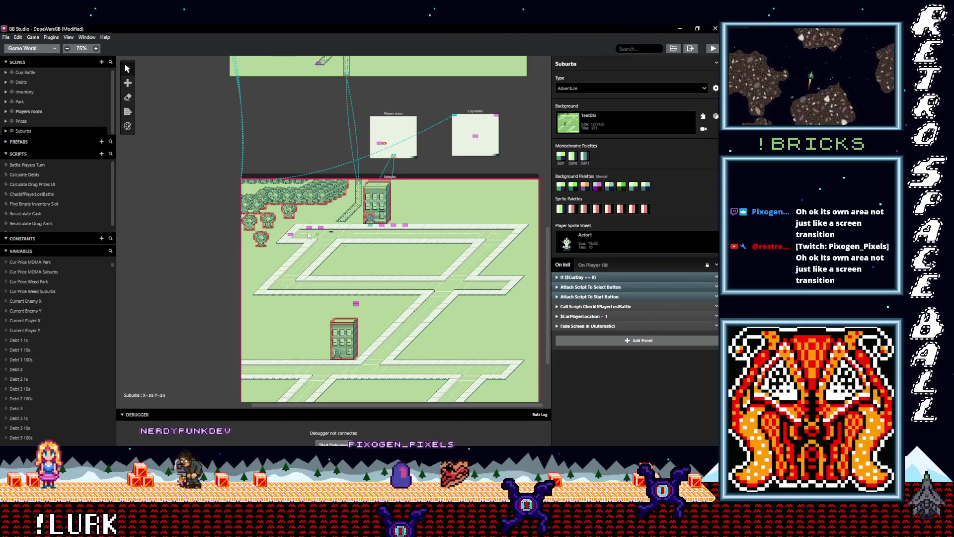
scroll(352, 273, "up", 8)
scroll(352, 277, "down", 5)
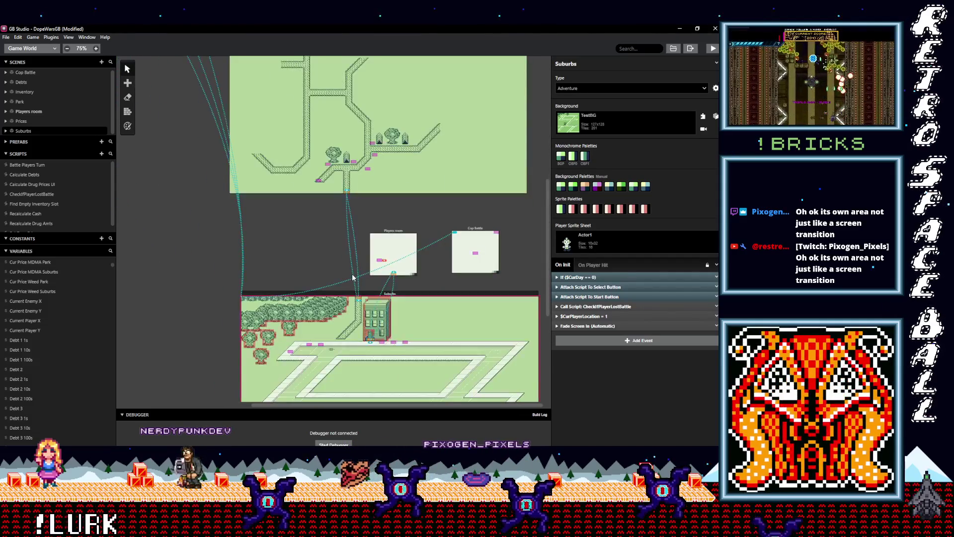
scroll(353, 277, "down", 4)
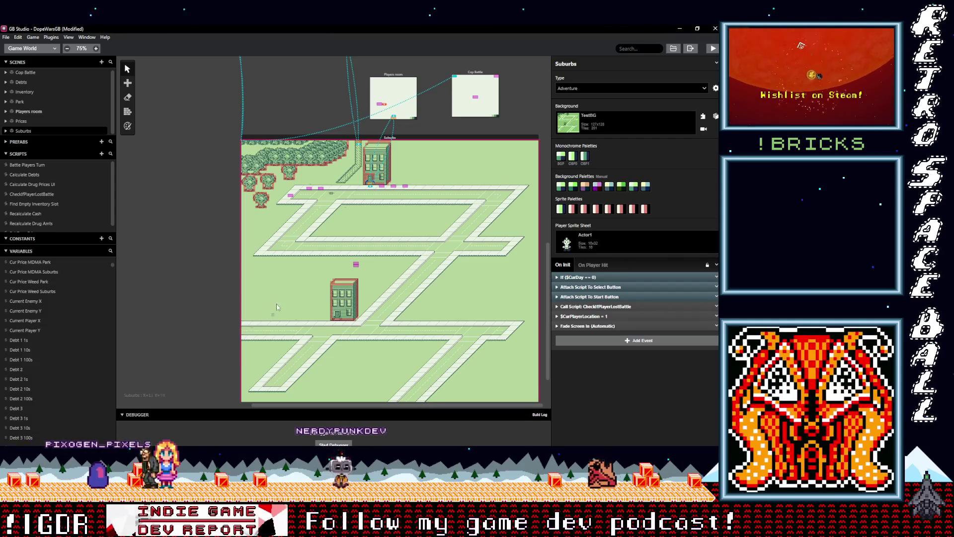
scroll(308, 271, "up", 5)
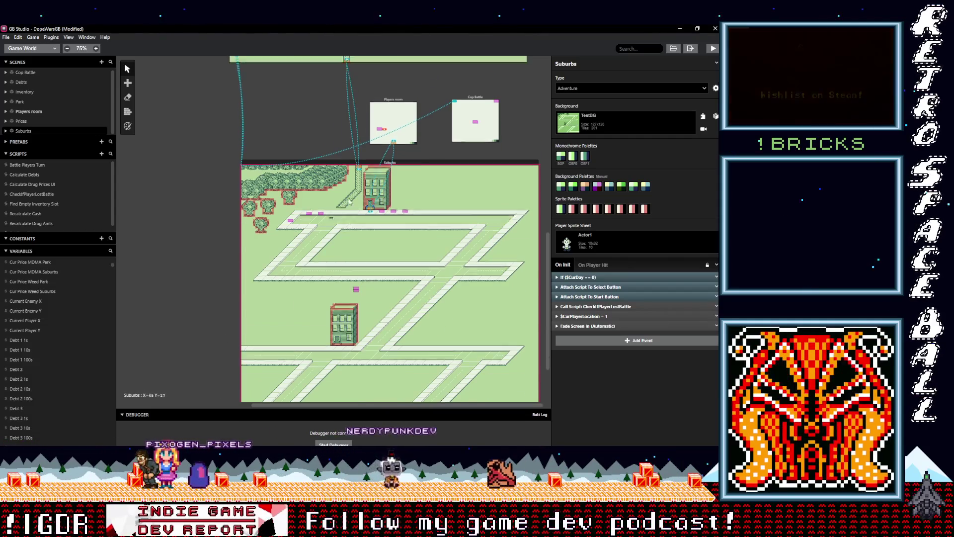
scroll(334, 274, "down", 5)
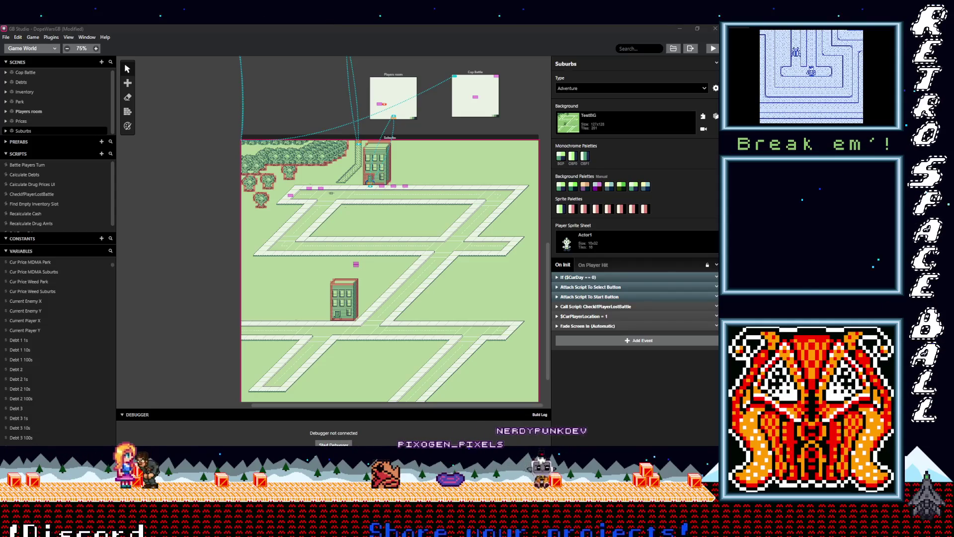
key("alt+Tab")
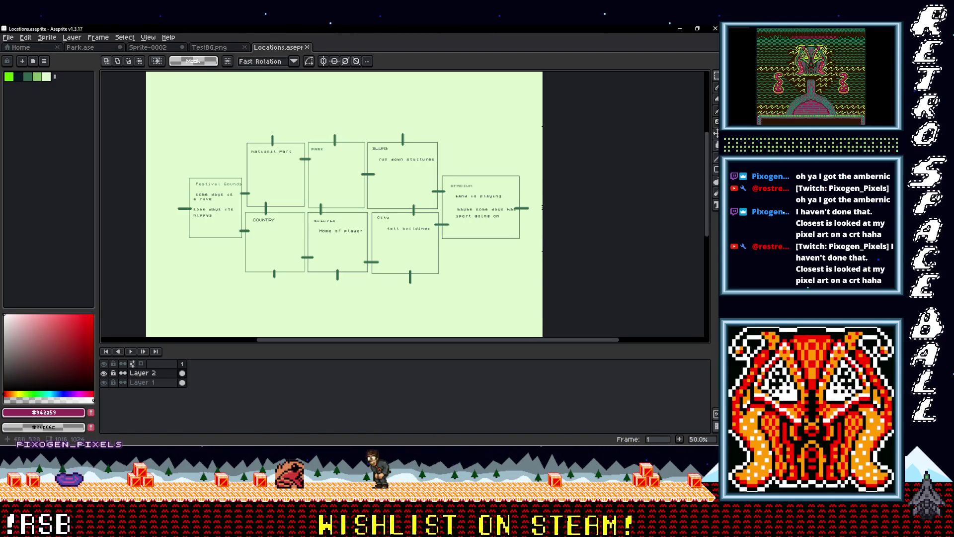
Step: Glance at TestBG.png, then pan around the Sprite-0002 building map
left_click(207, 47)
left_click(151, 49)
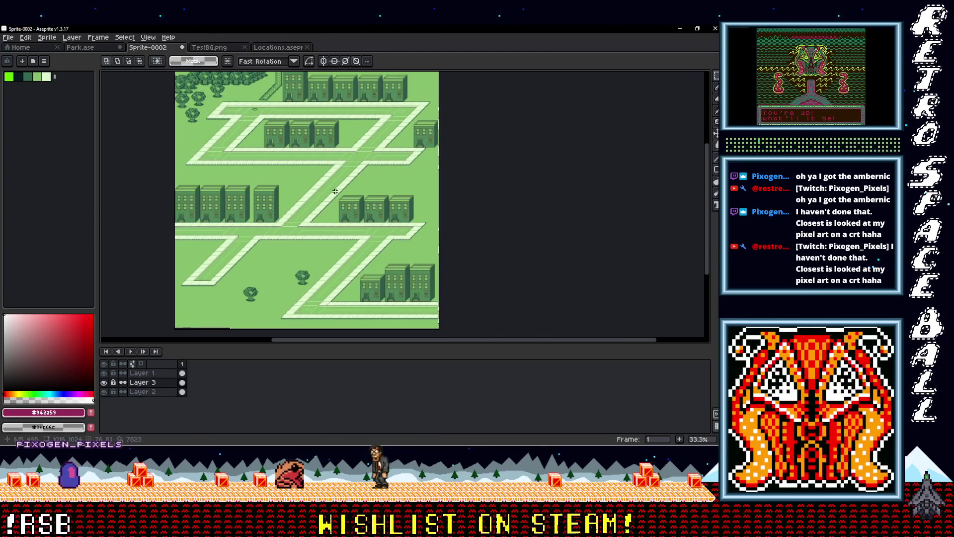
scroll(338, 254, "down", 1)
scroll(348, 245, "up", 1)
mouse_move(382, 225)
left_mouse_down()
mouse_move(395, 274)
mouse_move(395, 192)
left_mouse_up()
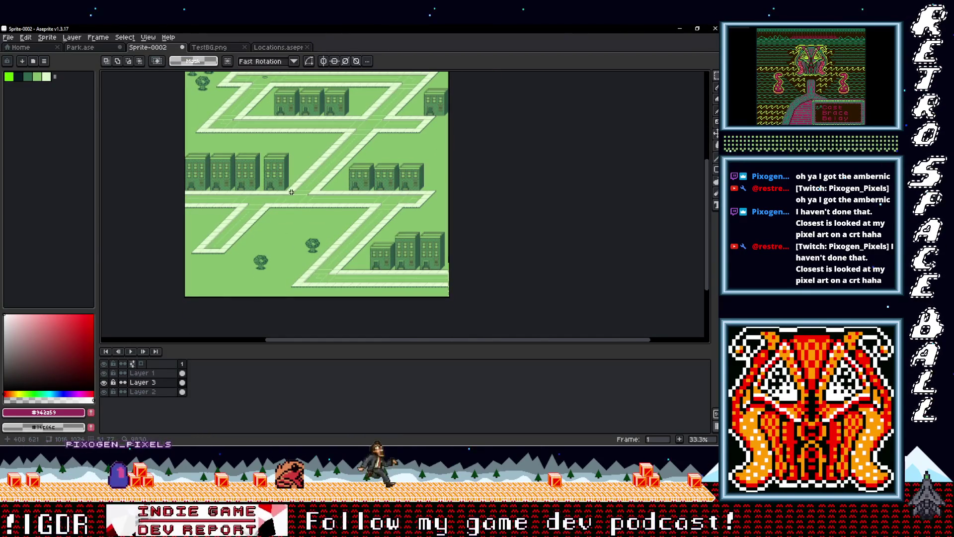
Step: Look over TestBG.png again, then settle on the Sprite-0002 city map zoomed to 300%
left_click(209, 48)
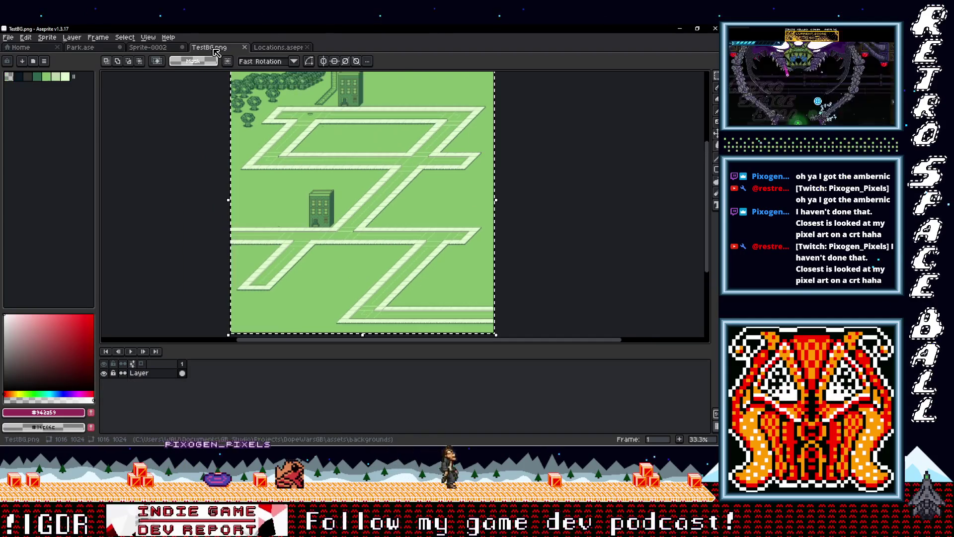
mouse_move(411, 192)
left_mouse_down()
mouse_move(352, 159)
mouse_move(341, 192)
left_mouse_up()
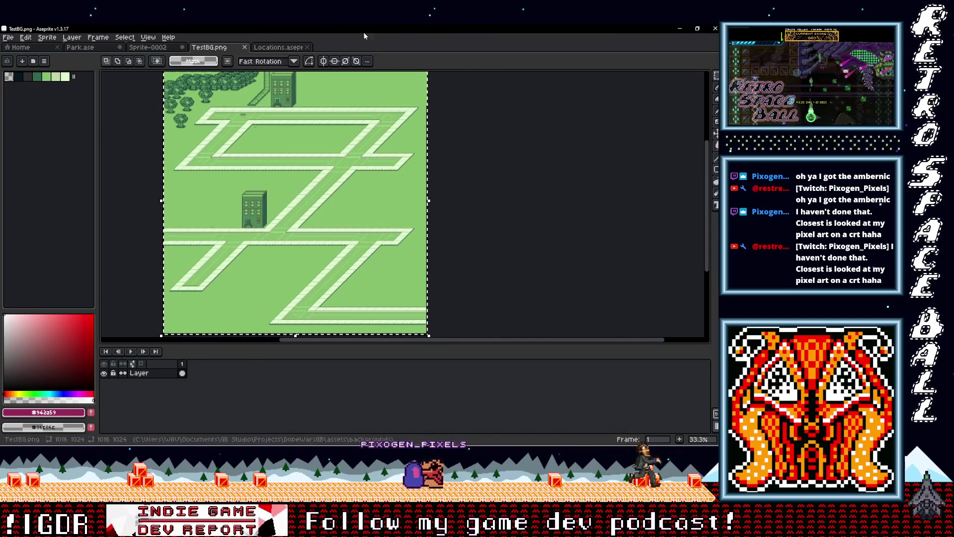
left_click(287, 50)
left_click(149, 48)
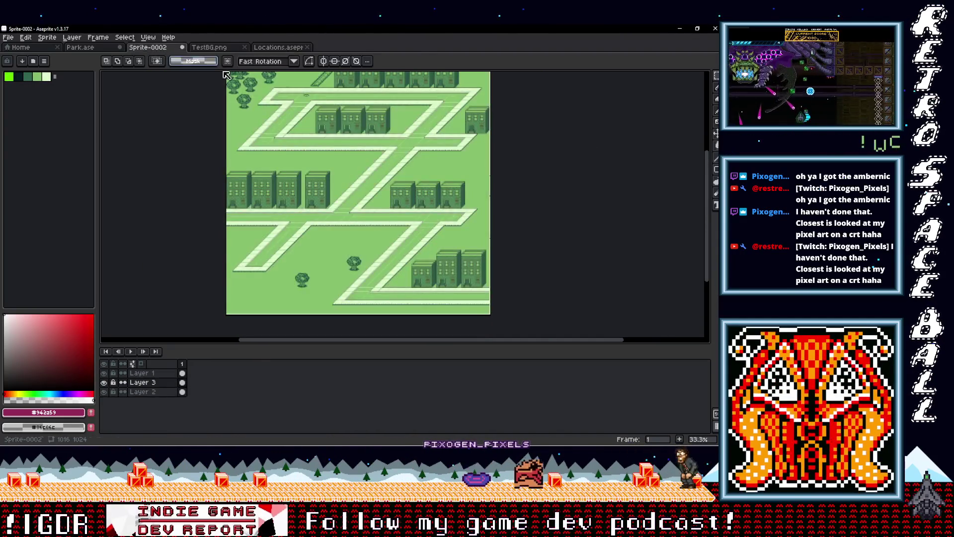
scroll(270, 155, "right", 3)
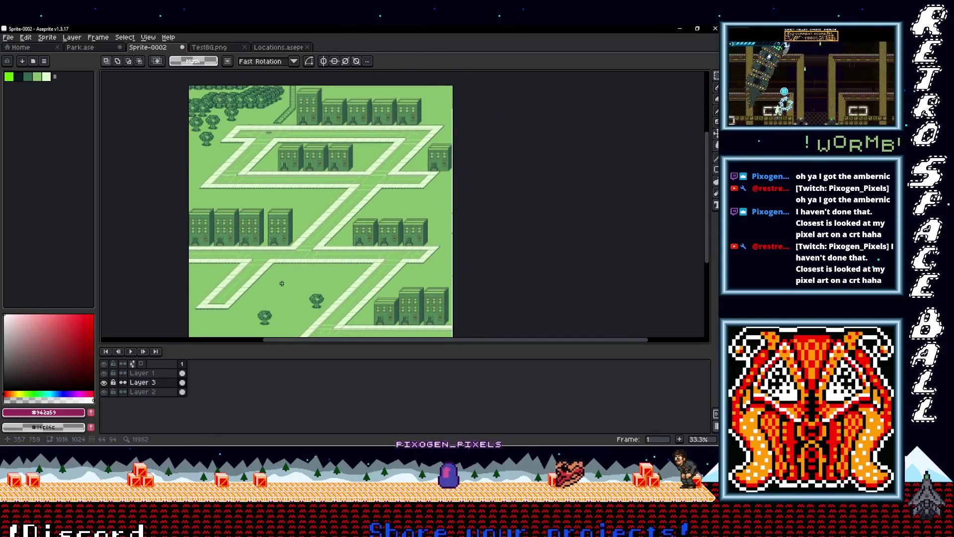
scroll(280, 282, "up", 6)
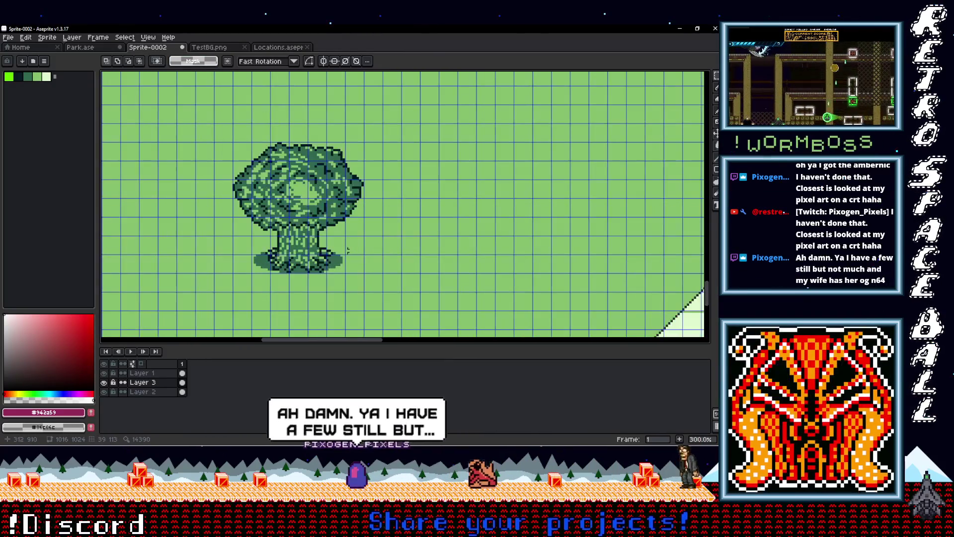
Step: On Layer 1, marquee-select the whole tree in the city map
left_click(338, 264, "ctrl")
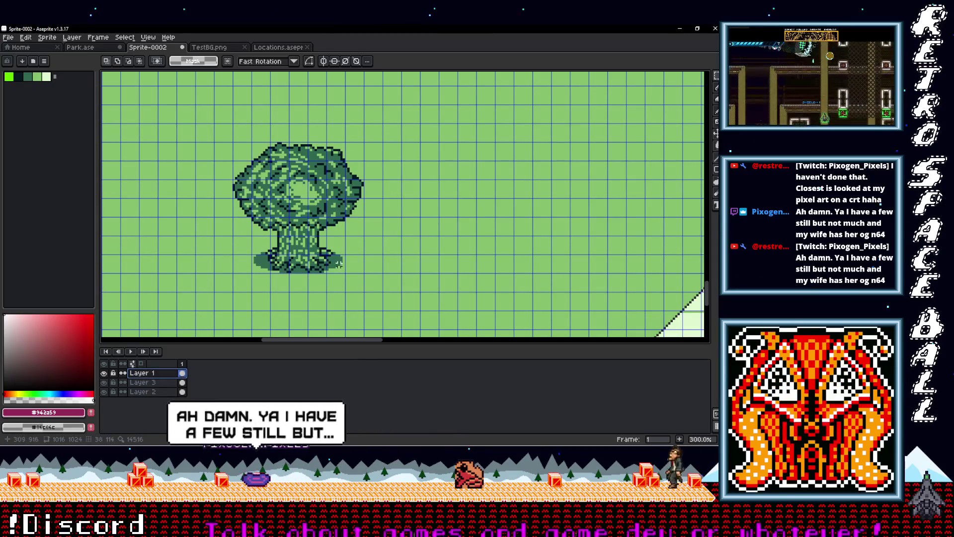
mouse_move(344, 272)
left_mouse_down()
mouse_move(250, 149)
mouse_move(231, 141)
left_mouse_up()
left_click_drag(363, 142, 319, 274)
scroll(366, 262, "down", 5)
scroll(365, 262, "up", 1)
Step: Drag the tree up-left into the park's top-left area, nudge it 2 px down, and commit
left_click_drag(403, 256, 228, 121)
scroll(237, 121, "up", 1)
scroll(231, 138, "up", 1)
left_click_drag(301, 191, 301, 194)
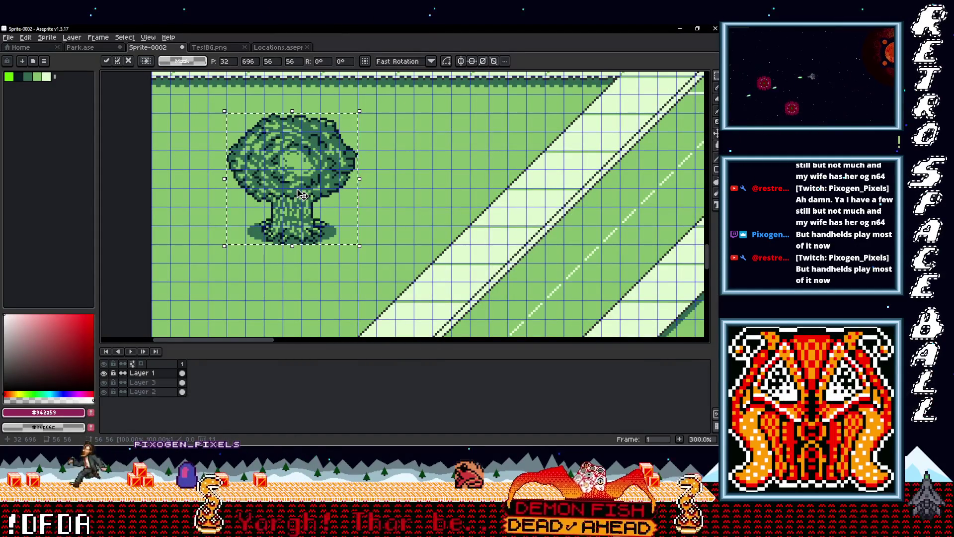
left_click(396, 178)
scroll(394, 180, "down", 2)
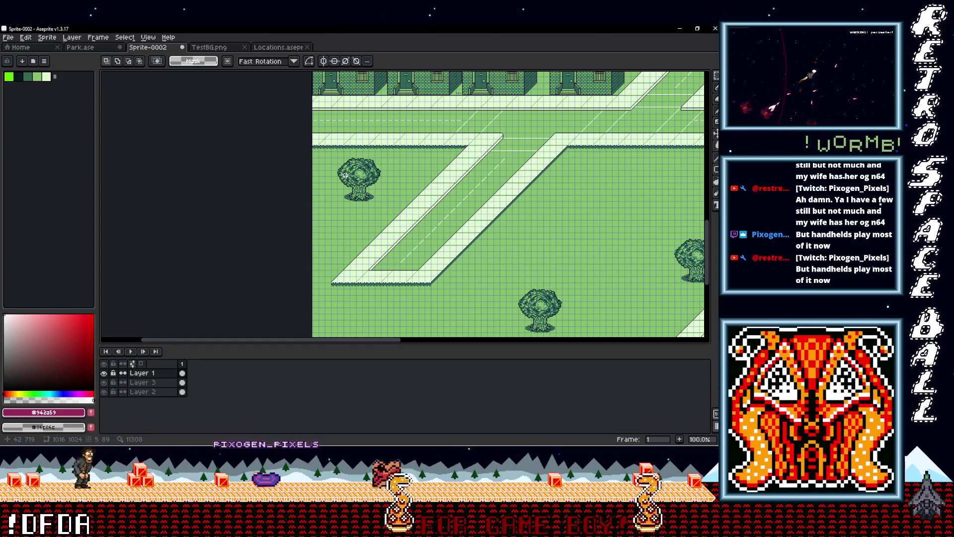
scroll(396, 197, "down", 1)
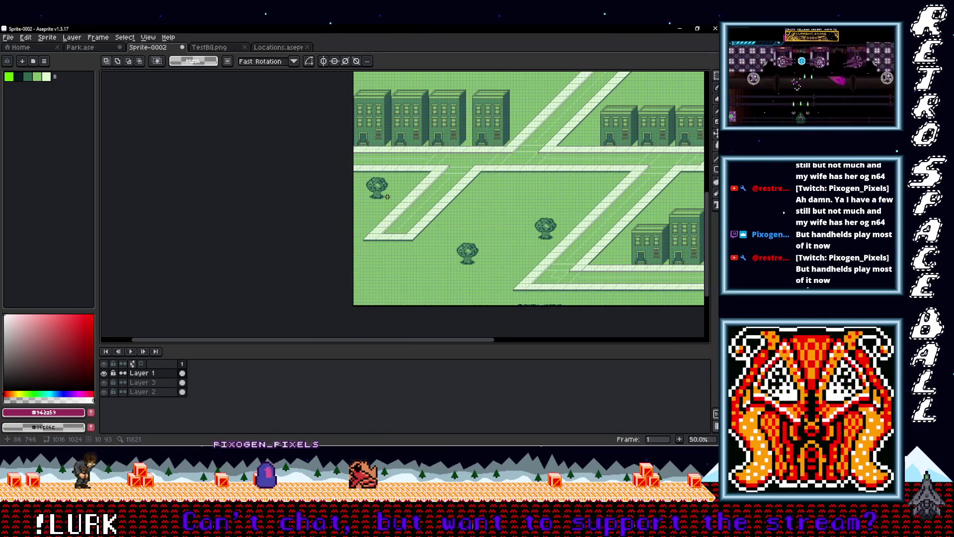
left_click_drag(500, 210, 354, 275)
scroll(311, 246, "down", 1)
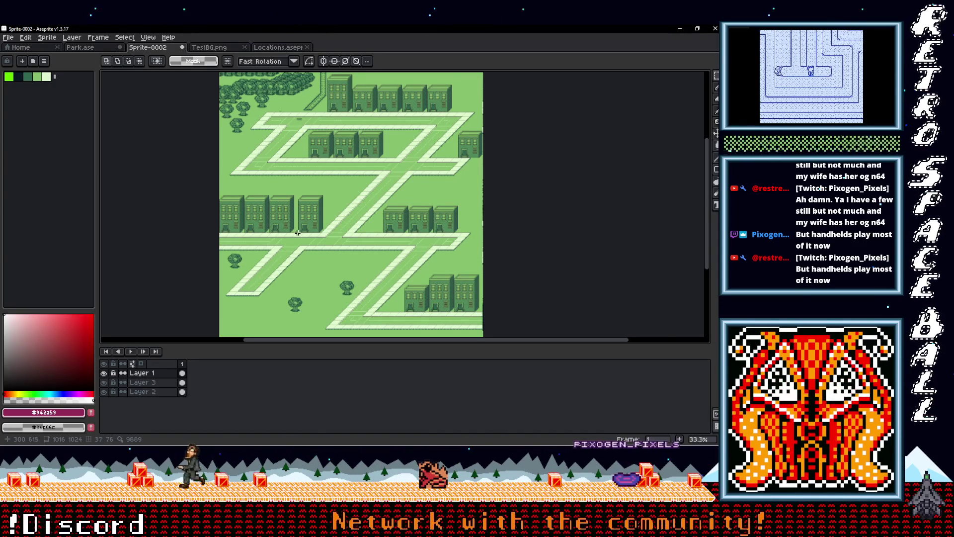
scroll(297, 233, "up", 3)
scroll(348, 249, "down", 4)
scroll(412, 271, "up", 1)
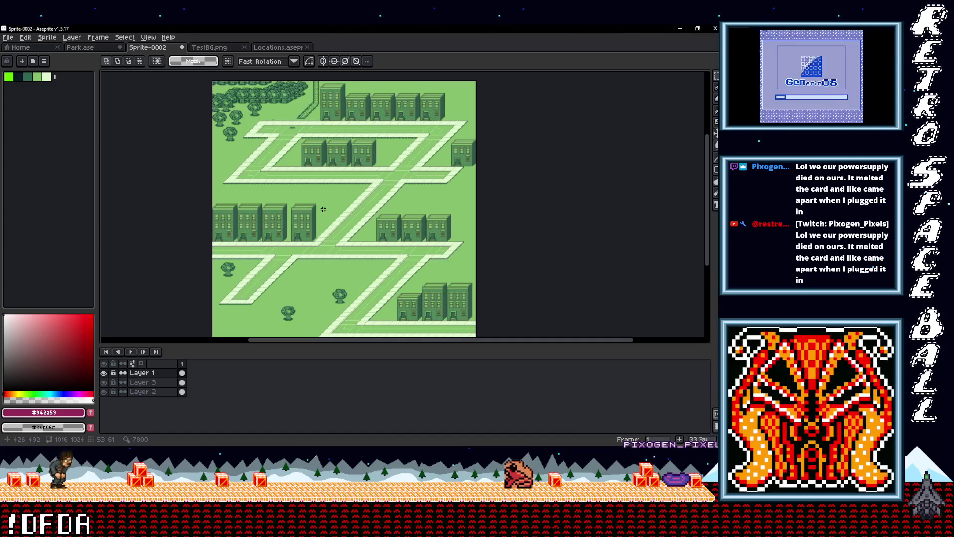
scroll(372, 247, "up", 1)
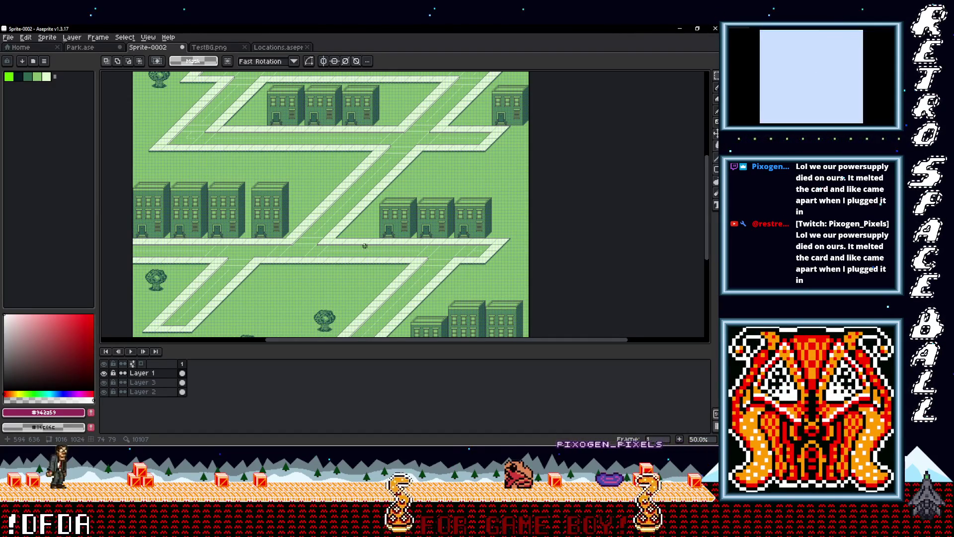
scroll(363, 246, "down", 1)
mouse_move(365, 277)
left_mouse_down()
mouse_move(362, 196)
mouse_move(342, 305)
left_mouse_up()
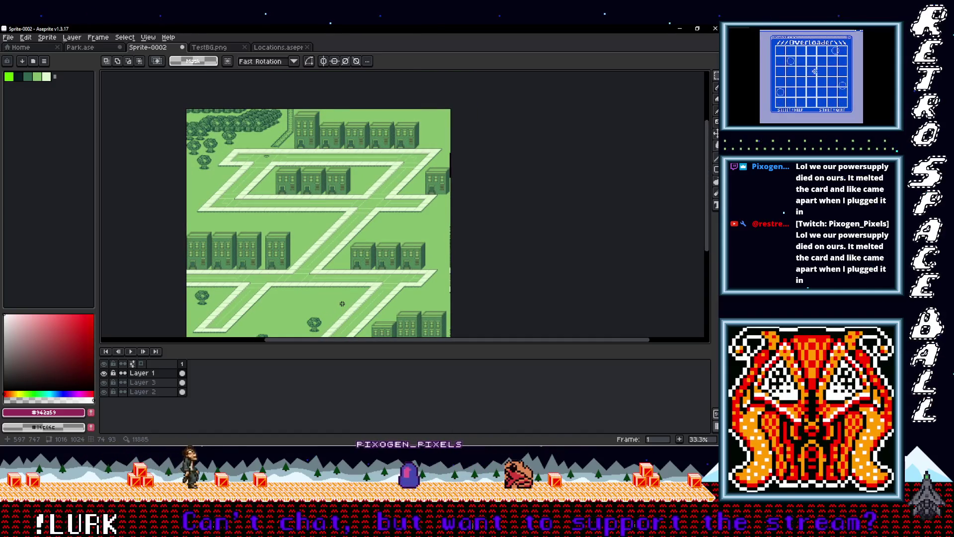
scroll(334, 242, "up", 1)
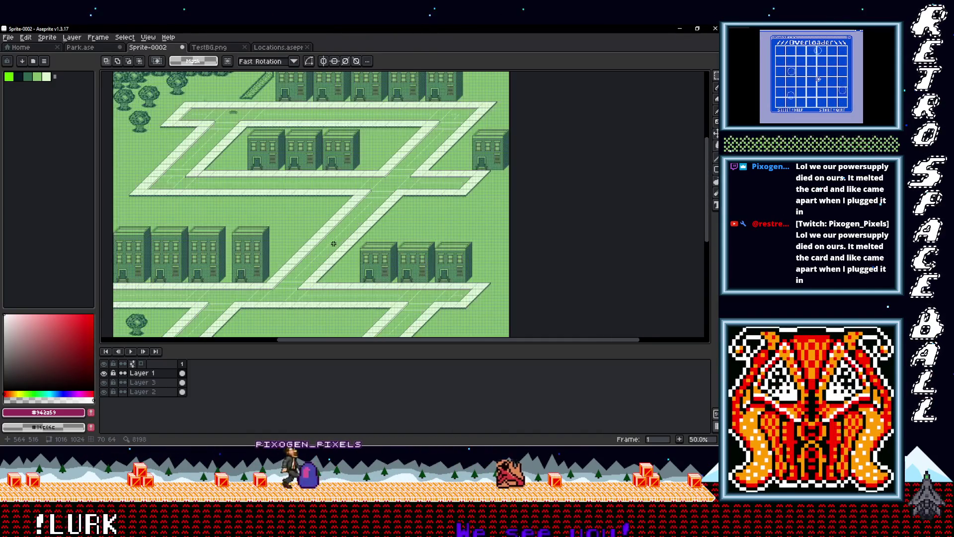
left_click_drag(263, 217, 324, 279)
scroll(314, 209, "down", 1)
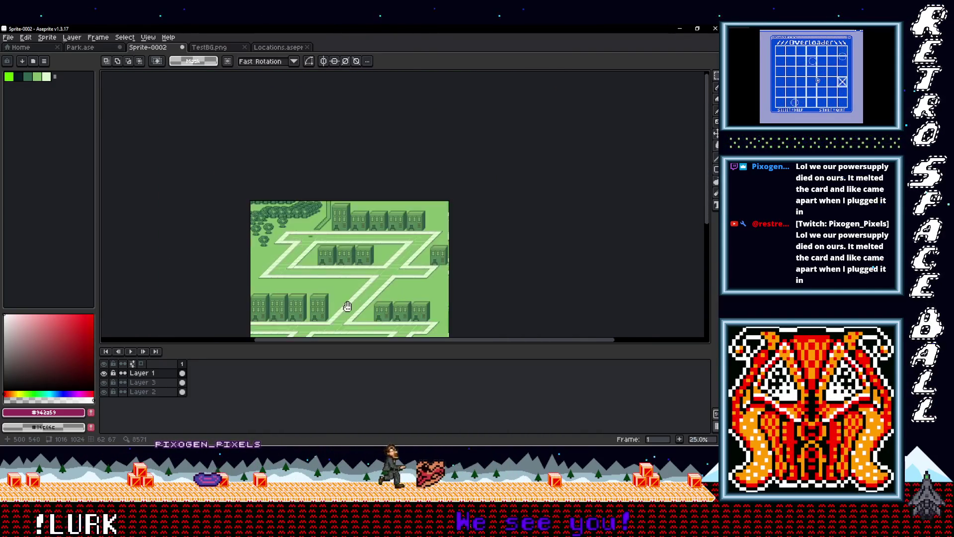
scroll(313, 207, "down", 1)
scroll(313, 206, "up", 2)
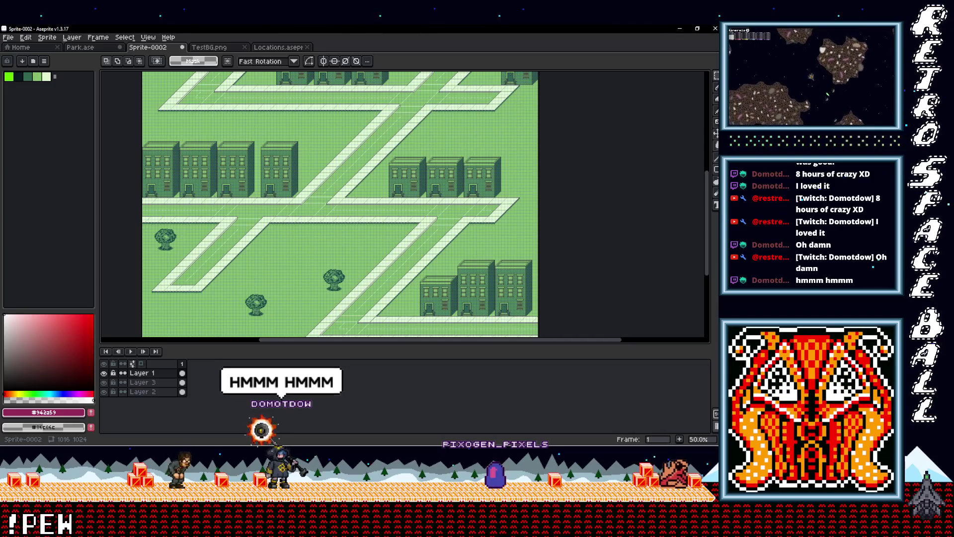
Step: Start Save As and navigate into the GB Studio Backgrounds folder
left_click_drag(221, 214, 310, 240)
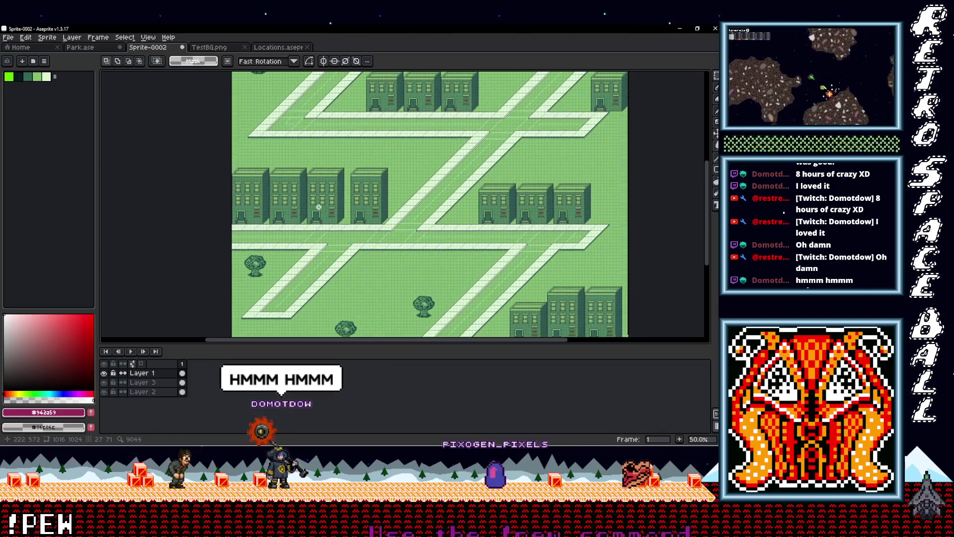
scroll(311, 240, "up", 2)
scroll(310, 241, "down", 3)
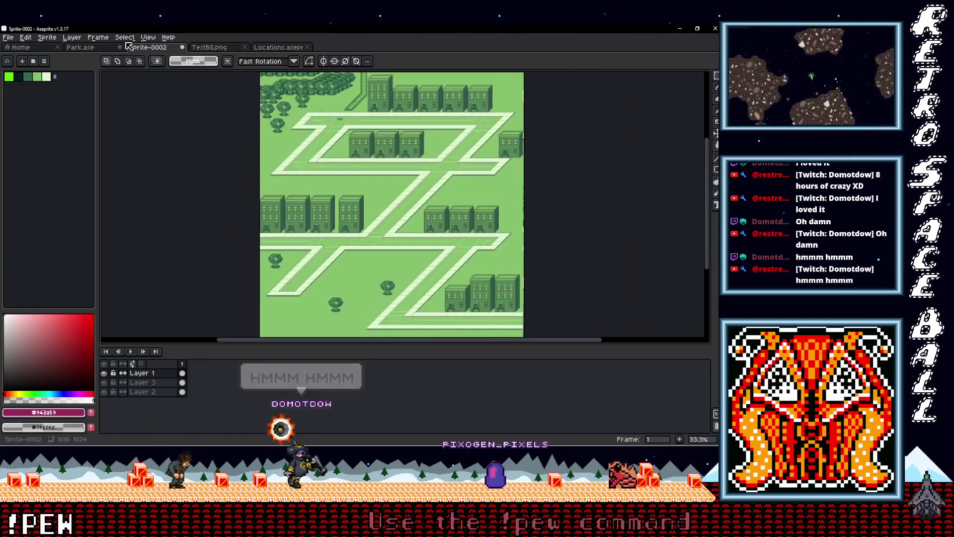
left_click(9, 38)
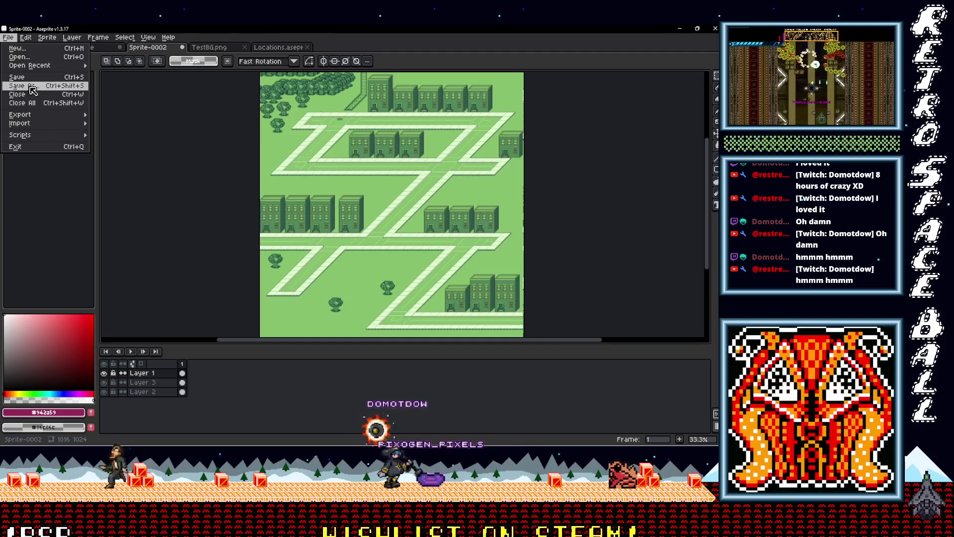
left_click(33, 90)
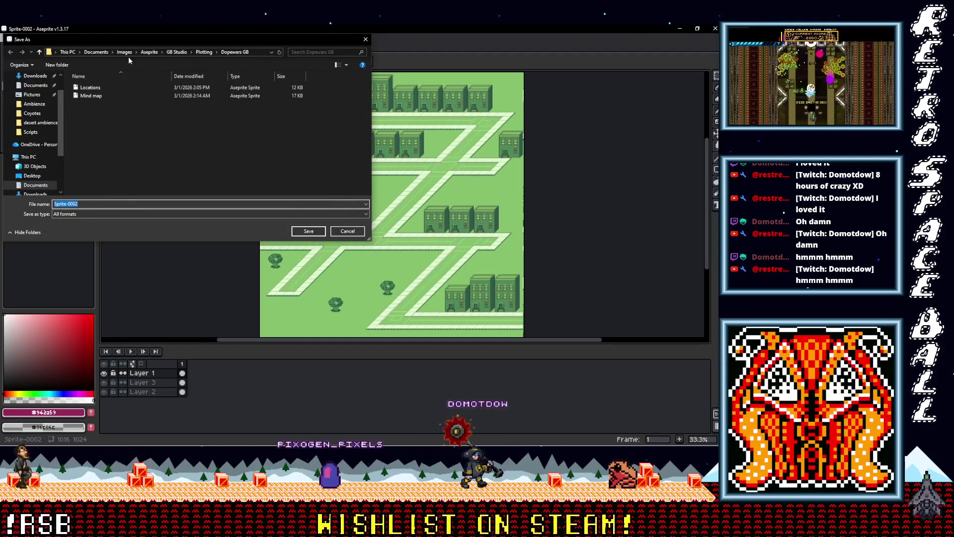
left_click(183, 52)
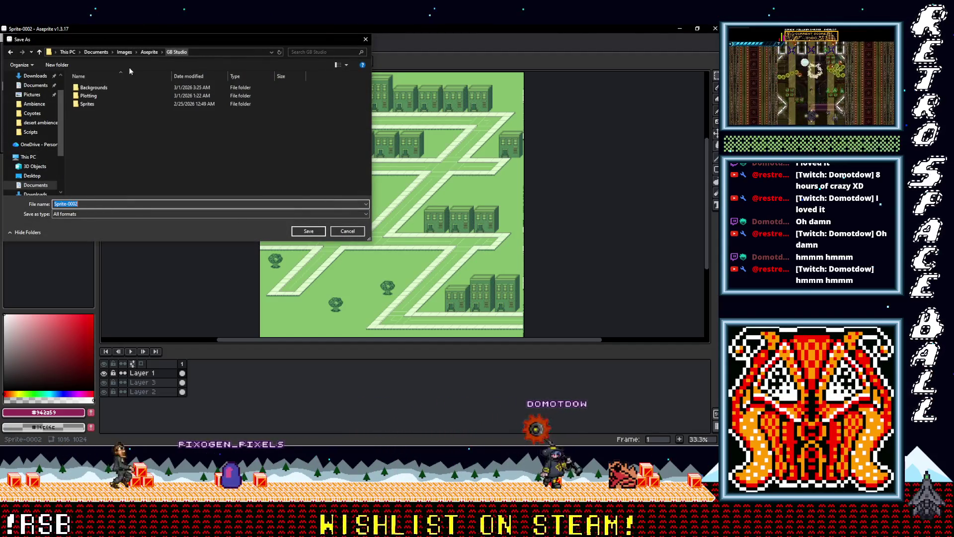
double_click(92, 88)
Step: Name the file City, choose the ase files (*.ase) type, and save it
left_click(67, 204)
key("ctrl+a")
key("BackSpace")
type("C")
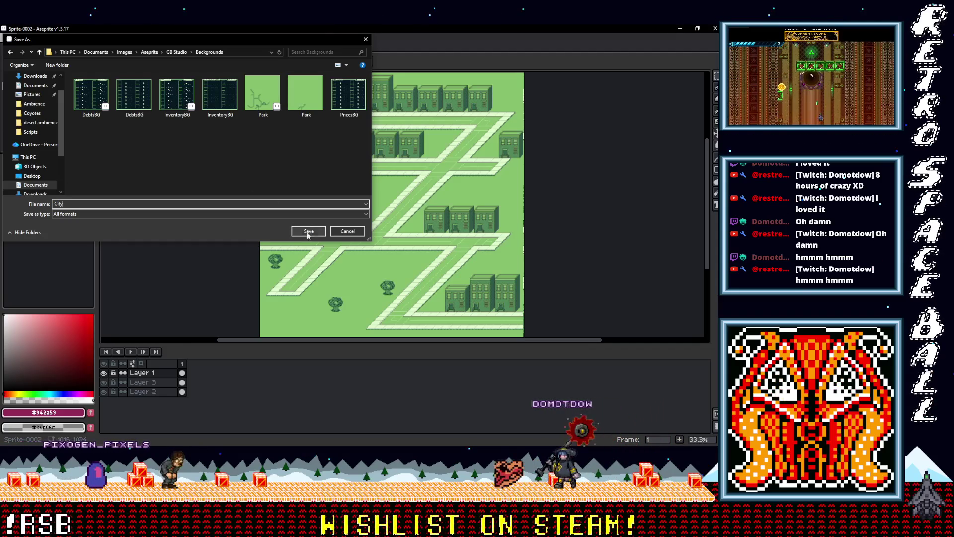
left_click(318, 213)
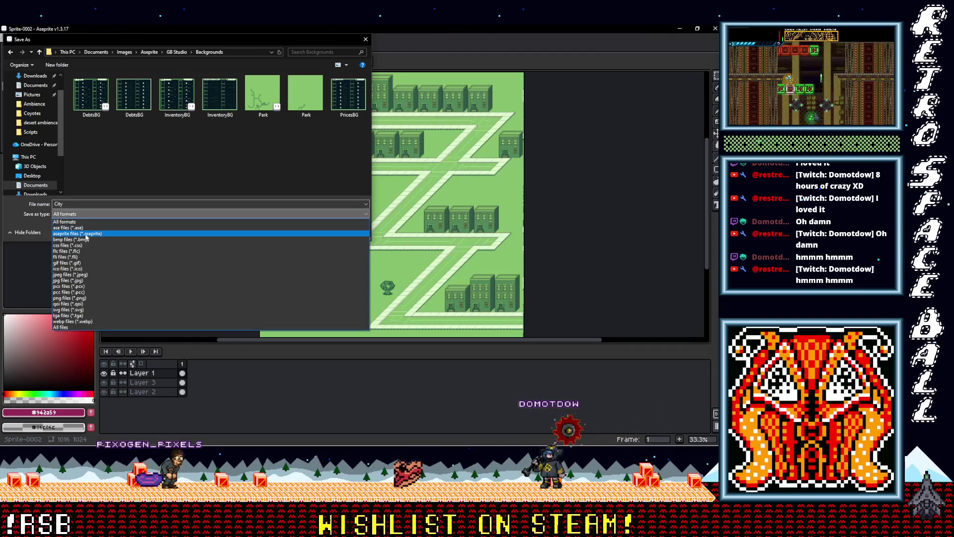
left_click(75, 227)
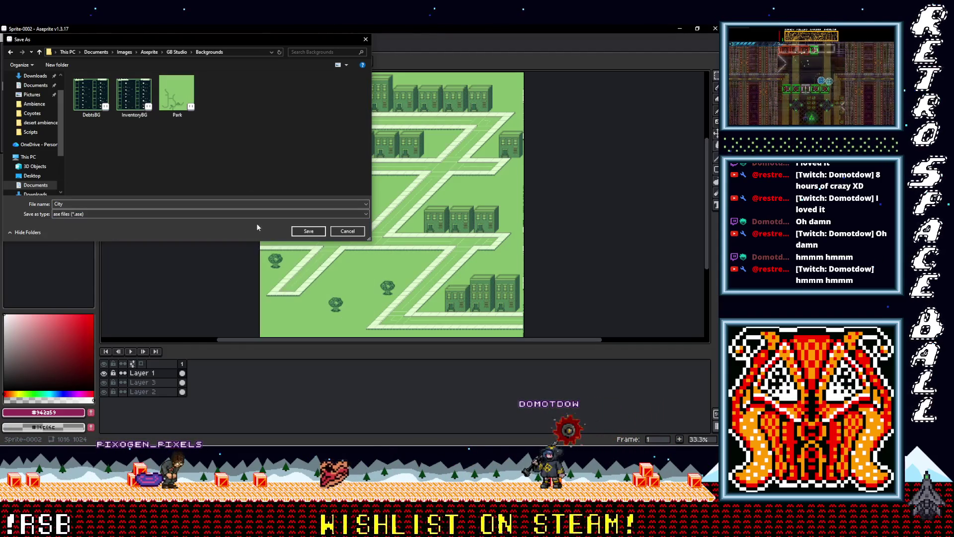
left_click(314, 234)
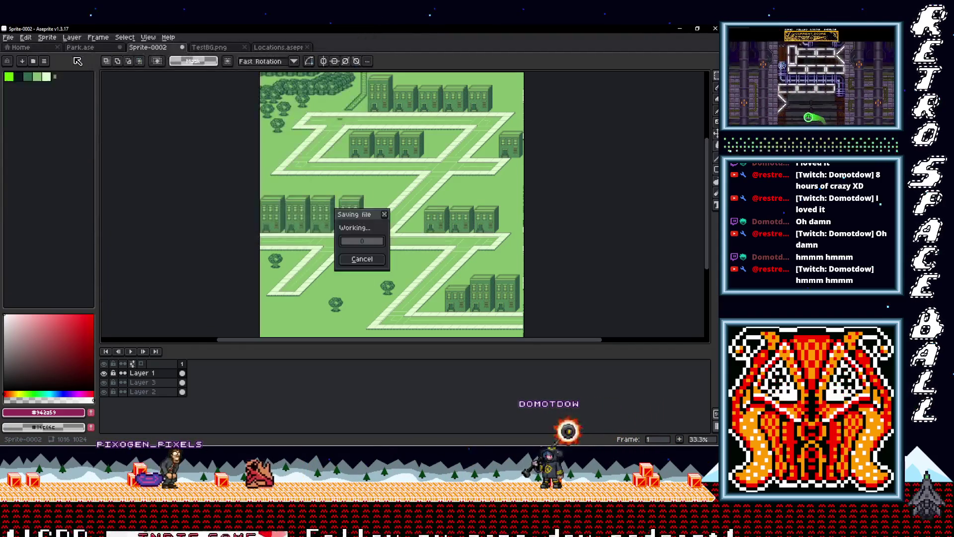
left_click(11, 39)
Step: Export the city map as City.png, then glance at the backgrounds folder in File Explorer
mouse_move(20, 116)
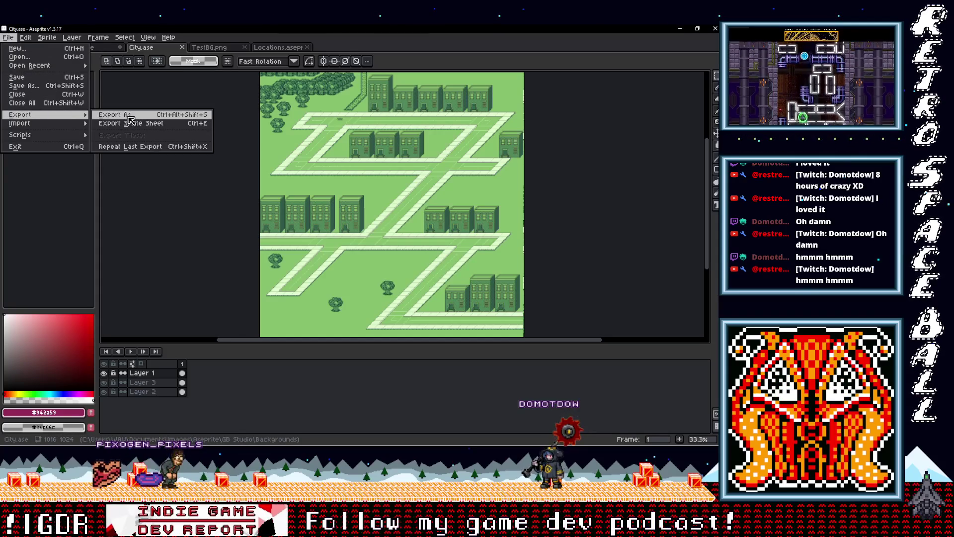
left_click(130, 117)
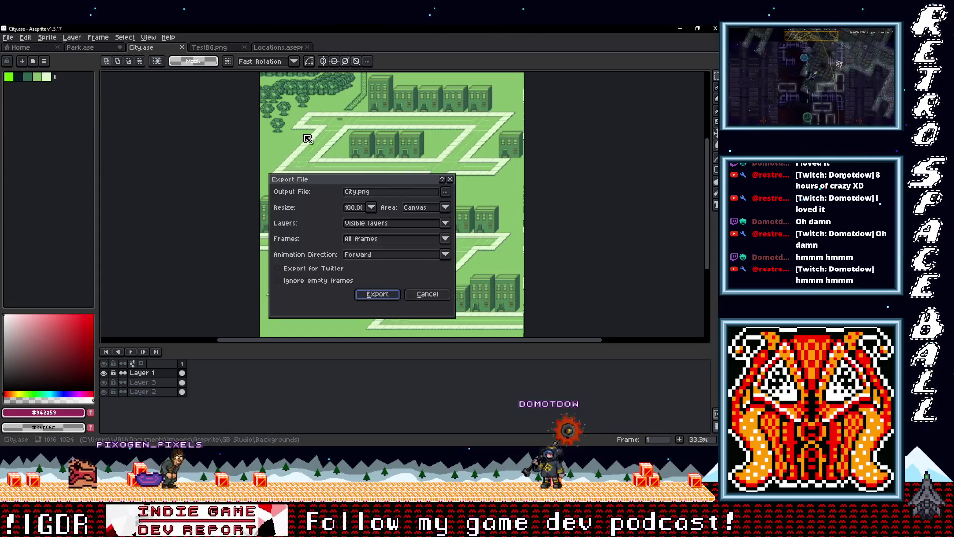
left_click(446, 193)
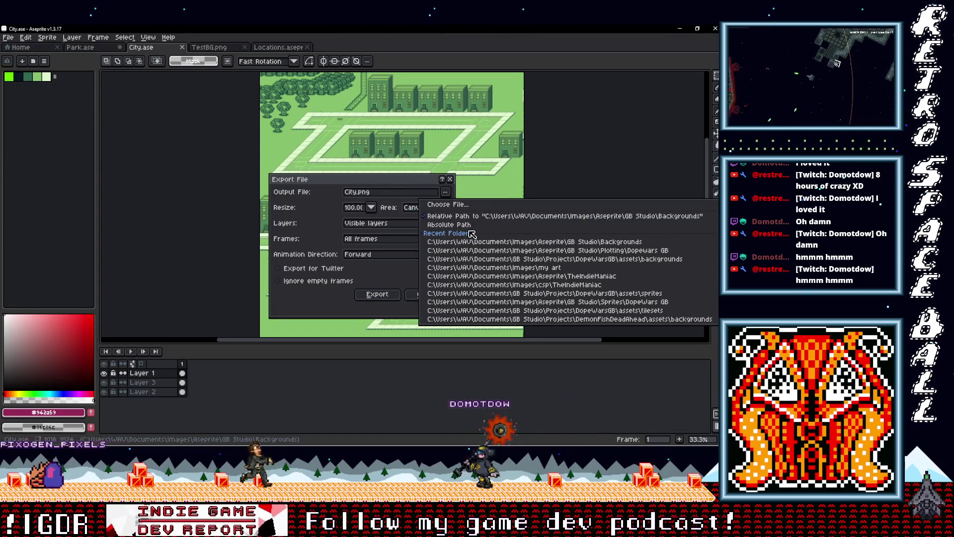
left_click(455, 217)
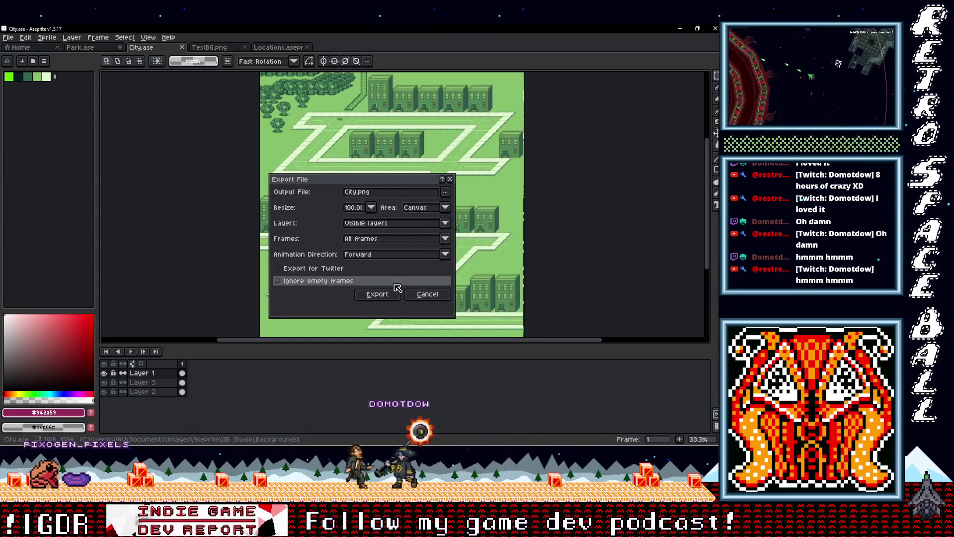
left_click(377, 294)
left_click(336, 284)
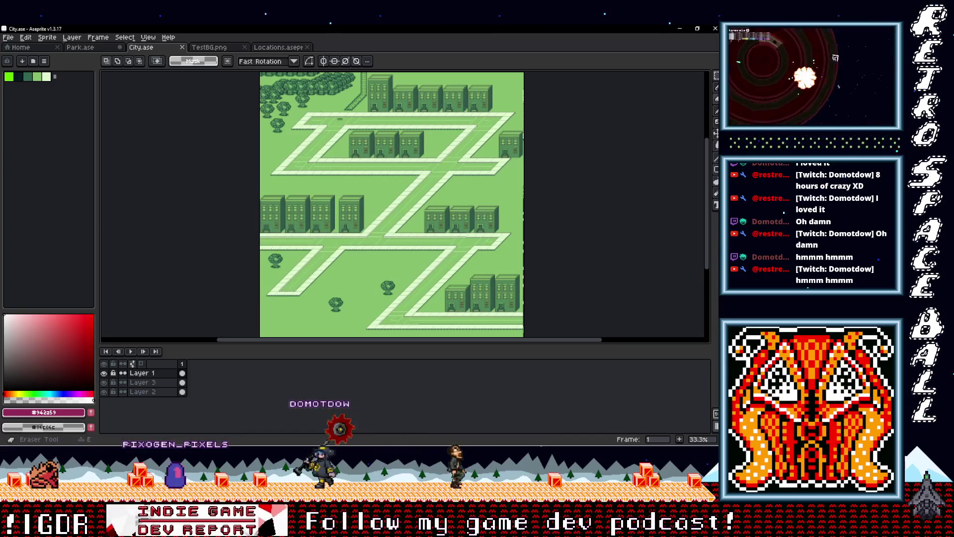
key("alt+Tab")
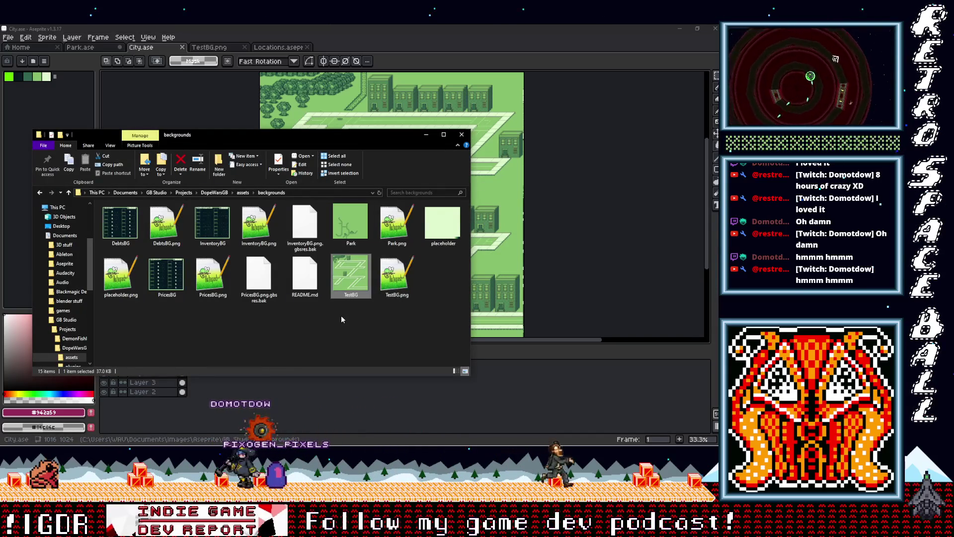
left_click(342, 319)
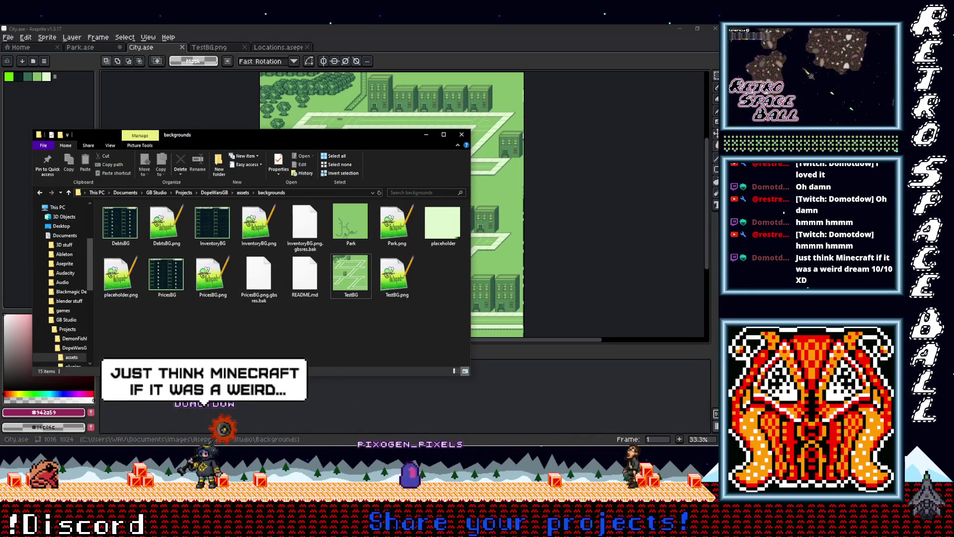
key("alt+Tab")
Step: Re-export to the recent Backgrounds folder, declining to overwrite City.png, then switch to File Explorer
left_click(8, 38)
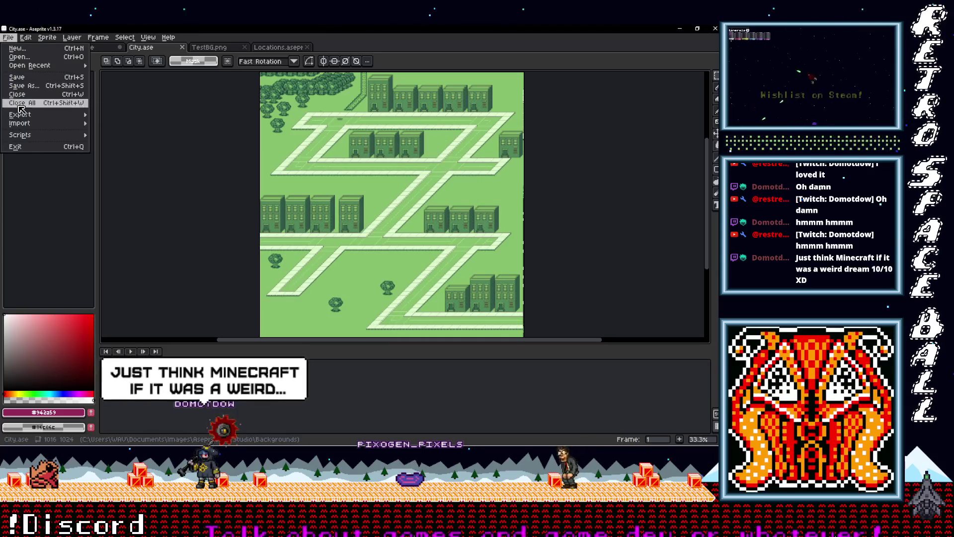
mouse_move(20, 115)
left_click(114, 115)
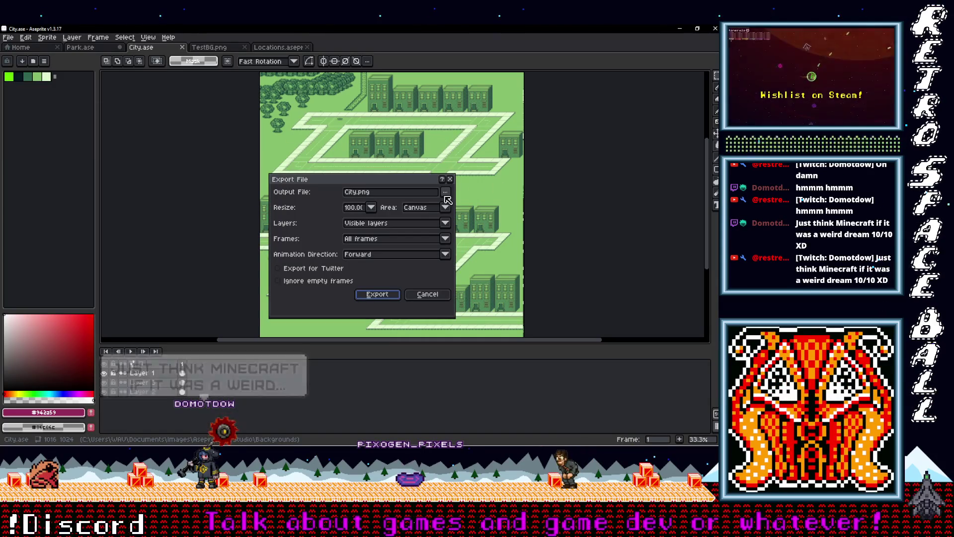
left_click(446, 193)
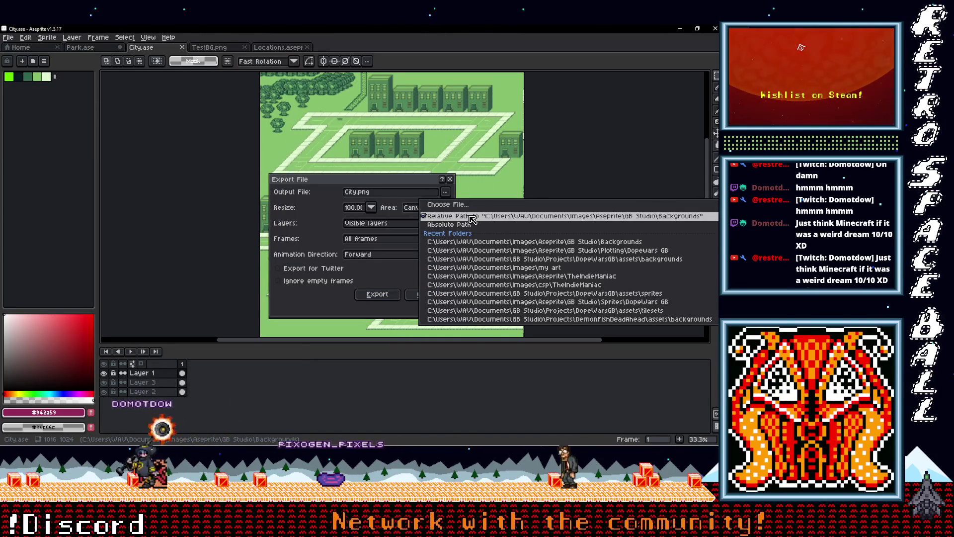
left_click(500, 242)
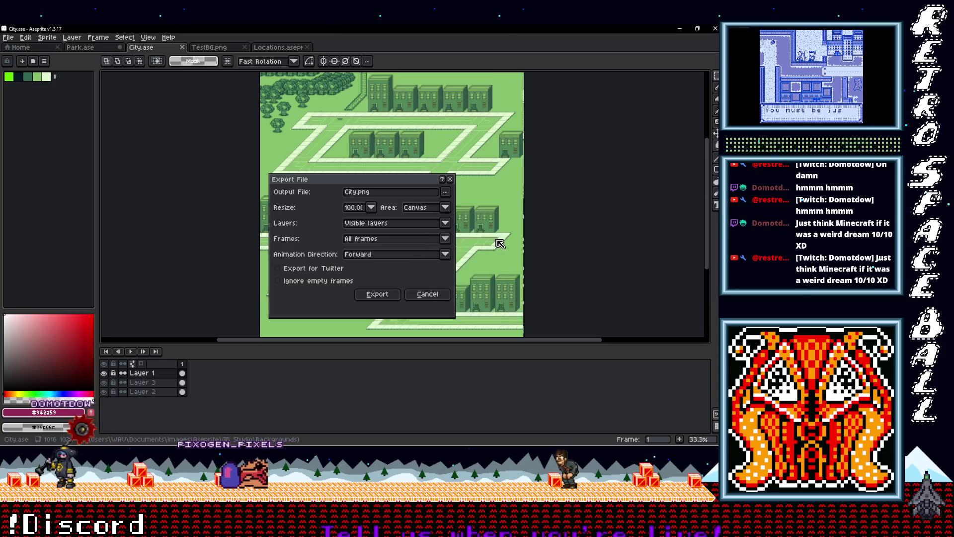
left_click(445, 194)
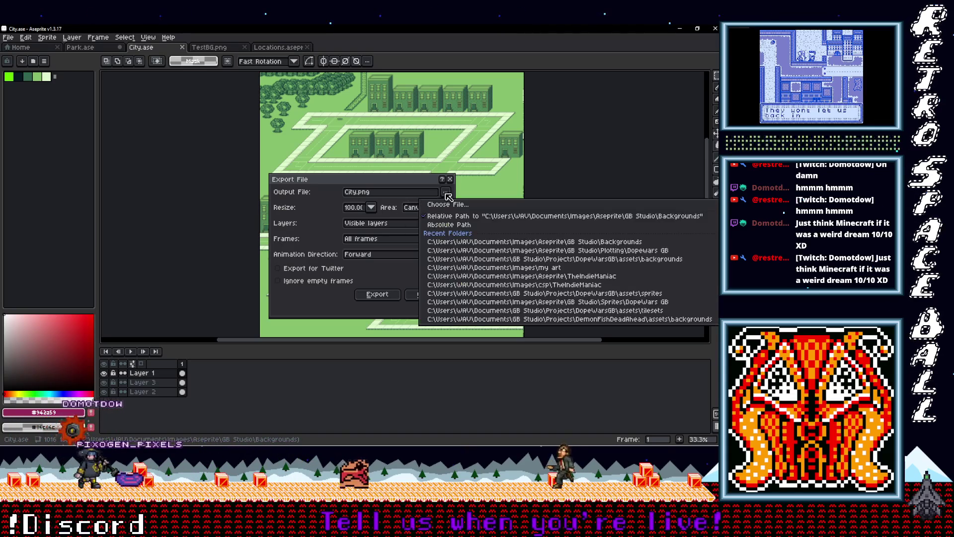
left_click(386, 286)
left_click(377, 294)
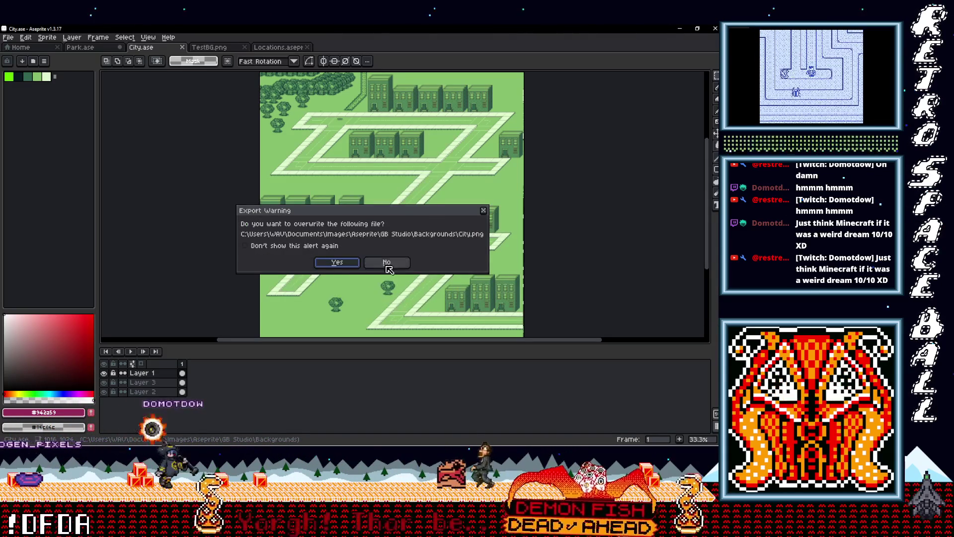
left_click(385, 260)
key("alt+Tab")
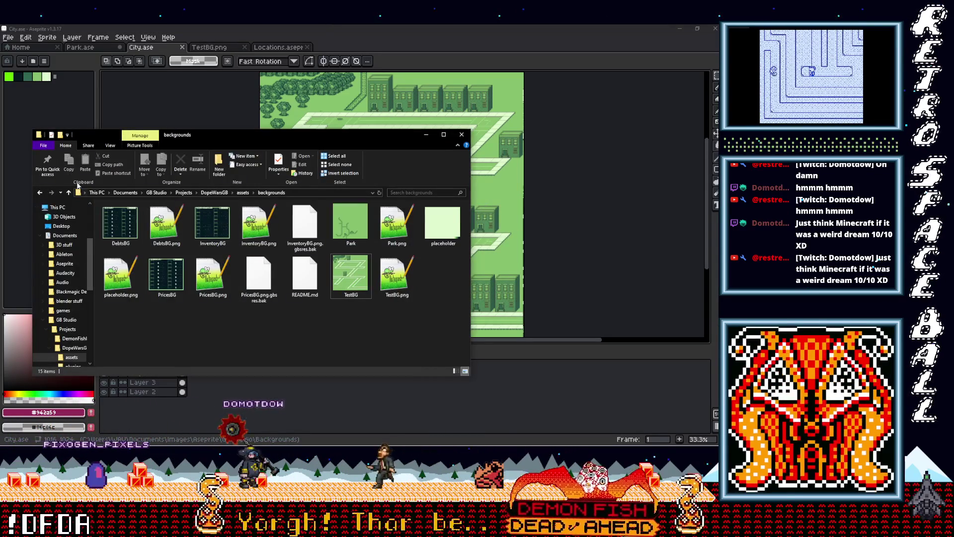
Step: Browse up to the assets folder and back into the backgrounds folder in File Explorer
left_click(39, 192)
left_click(51, 192)
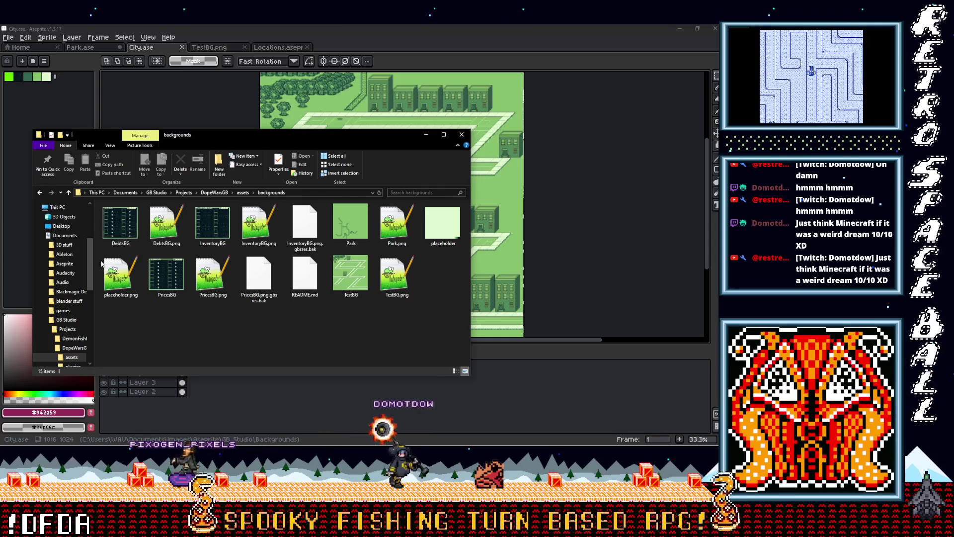
key("BackSpace")
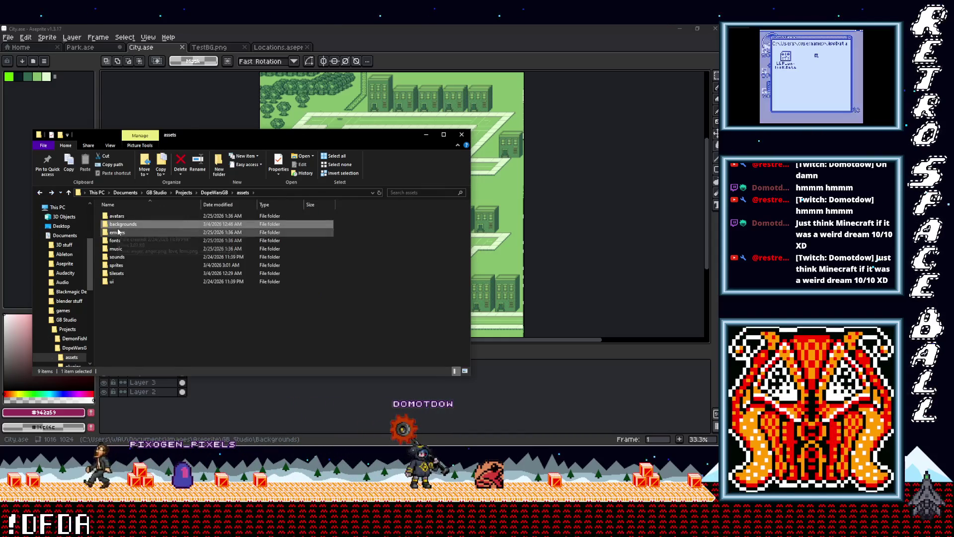
key("F2")
double_click(106, 224)
Step: In Aseprite, dismiss the export settings and show City.ase in its folder
left_click(595, 100)
key("ctrl+alt+shift+s")
key("Return")
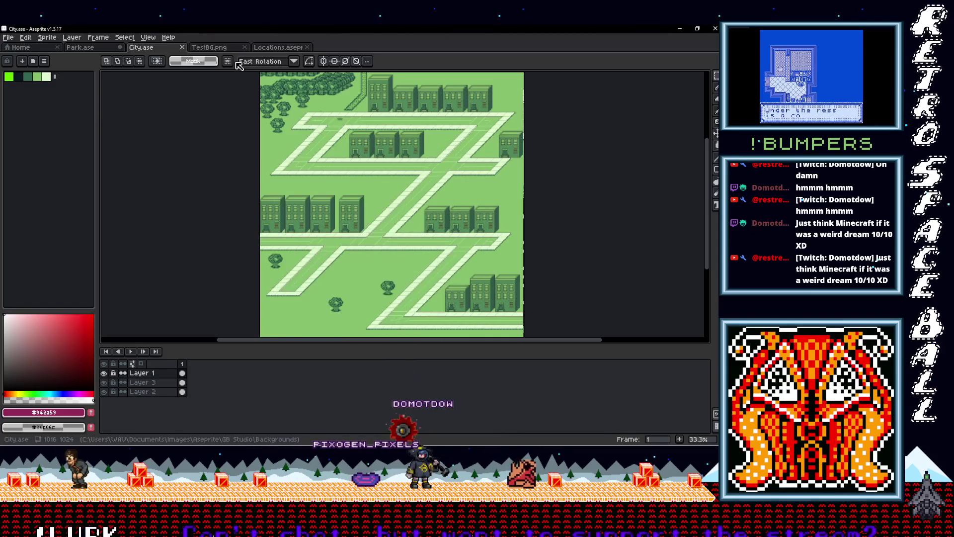
right_click(148, 48)
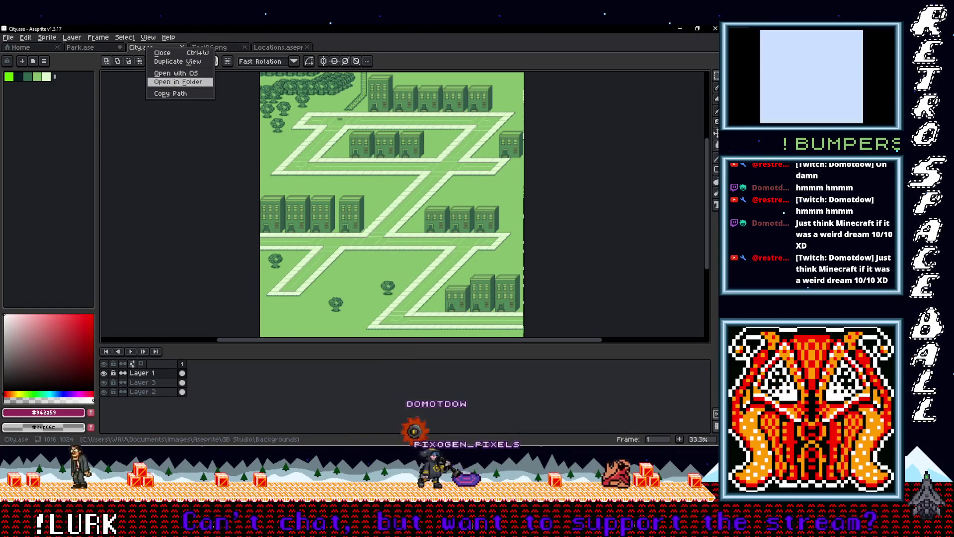
left_click(171, 82)
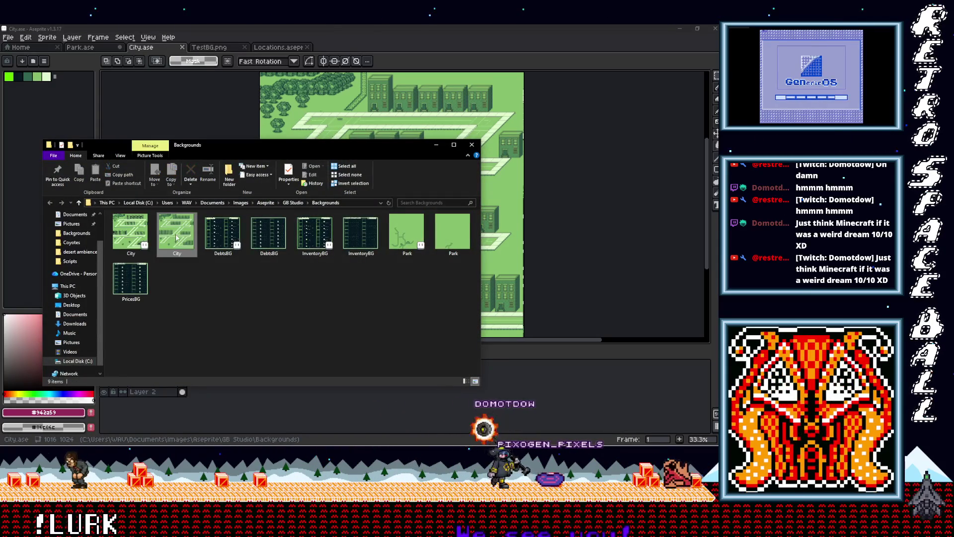
Step: Copy the City image and paste it into the DopeWarsGB project backgrounds folder
right_click(177, 218)
left_click(195, 400)
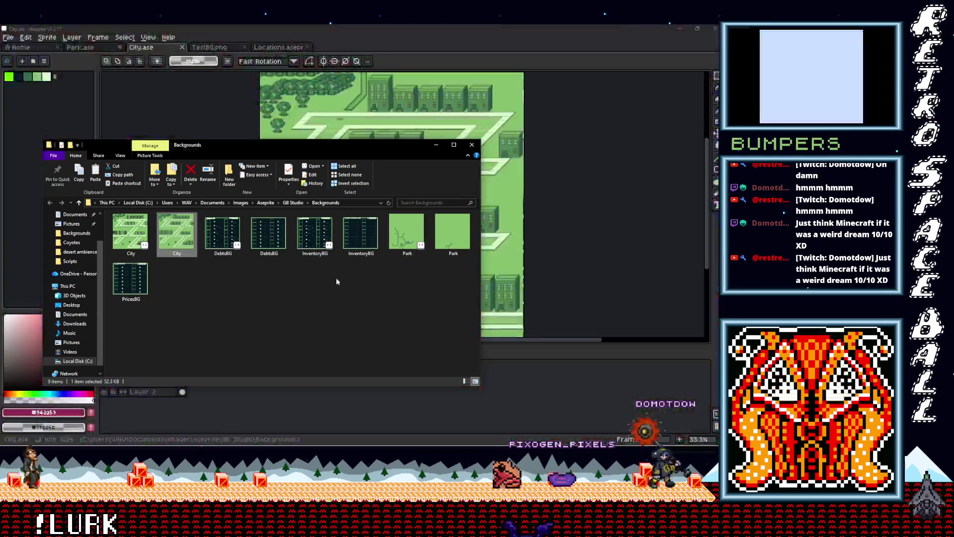
left_click(250, 292)
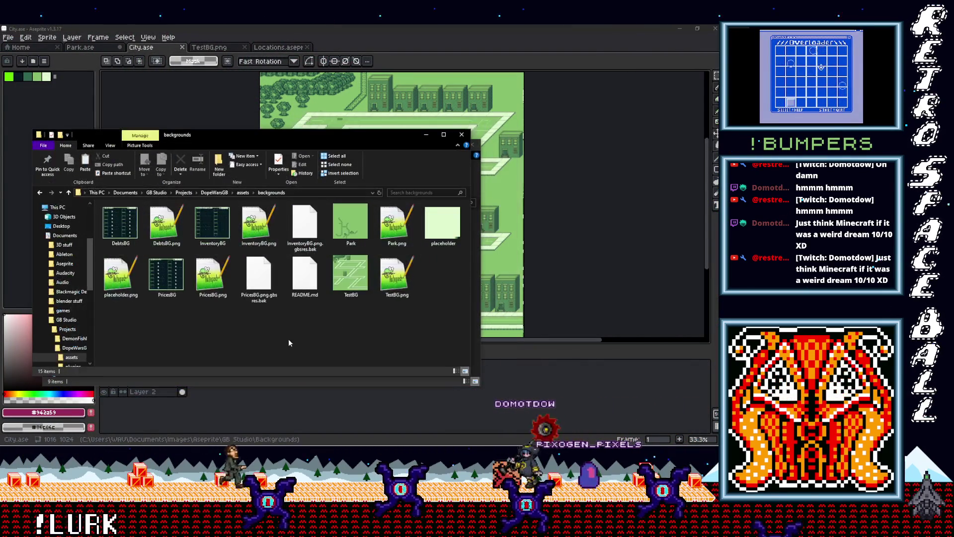
right_click(294, 332)
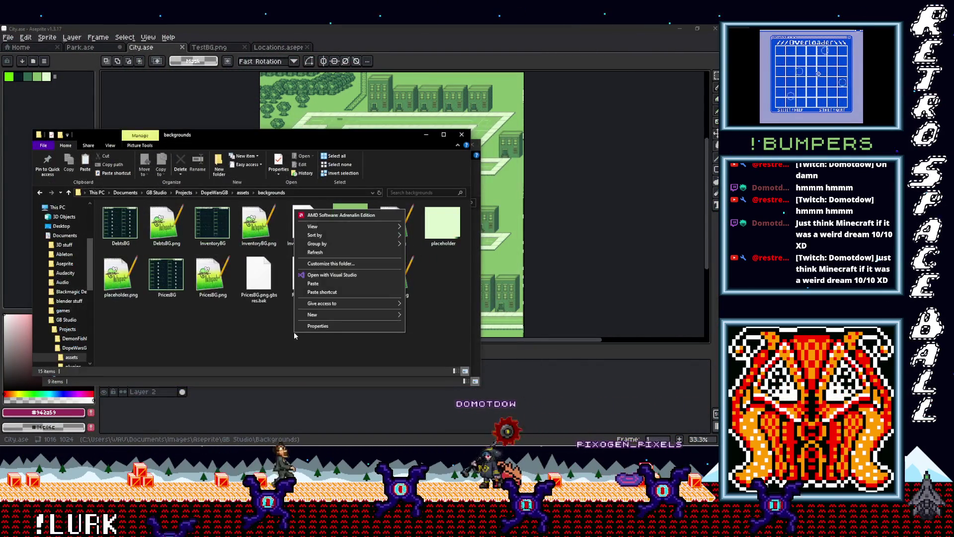
left_click(323, 274)
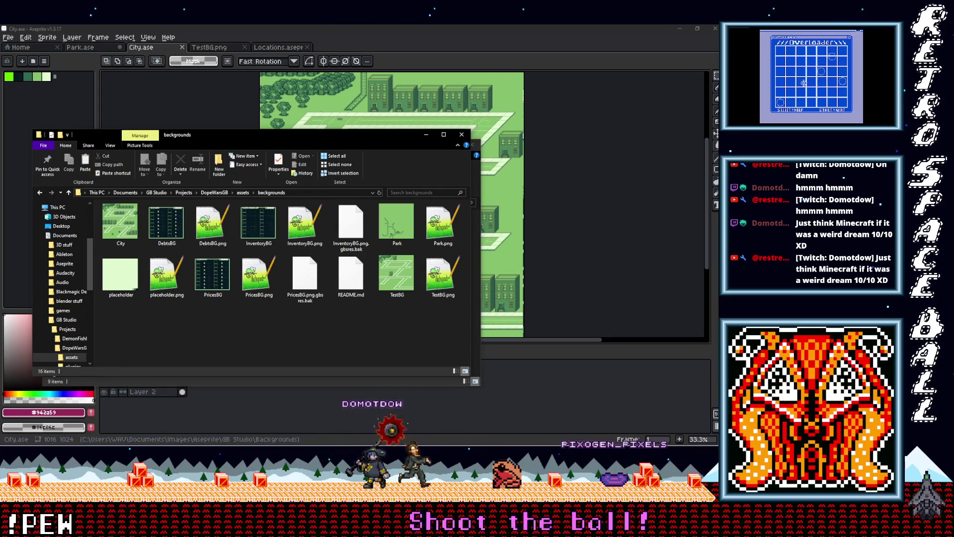
key("alt+Tab")
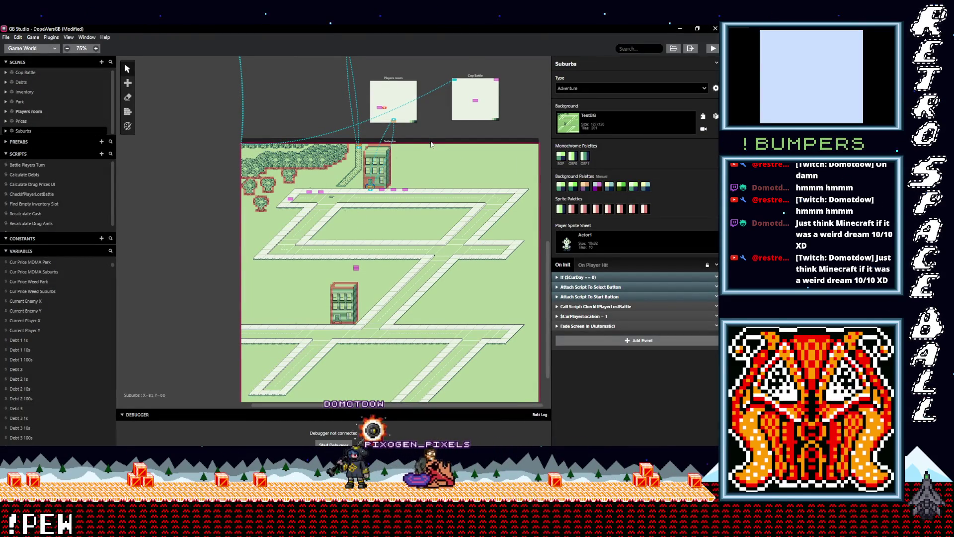
Step: Place and cancel a stray trigger at the Suburbs scene's right edge
key("t")
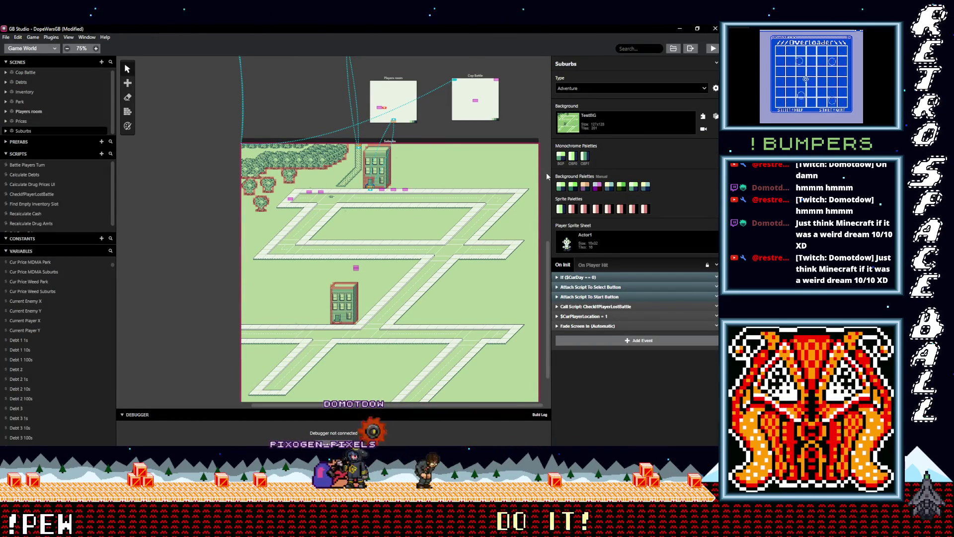
left_click_drag(509, 154, 544, 195)
key("Escape")
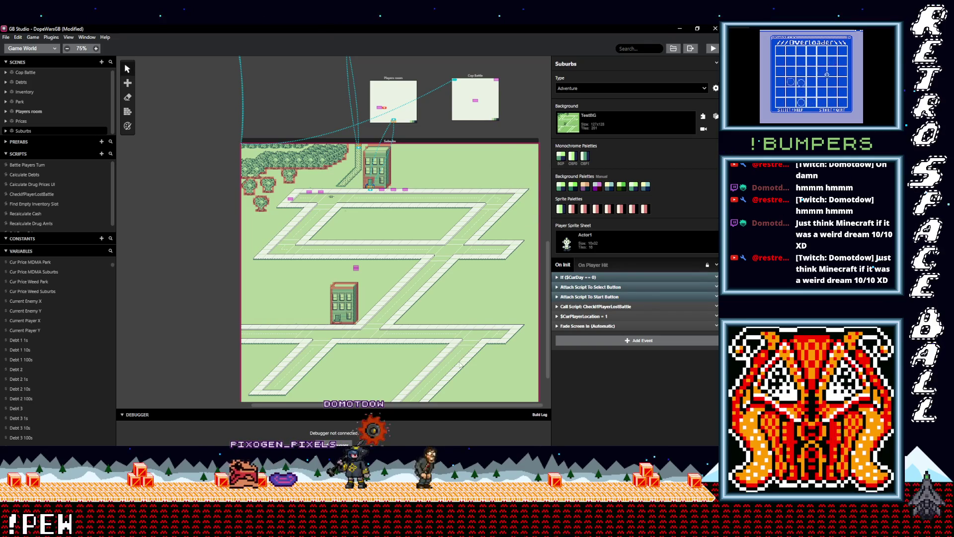
Step: Duplicate the Suburbs scene and drag the copy to the right, clear of the original
key("ctrl+v")
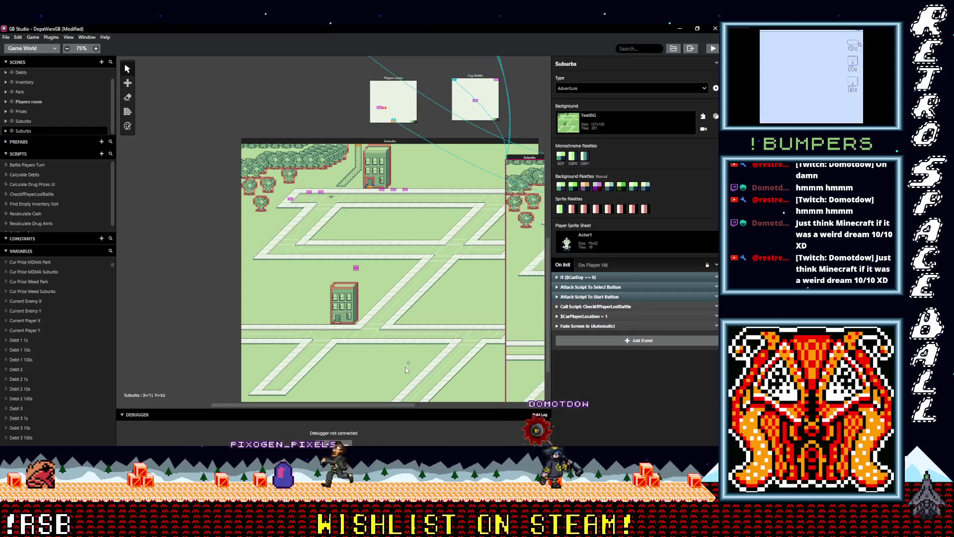
scroll(364, 185, "right", 5)
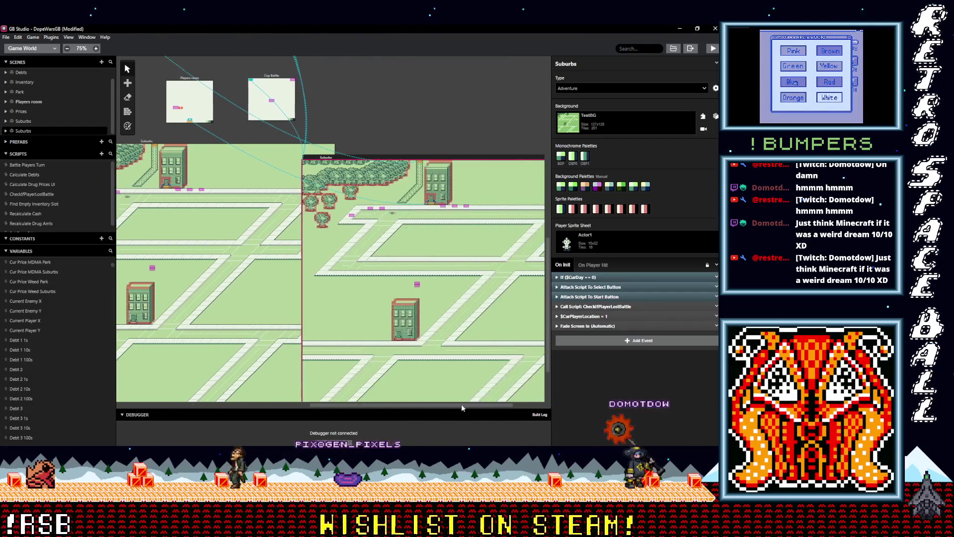
left_click_drag(271, 160, 337, 146)
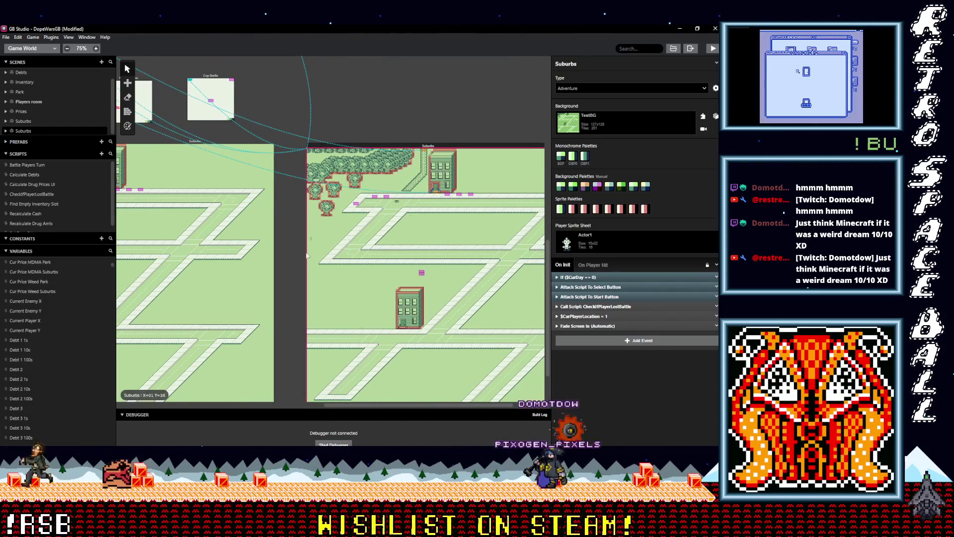
scroll(285, 305, "right", 1)
scroll(286, 306, "down", 2)
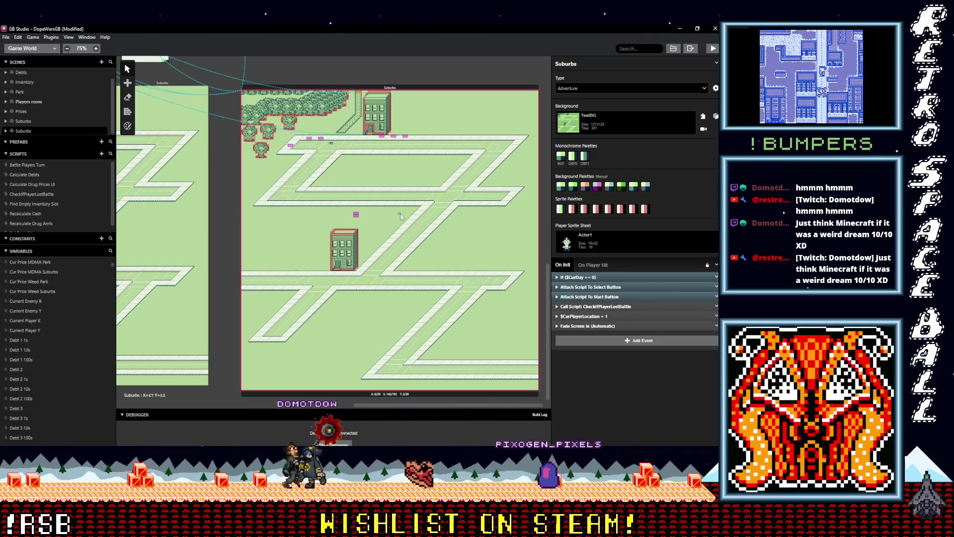
left_click(619, 123)
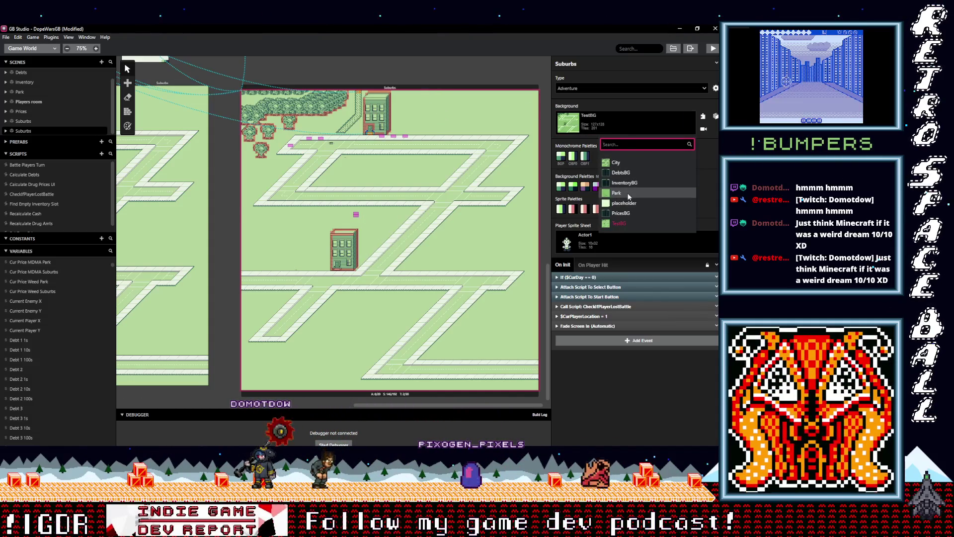
Step: Set the Suburbs background to City and paint collision along the left building's bottom row
left_click(619, 163)
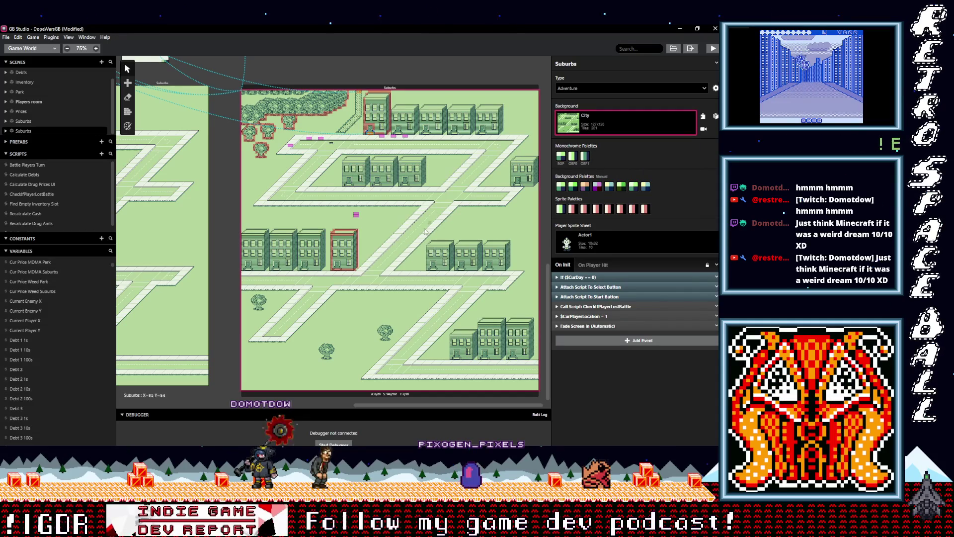
left_click(128, 112)
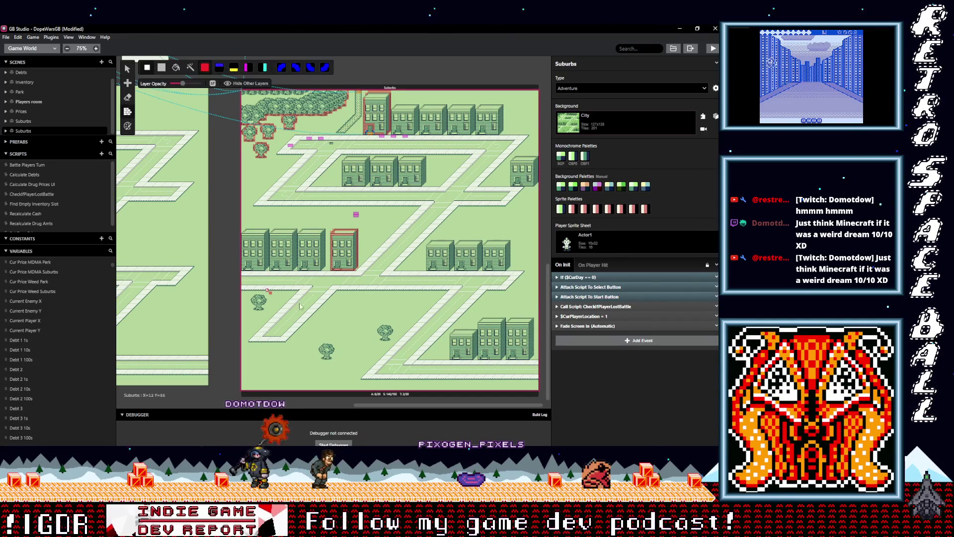
scroll(312, 291, "up", 8)
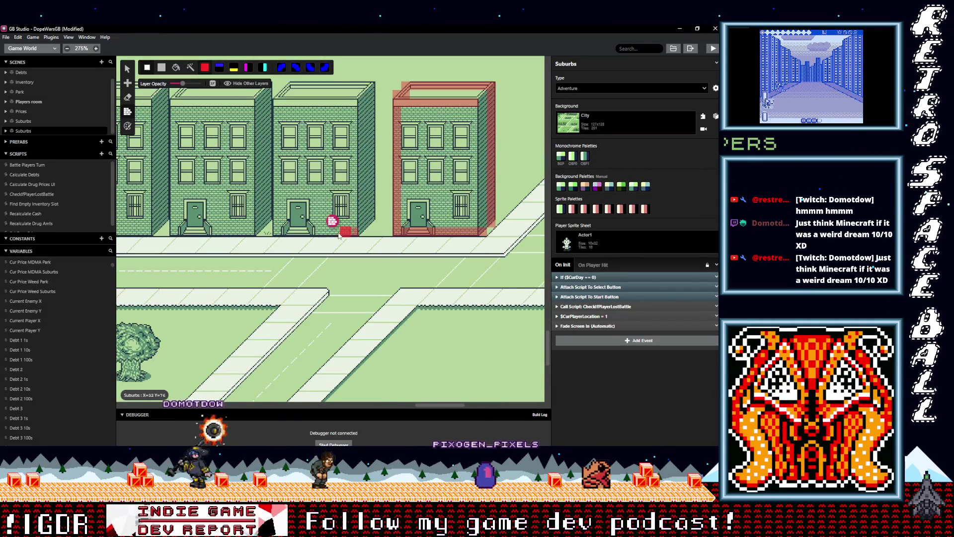
mouse_move(271, 234)
left_mouse_down()
mouse_move(164, 229)
mouse_move(224, 238)
left_mouse_up()
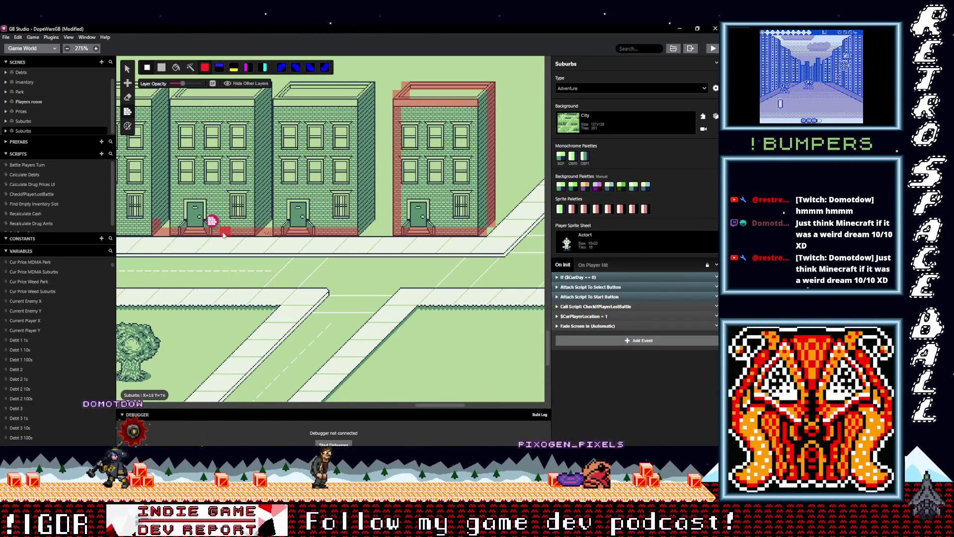
Step: Paint collision down the middle building's right wall to street level
scroll(223, 235, "left", 5)
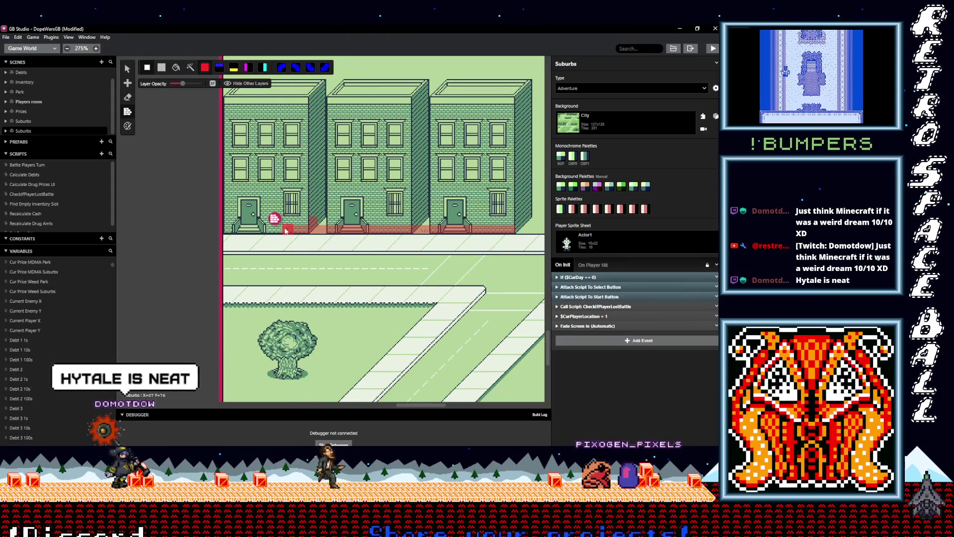
scroll(226, 221, "up", 3)
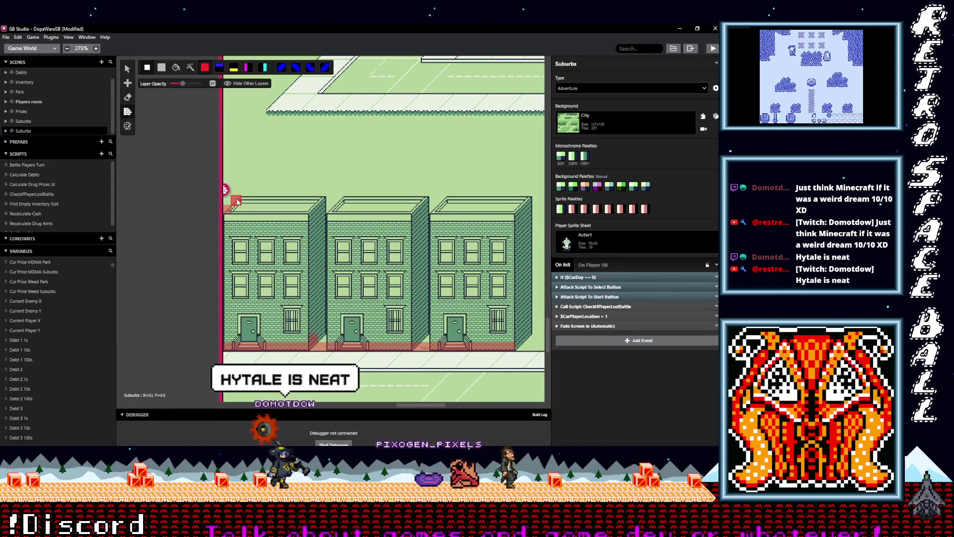
scroll(304, 194, "right", 5)
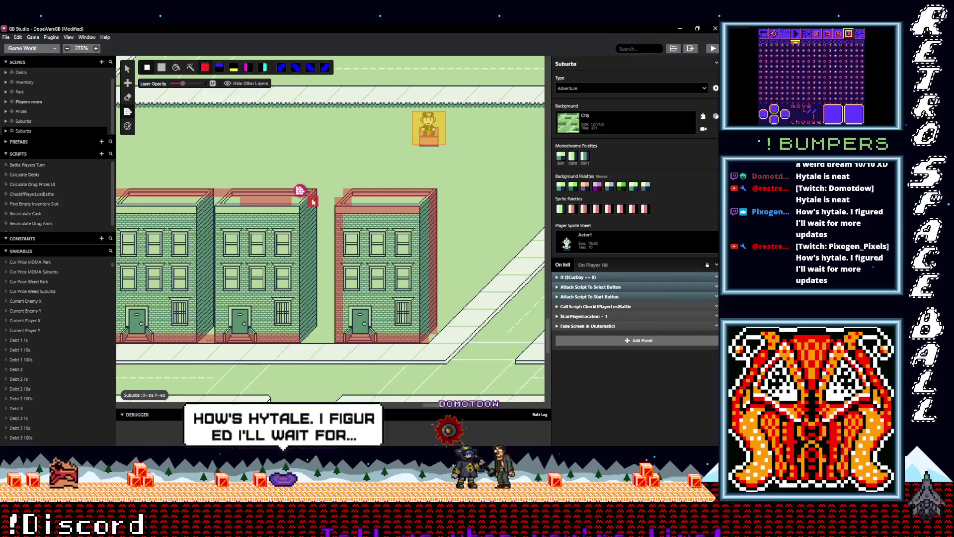
mouse_move(315, 244)
left_mouse_down()
mouse_move(301, 298)
mouse_move(304, 339)
left_mouse_up()
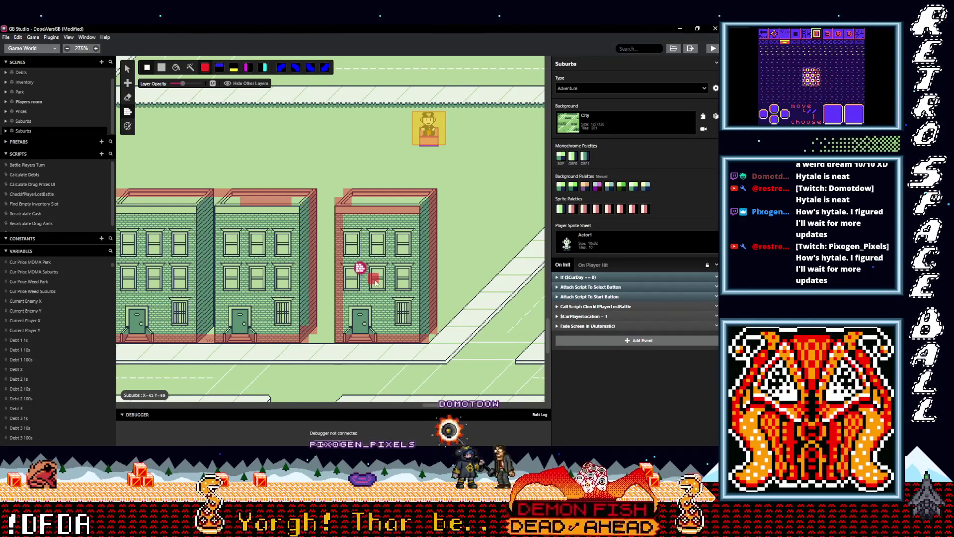
scroll(368, 273, "down", 3)
scroll(395, 264, "down", 3, "ctrl")
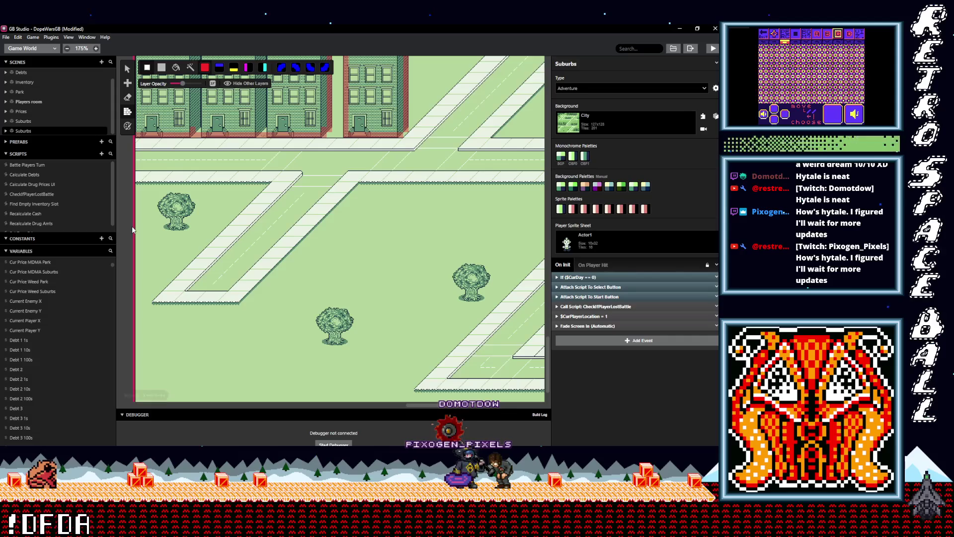
scroll(164, 226, "up", 3, "ctrl")
Step: Paint solid collision over the first tree's base, trunk and top row
left_click_drag(173, 231, 202, 231)
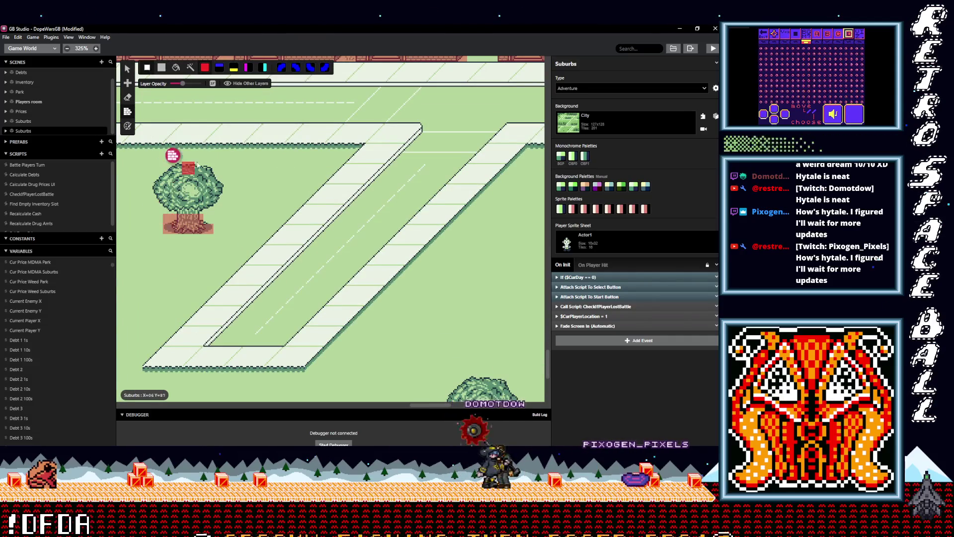
left_click_drag(168, 209, 170, 169)
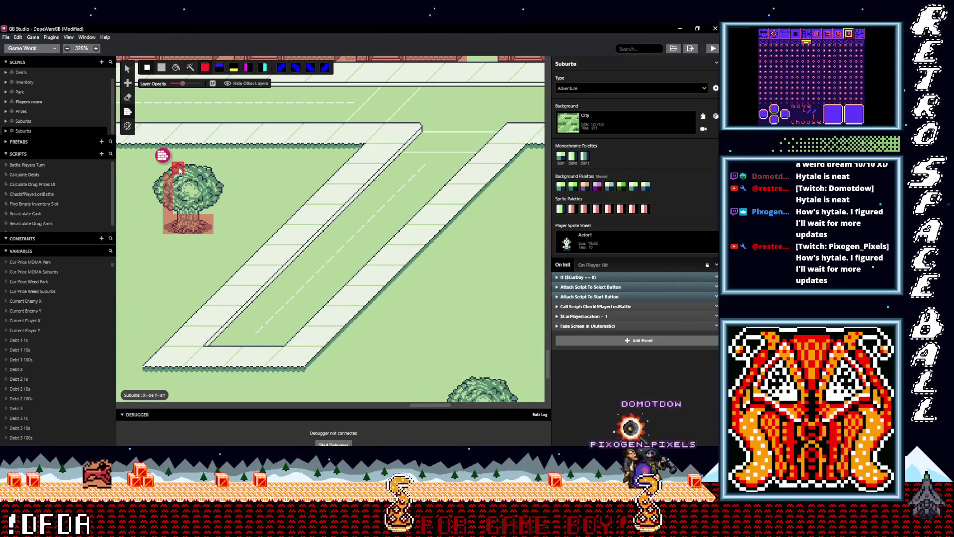
mouse_move(181, 168)
left_mouse_down()
mouse_move(209, 168)
mouse_move(159, 180)
mouse_move(177, 209)
mouse_move(178, 171)
mouse_move(181, 194)
mouse_move(202, 202)
mouse_move(213, 200)
mouse_move(207, 181)
left_mouse_up()
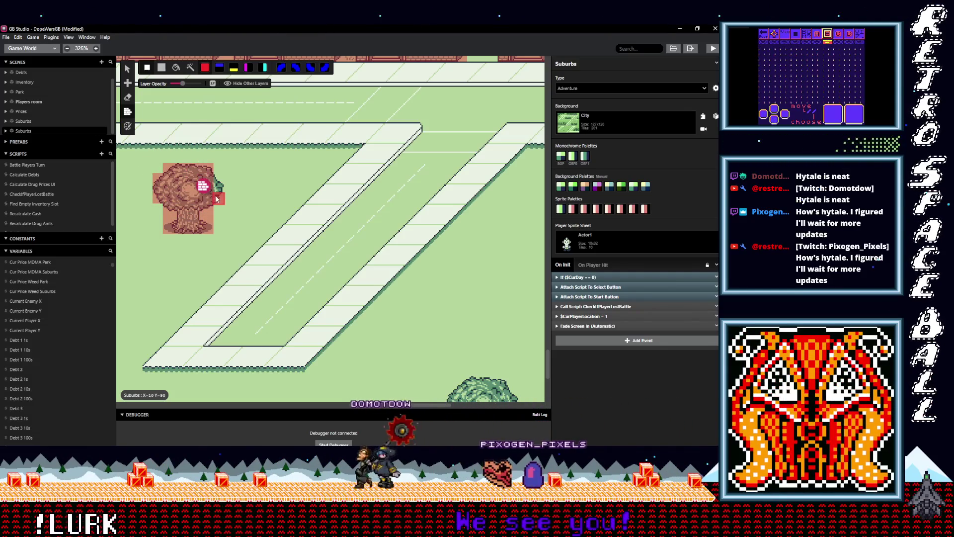
scroll(315, 202, "down", 5)
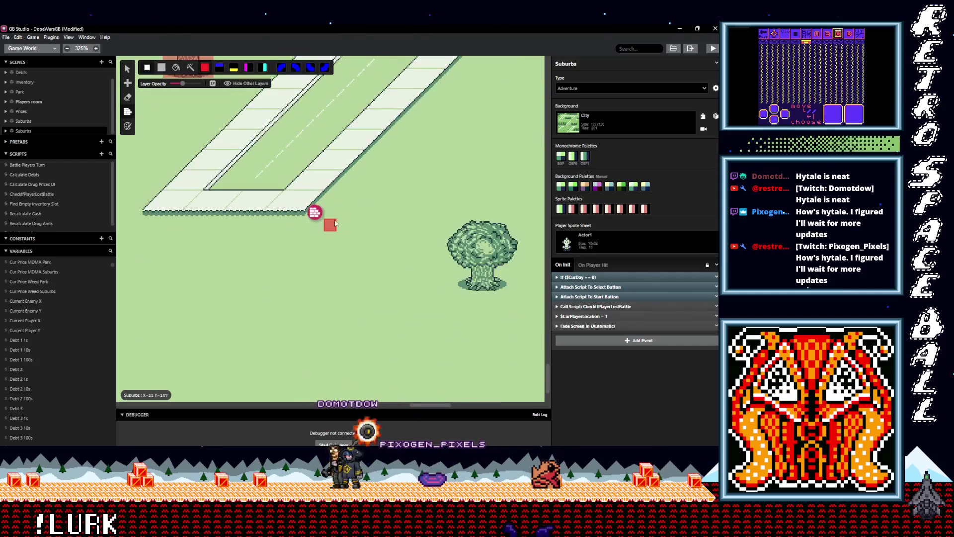
scroll(298, 224, "right", 5)
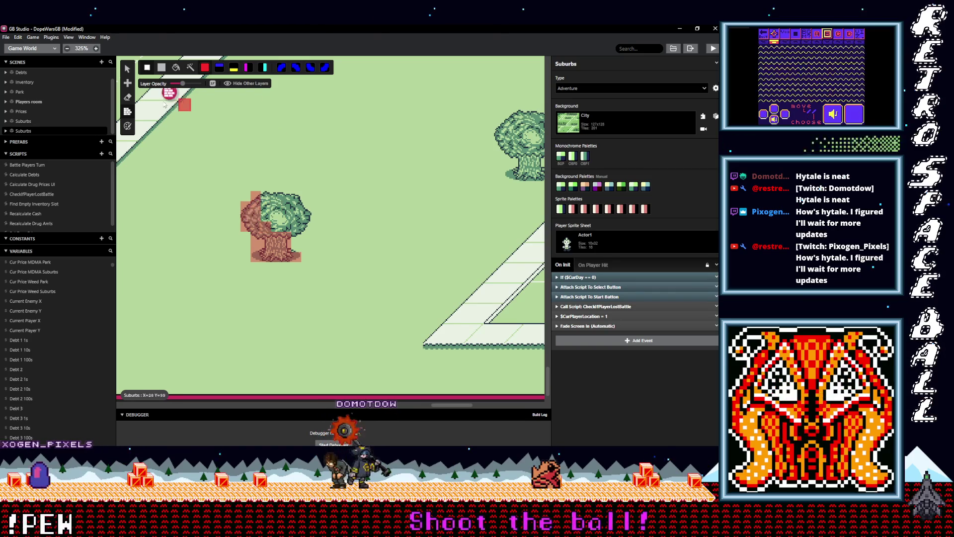
Step: Magic-wand fill the next tree's trunk, undo the stray diagonal tiles, and restore the solid brush
left_click(190, 68)
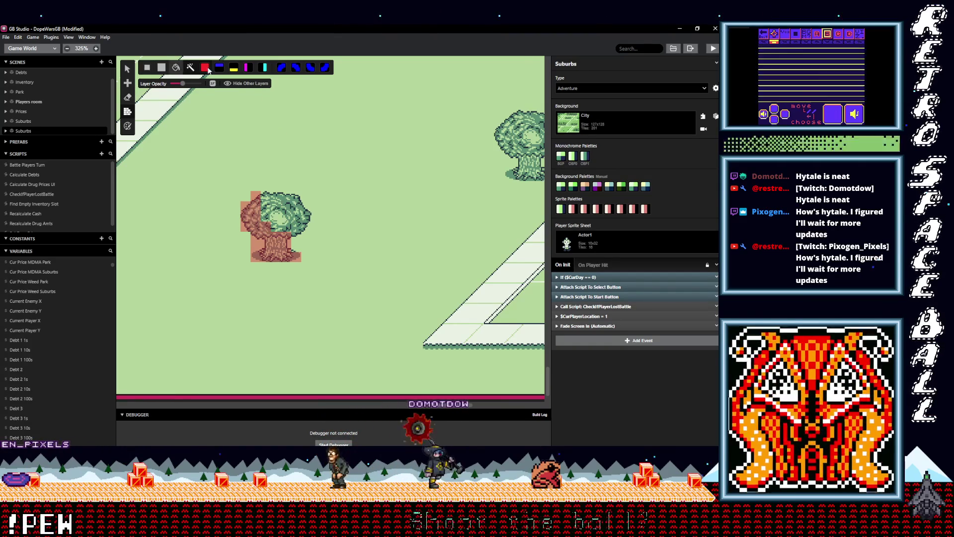
left_click_drag(518, 174, 357, 188)
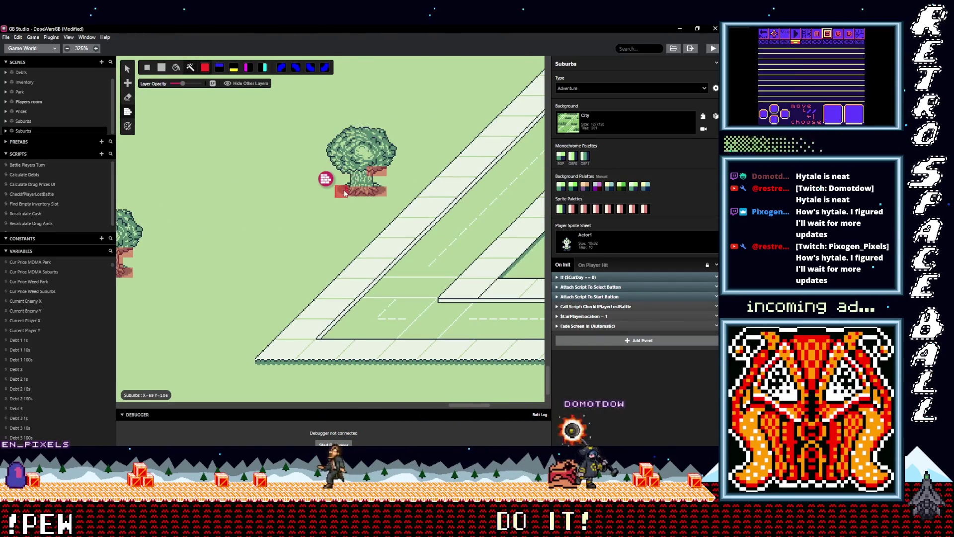
left_click(377, 186)
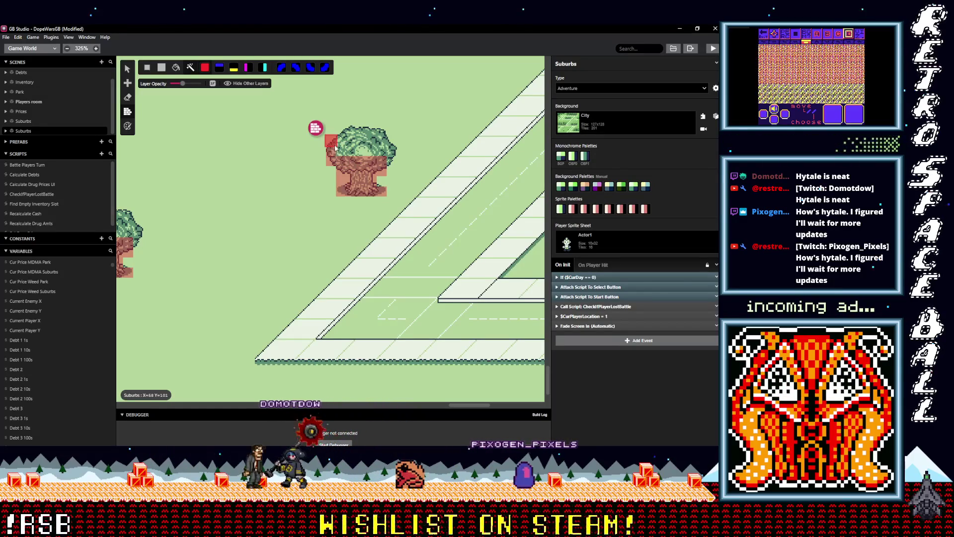
key("ctrl+z")
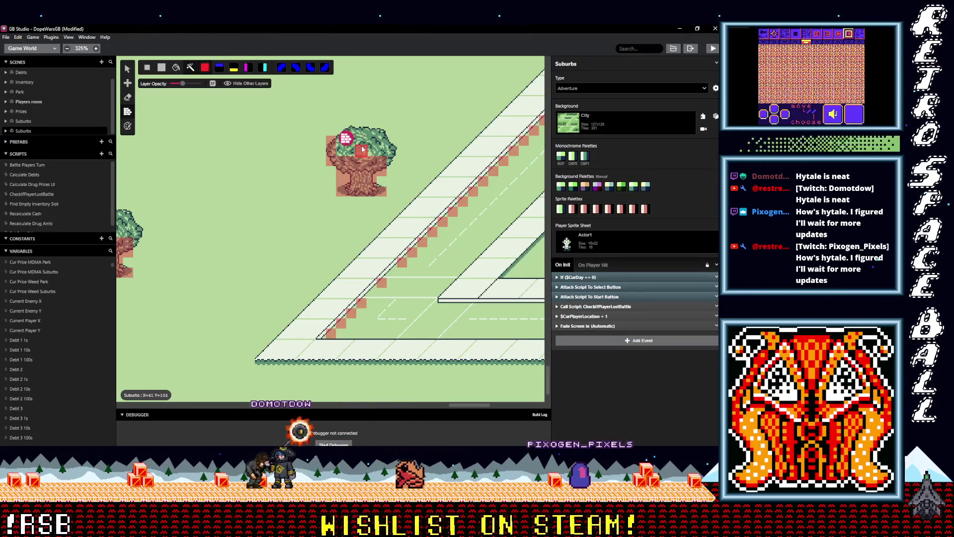
key("ctrl+z")
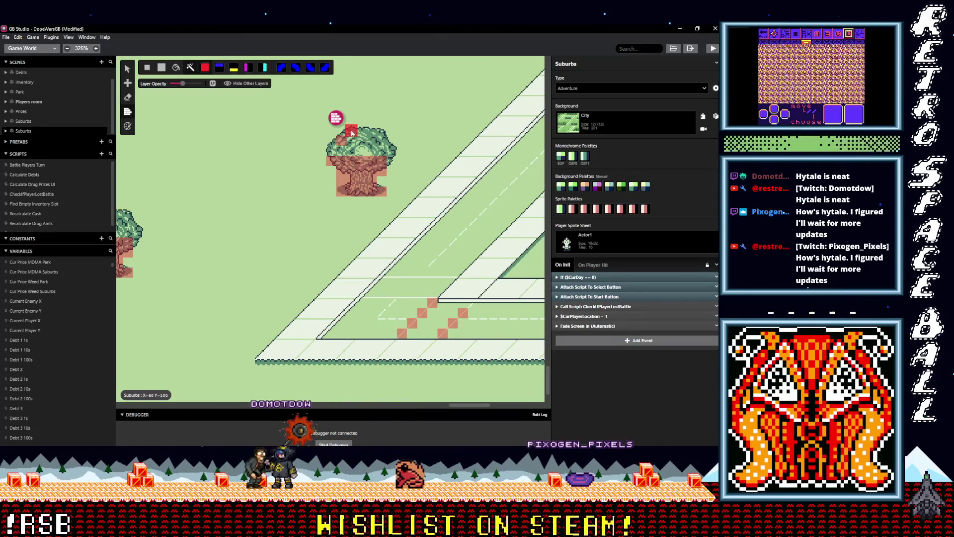
key("ctrl+z")
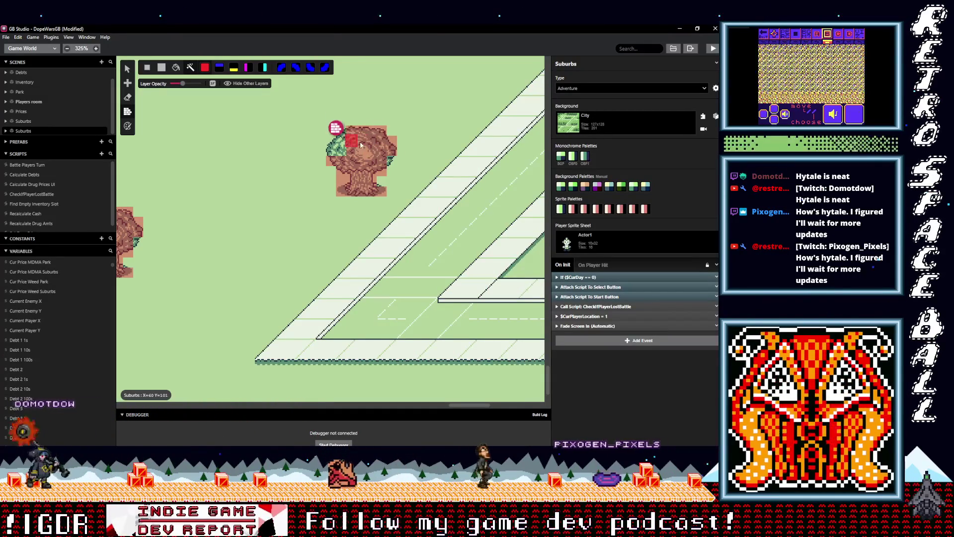
key("ctrl+z")
key("ctrl+z")
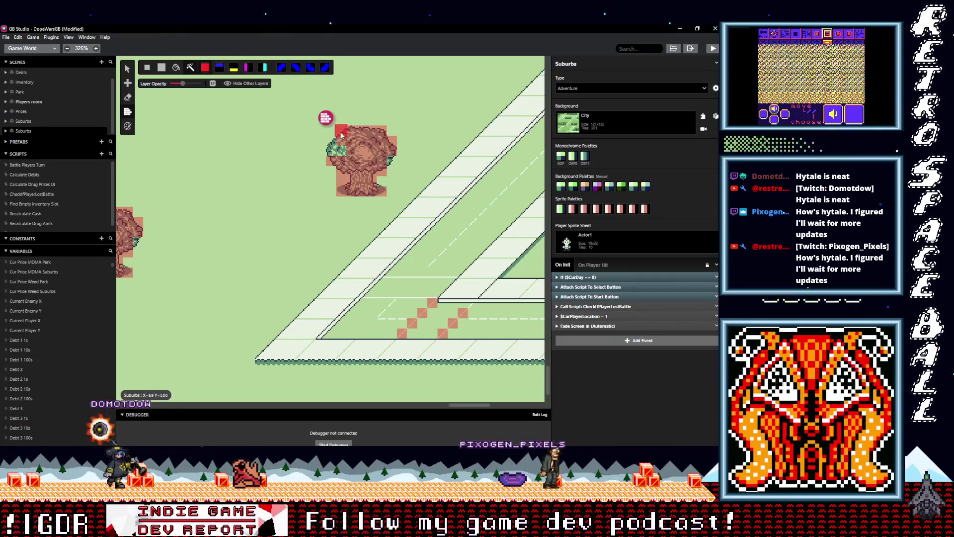
key("ctrl+z")
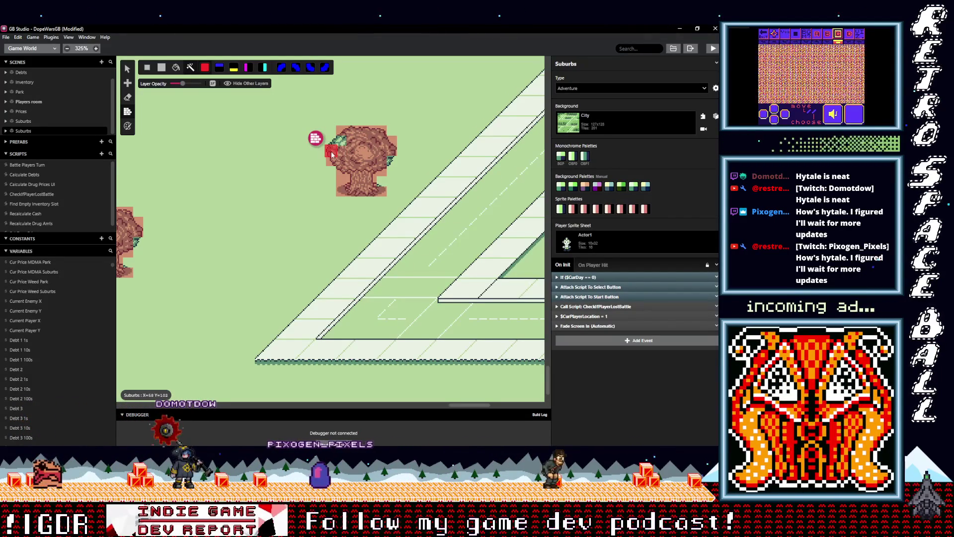
left_click(149, 71)
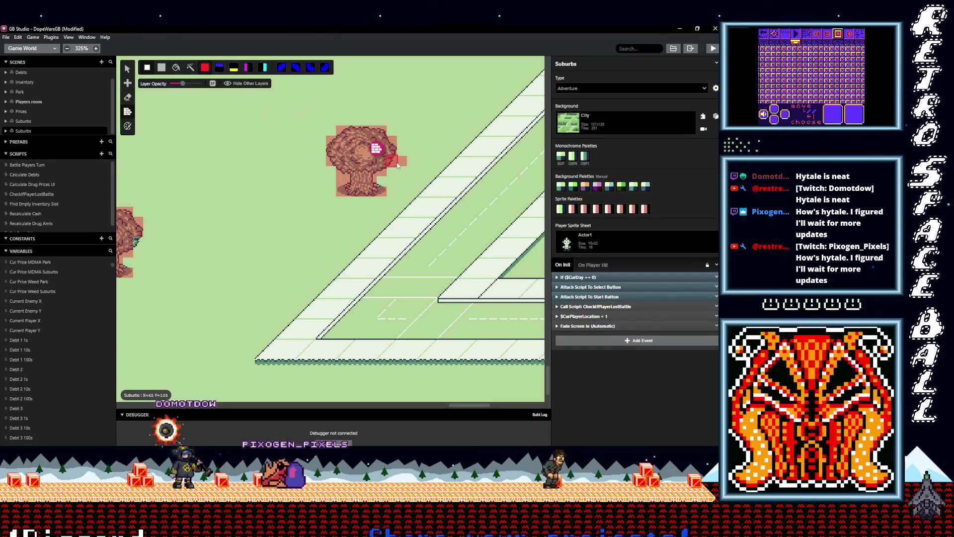
Step: Remove the stray collision tile at the road corner
scroll(383, 192, "down", 3)
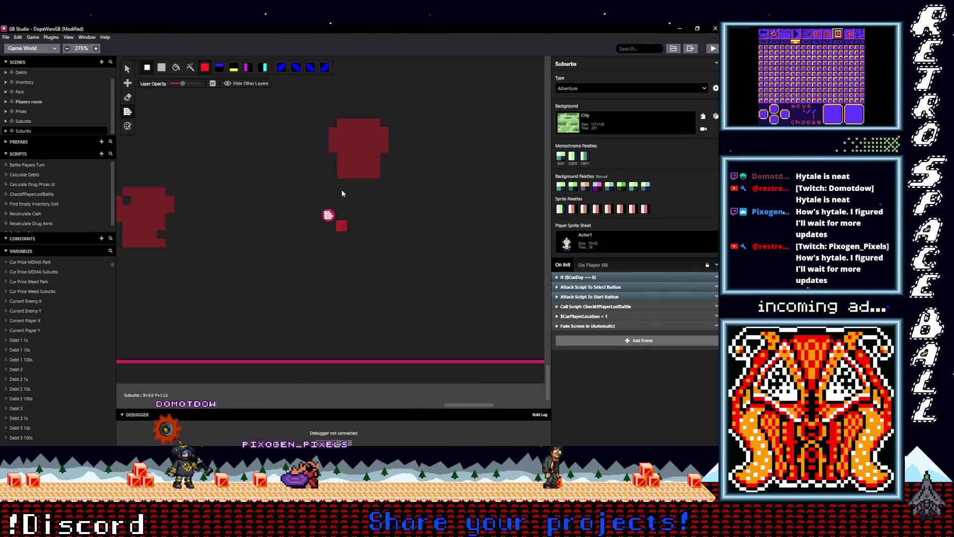
scroll(279, 193, "up", 2)
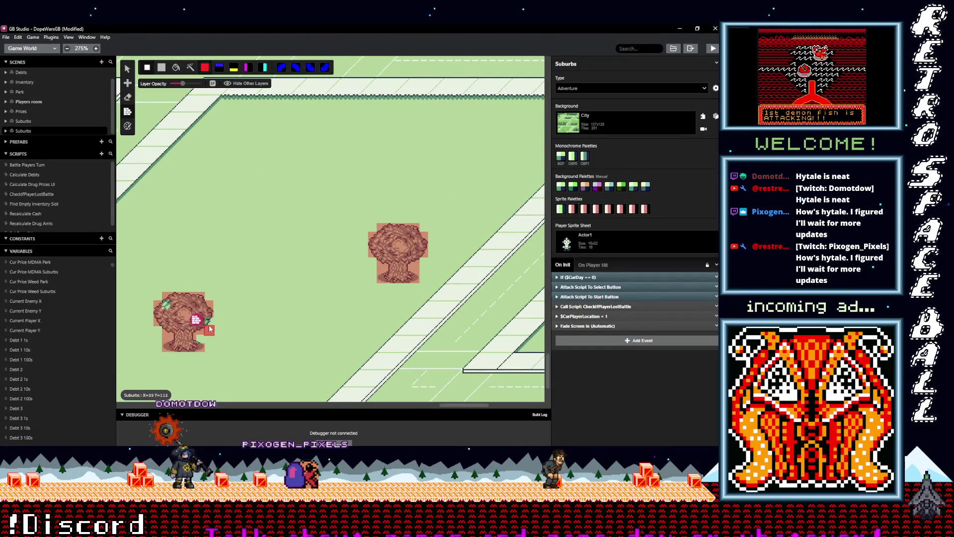
scroll(369, 285, "down", 5)
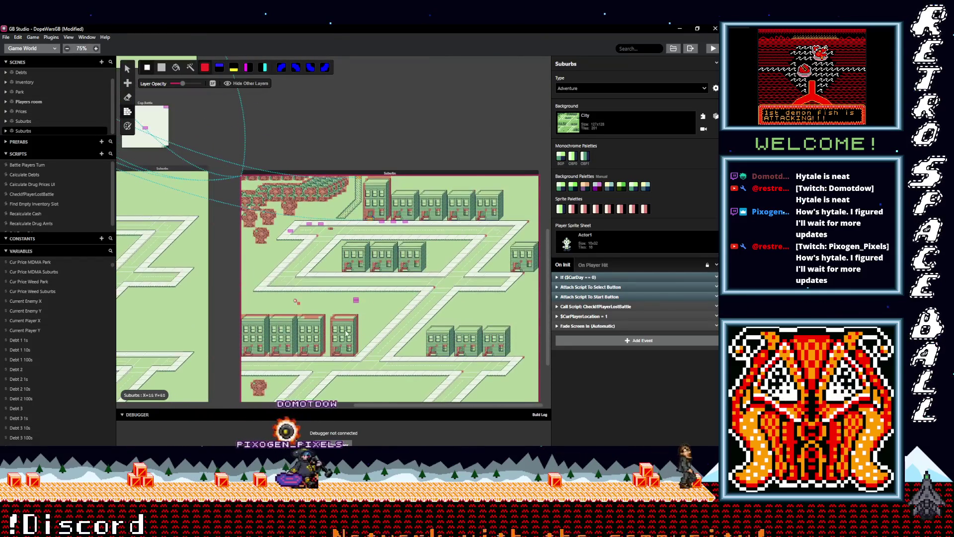
scroll(323, 314, "up", 5)
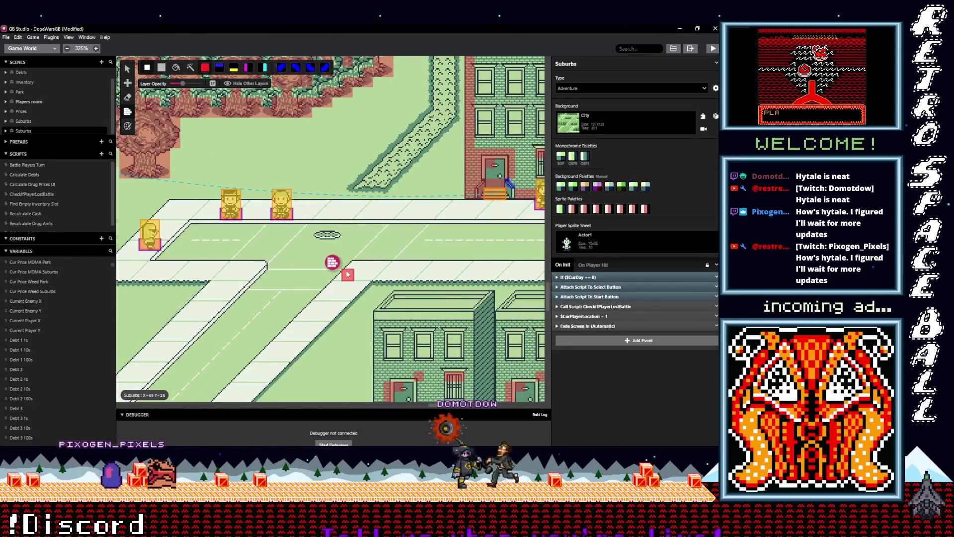
scroll(346, 273, "down", 5)
scroll(368, 265, "up", 4)
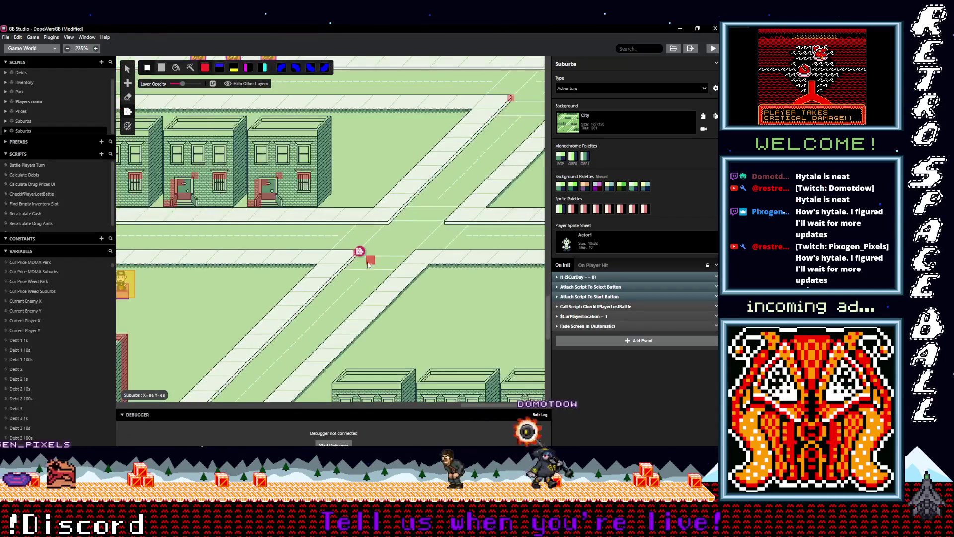
left_click(510, 99)
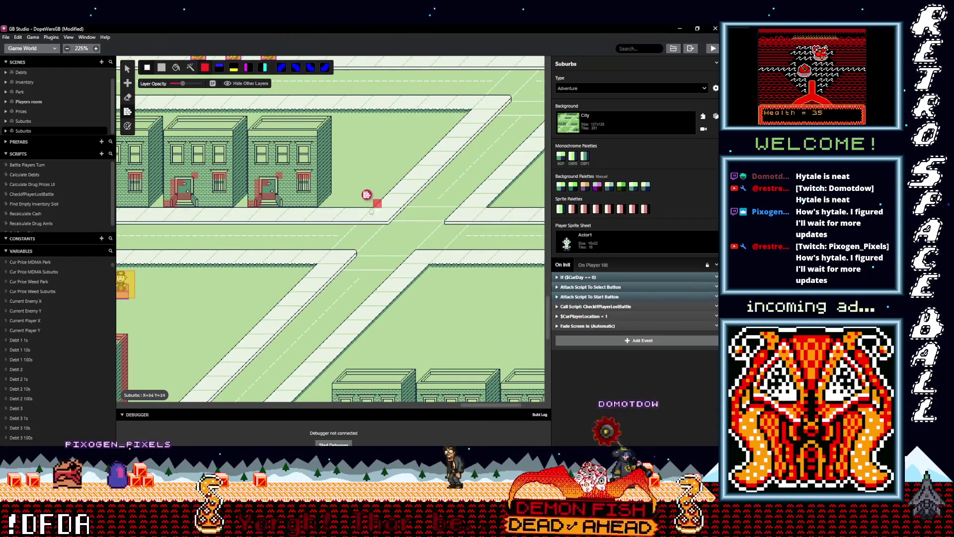
Step: Paint solid collision on the building base by the door and up its right edge
mouse_move(254, 200)
left_mouse_down()
mouse_move(316, 202)
mouse_move(256, 202)
left_mouse_up()
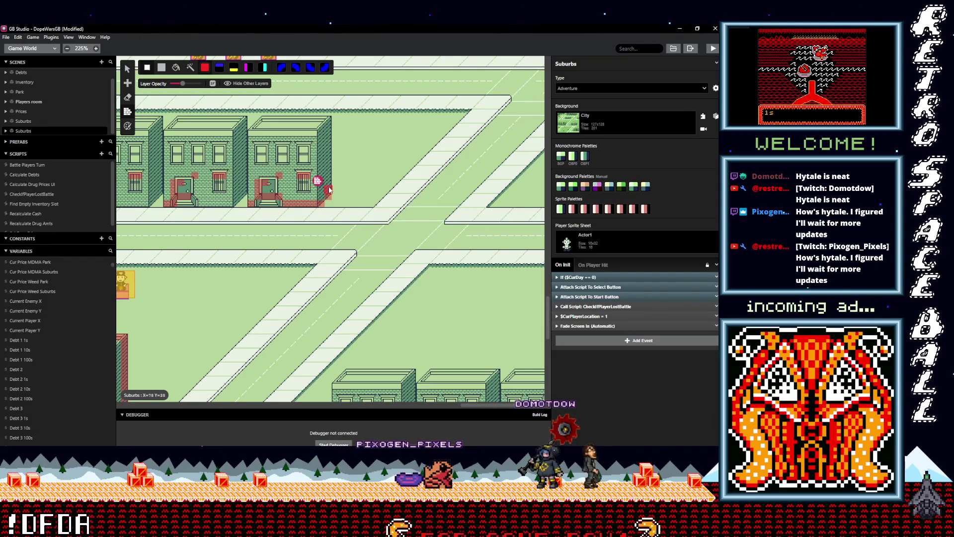
left_click_drag(330, 162, 329, 126)
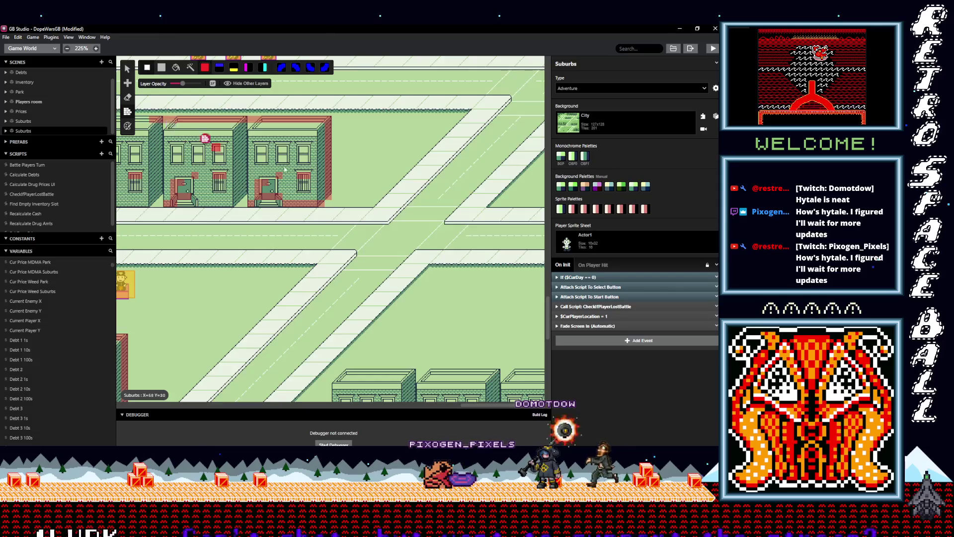
scroll(189, 139, "up", 10)
scroll(267, 213, "down", 8)
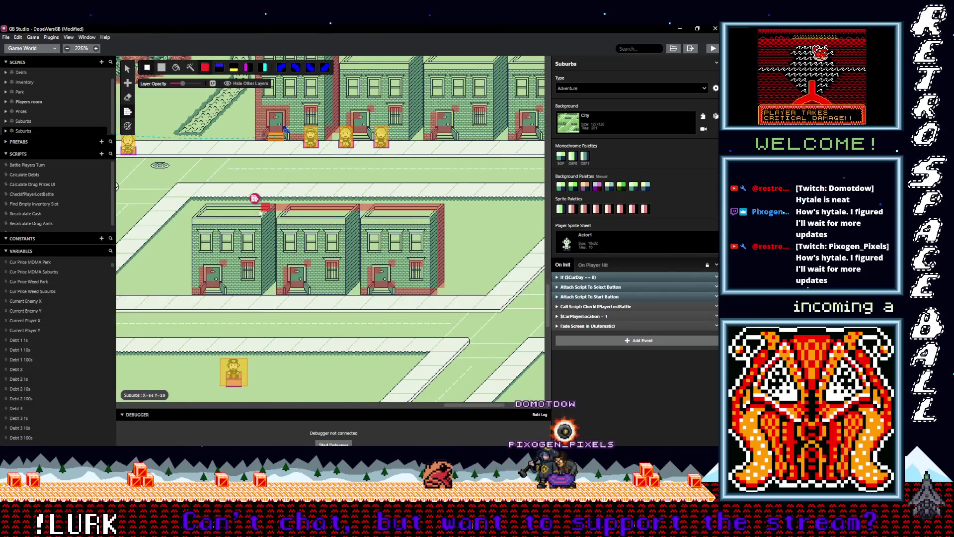
Step: Paint collision along the left building's top edge and hide the other layers
mouse_move(257, 209)
left_mouse_down()
mouse_move(206, 211)
mouse_move(200, 221)
mouse_move(194, 272)
mouse_move(224, 283)
left_mouse_up()
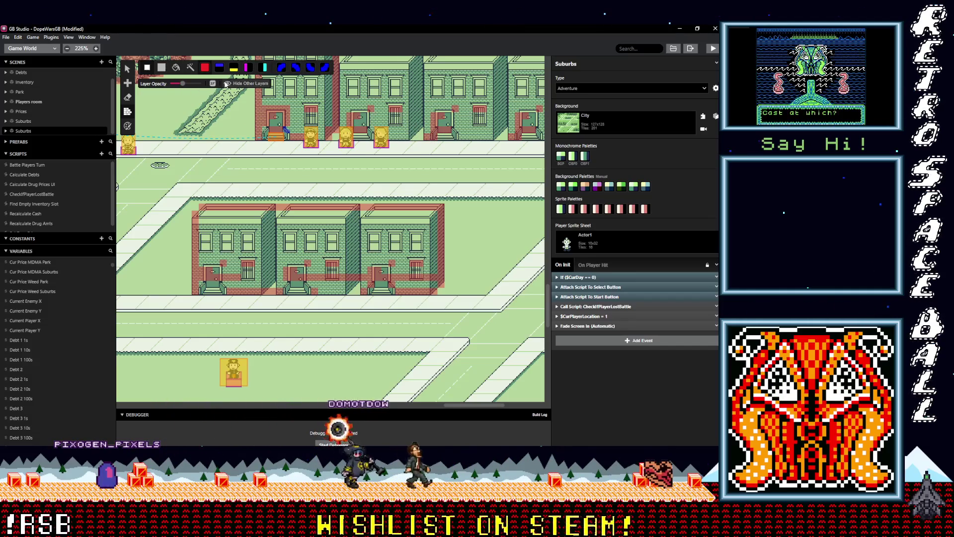
left_click(239, 83)
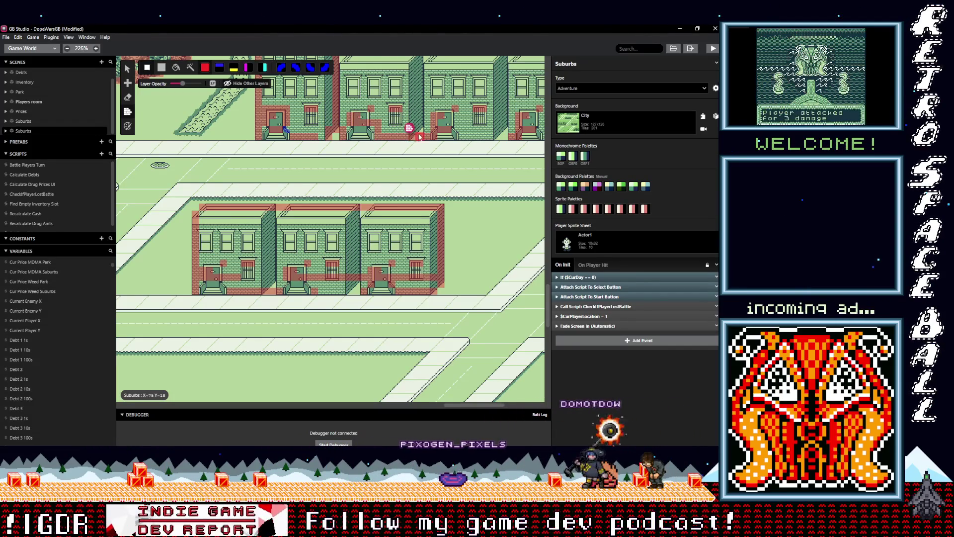
Step: Paint solid collision along the row building's bottom tiles and up its right edge
scroll(378, 142, "right", 5)
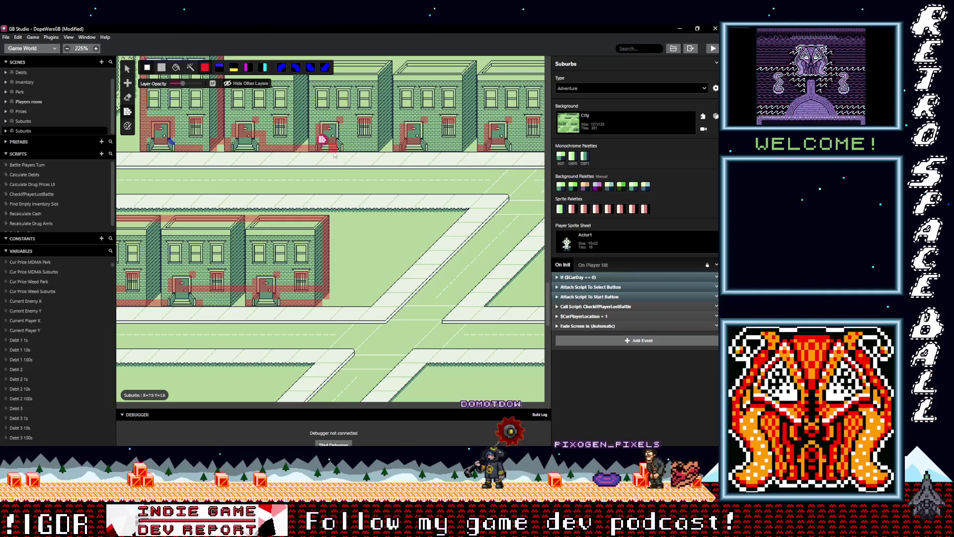
left_click_drag(332, 156, 283, 238)
scroll(285, 228, "up", 4)
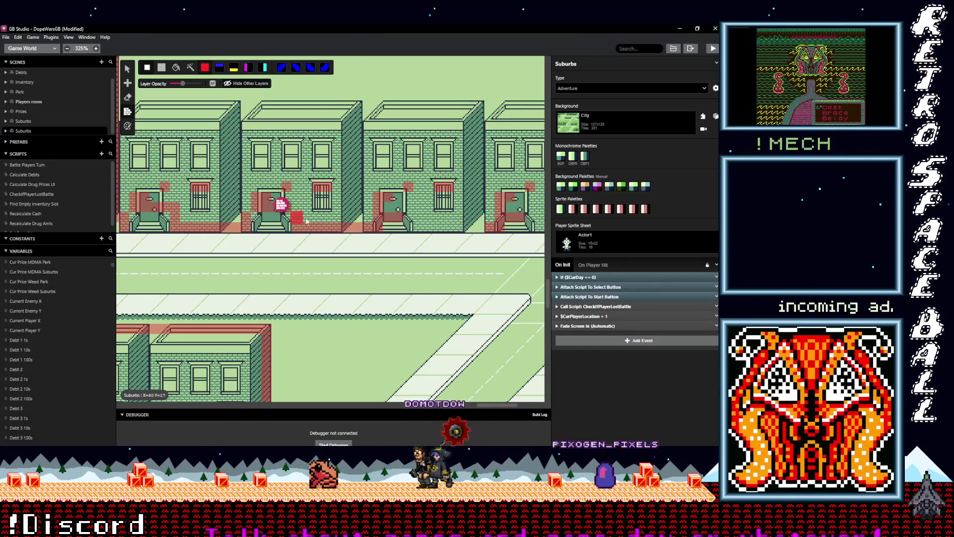
scroll(292, 221, "right", 5)
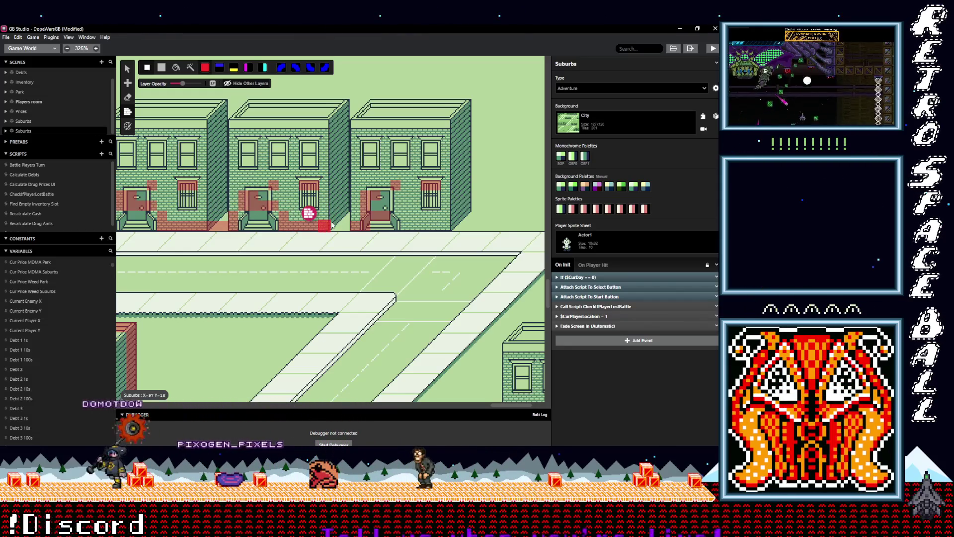
scroll(328, 228, "right", 4)
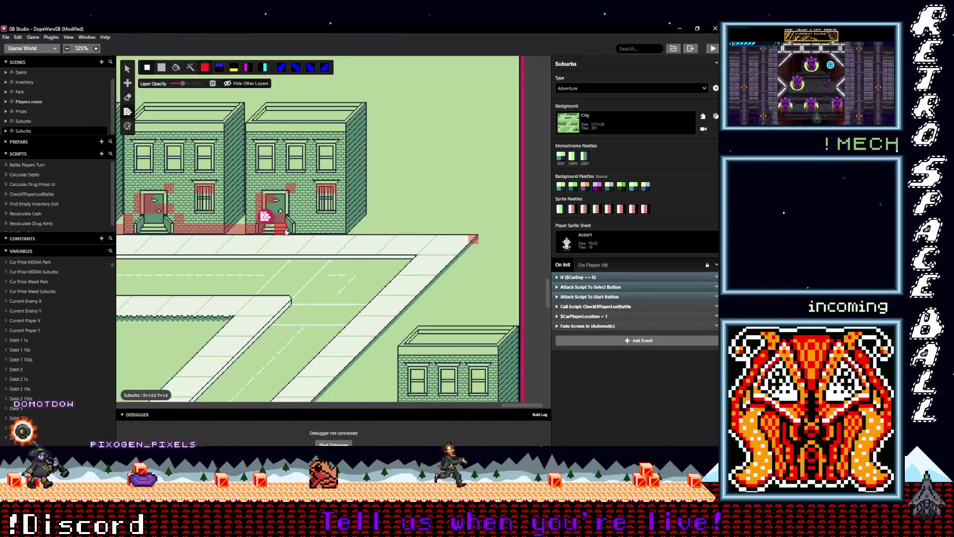
mouse_move(294, 230)
left_mouse_down()
mouse_move(348, 228)
mouse_move(269, 227)
left_mouse_up()
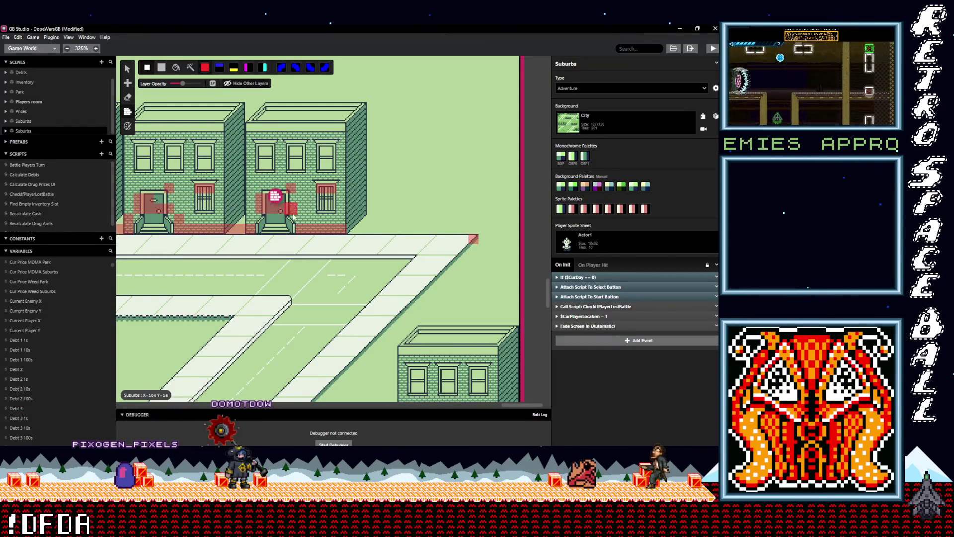
scroll(348, 228, "down", 1)
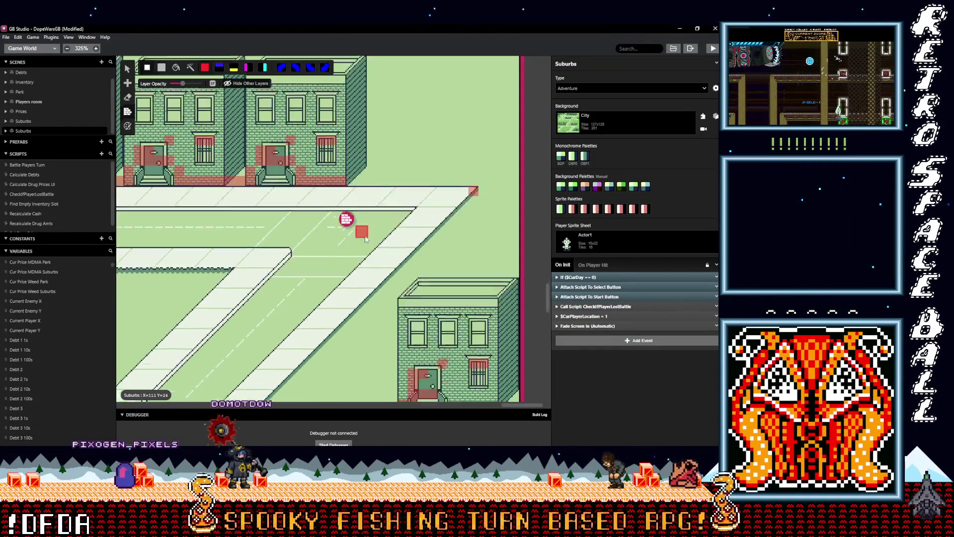
scroll(348, 226, "up", 3)
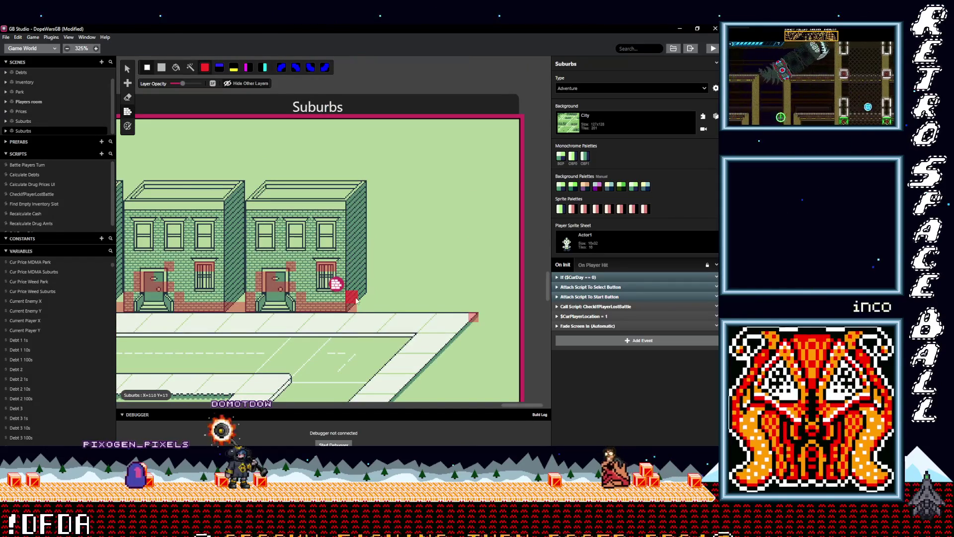
mouse_move(362, 284)
left_mouse_down()
mouse_move(361, 189)
mouse_move(253, 174)
mouse_move(143, 174)
mouse_move(133, 183)
left_mouse_up()
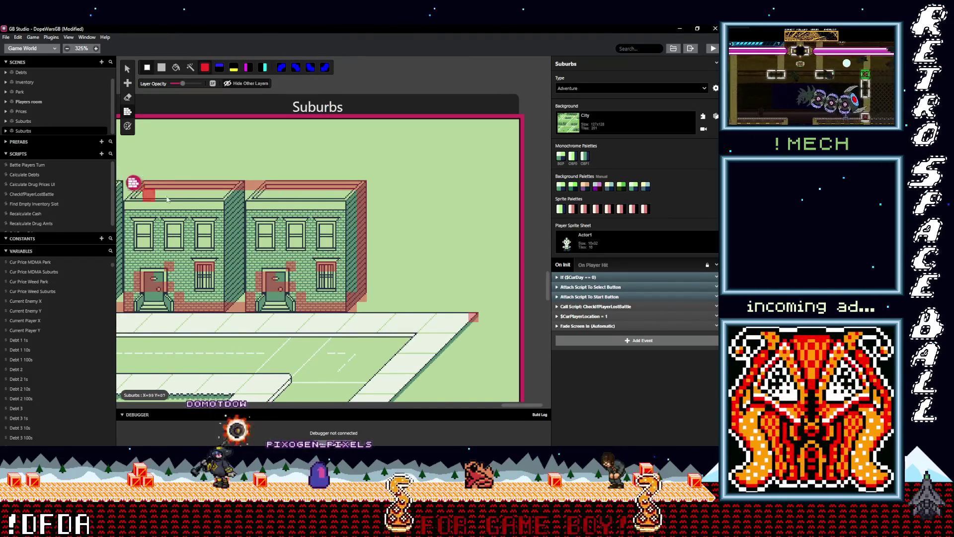
Step: Paint solid collision beside the corner building's door and toward its right corner
scroll(132, 183, "up", 2)
scroll(267, 230, "up", 2)
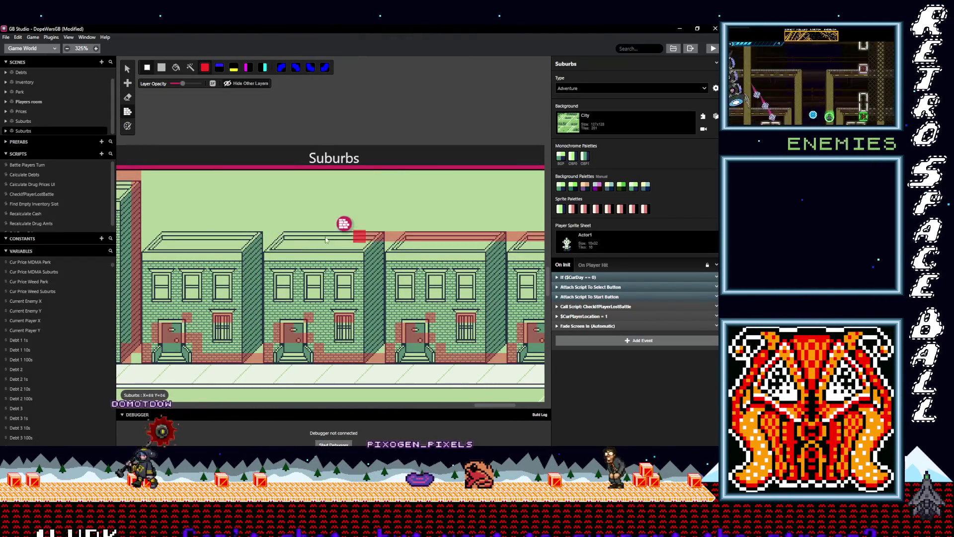
scroll(295, 268, "down", 6)
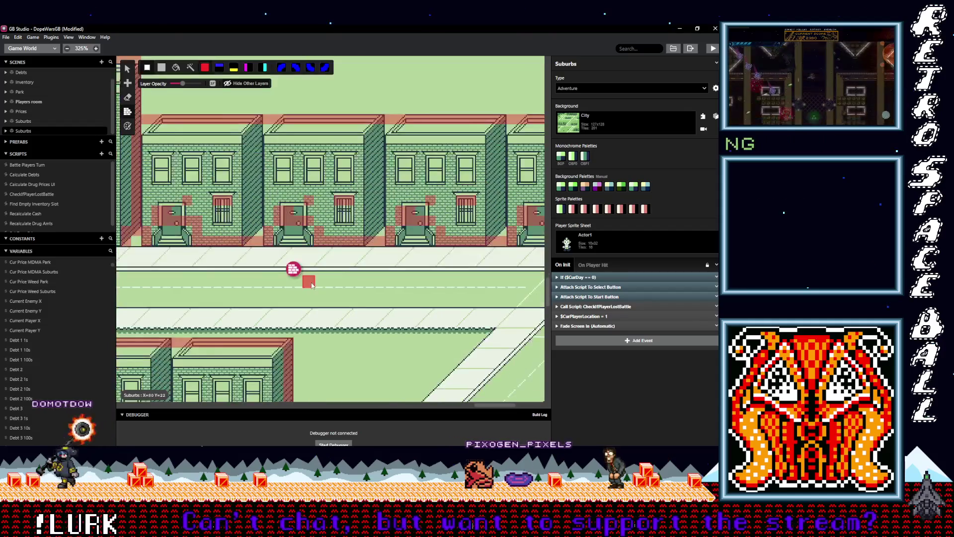
scroll(318, 278, "down", 5)
scroll(398, 293, "right", 2)
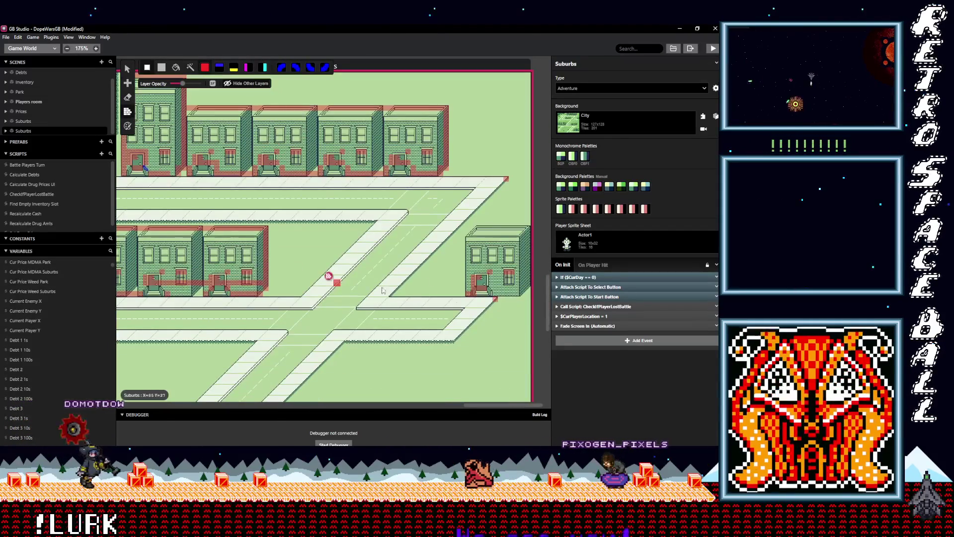
scroll(484, 301, "up", 4)
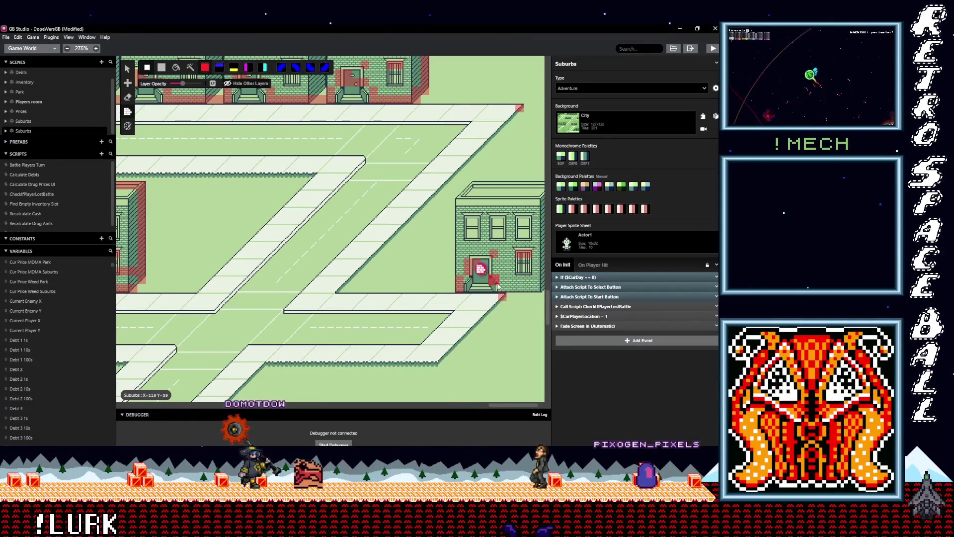
left_click_drag(498, 280, 505, 283)
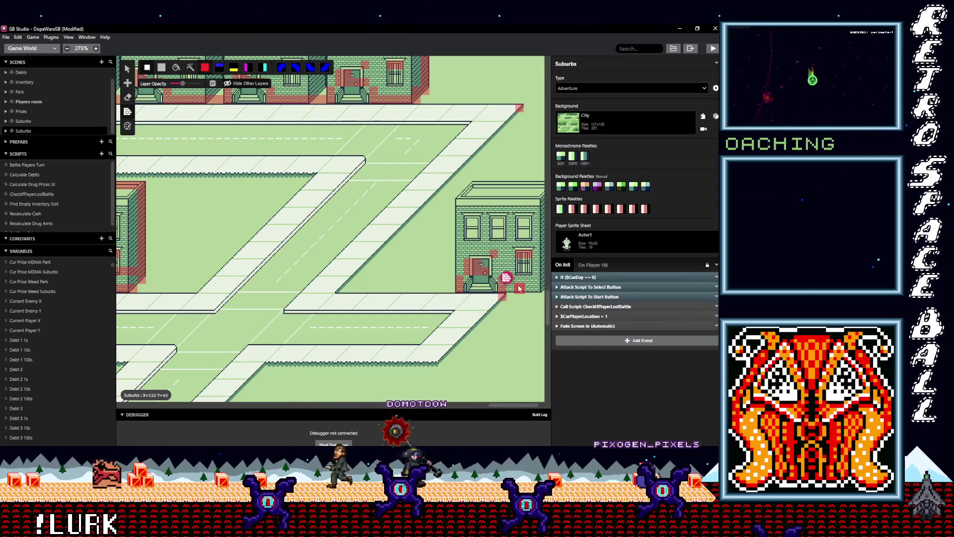
mouse_move(522, 291)
left_mouse_down()
mouse_move(528, 298)
mouse_move(516, 293)
mouse_move(516, 203)
left_mouse_up()
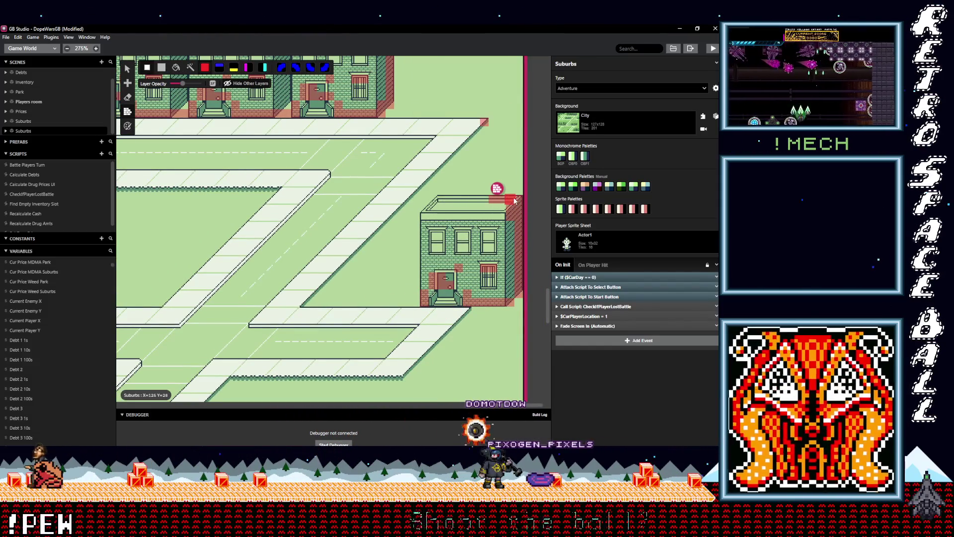
Step: Paint collision down the corner building's right wall and near the upper row of houses
mouse_move(429, 206)
left_mouse_down()
mouse_move(416, 219)
mouse_move(434, 294)
mouse_move(495, 290)
mouse_move(465, 305)
left_mouse_up()
scroll(465, 304, "down", 6)
scroll(438, 233, "down", 1)
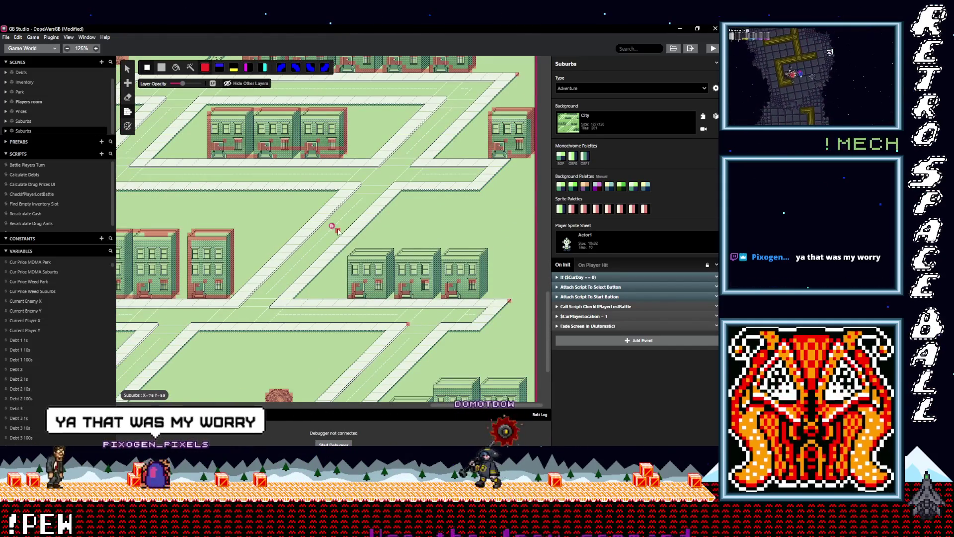
scroll(278, 256, "up", 8)
left_click_drag(278, 257, 328, 257)
scroll(382, 277, "down", 6)
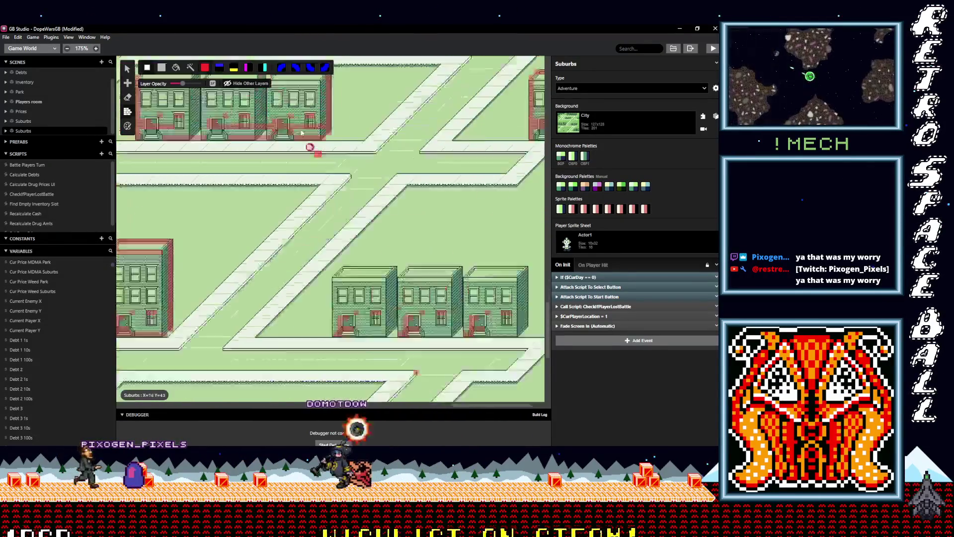
scroll(291, 224, "up", 8)
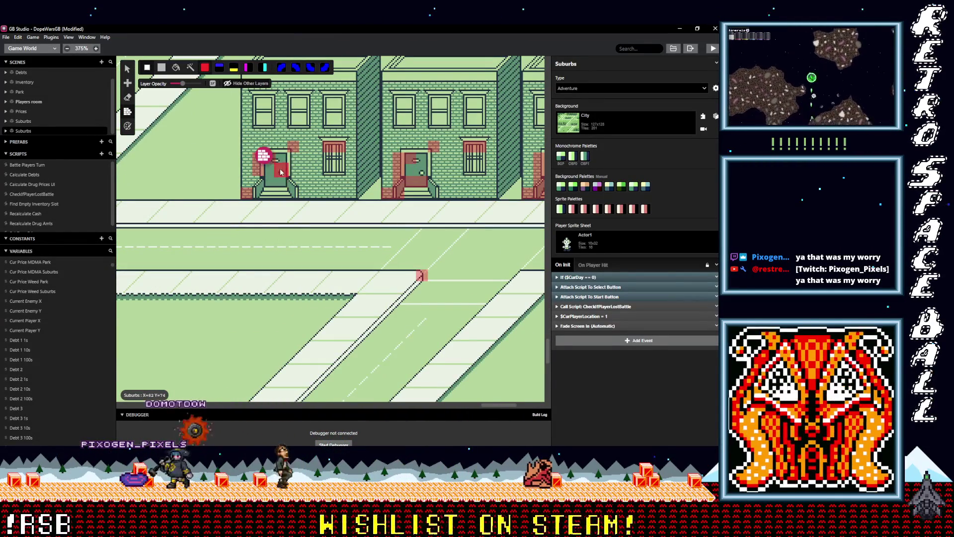
Step: Paint collision on the doorstep, the end house's right wall, the roof strip and first roof corner
mouse_move(248, 149)
left_mouse_down()
mouse_move(303, 195)
mouse_move(301, 184)
mouse_move(368, 196)
mouse_move(158, 199)
mouse_move(346, 199)
left_mouse_up()
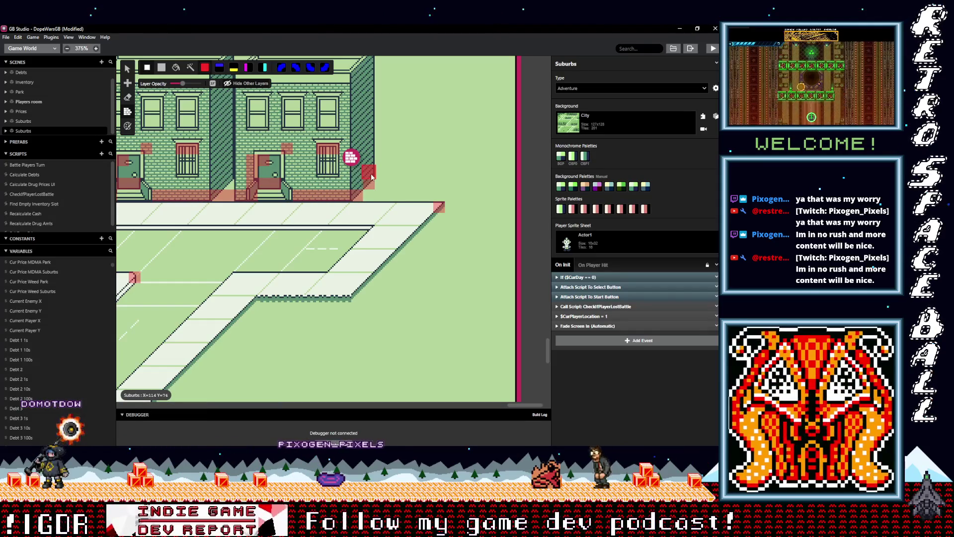
left_click_drag(371, 169, 384, 291)
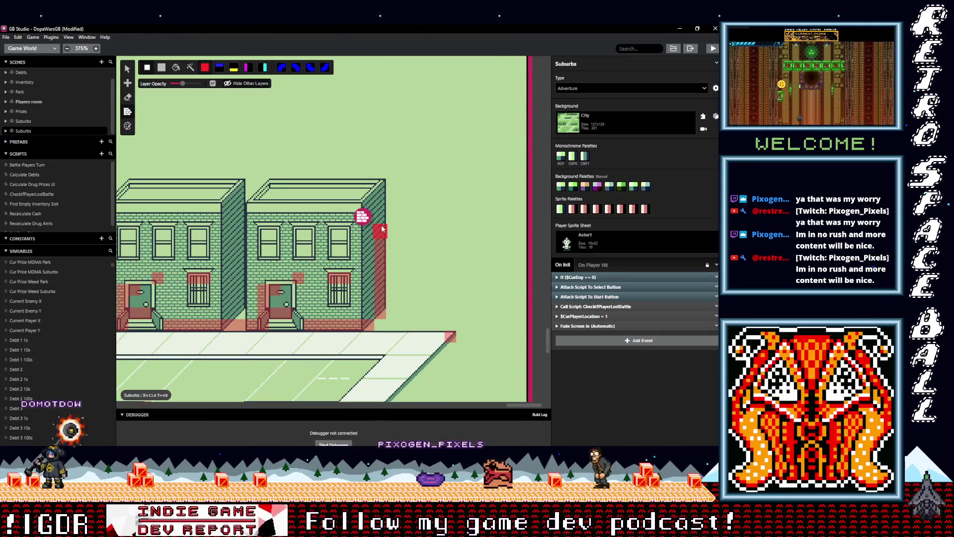
mouse_move(370, 185)
left_mouse_down()
mouse_move(230, 188)
mouse_move(440, 211)
left_mouse_up()
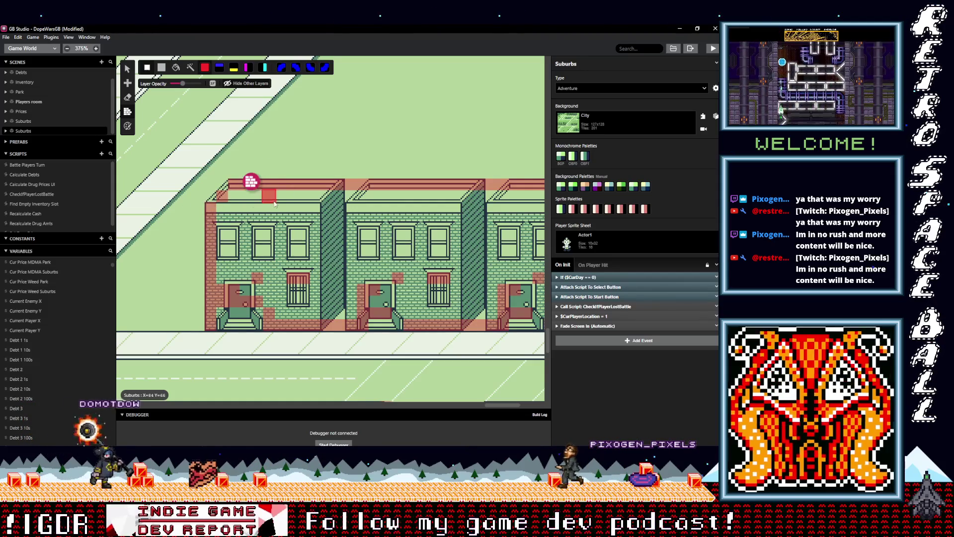
left_click_drag(209, 198, 221, 185)
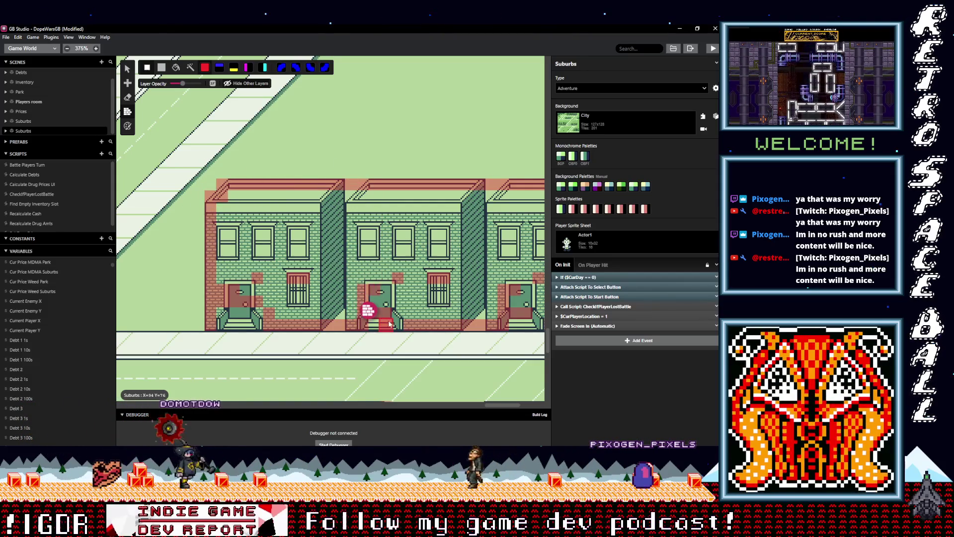
scroll(368, 298, "down", 3)
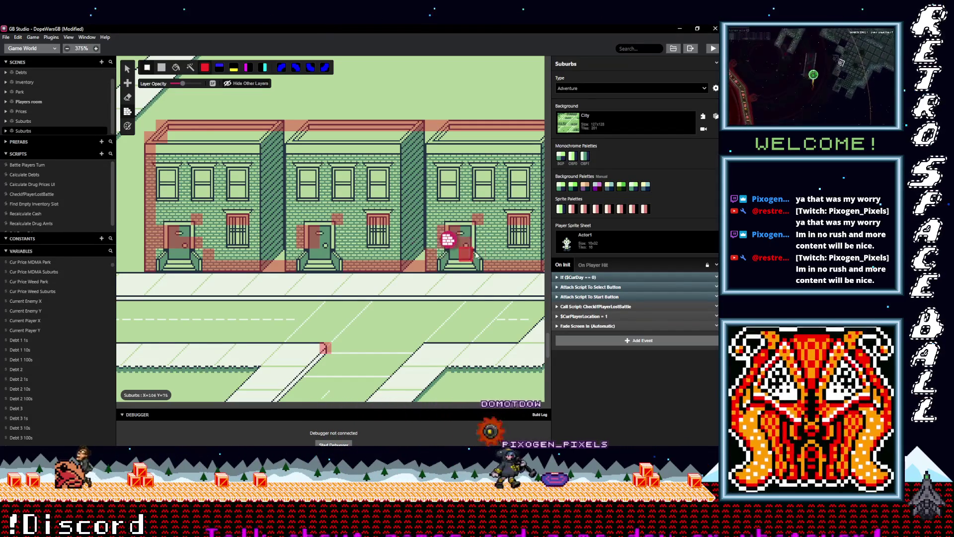
scroll(418, 273, "down", 2)
scroll(259, 246, "down", 1)
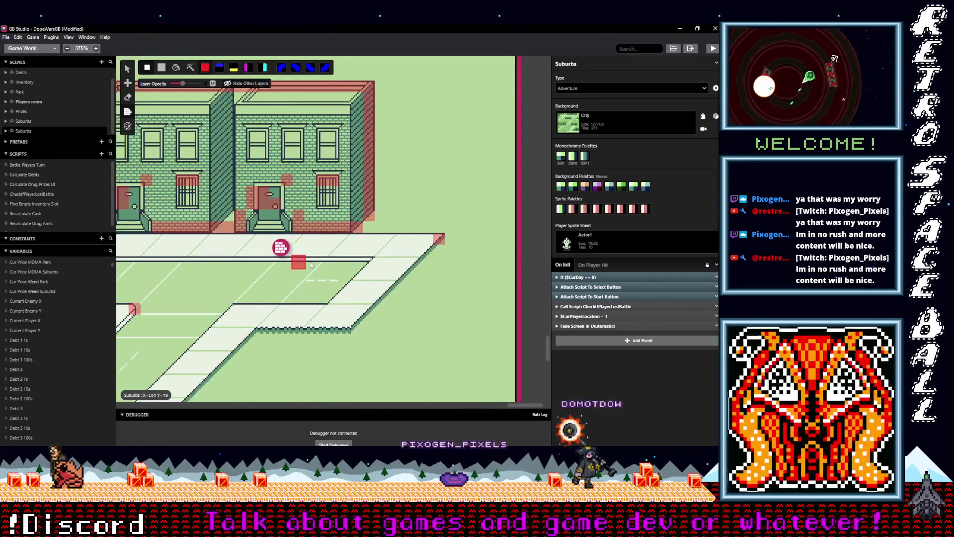
scroll(288, 278, "down", 1)
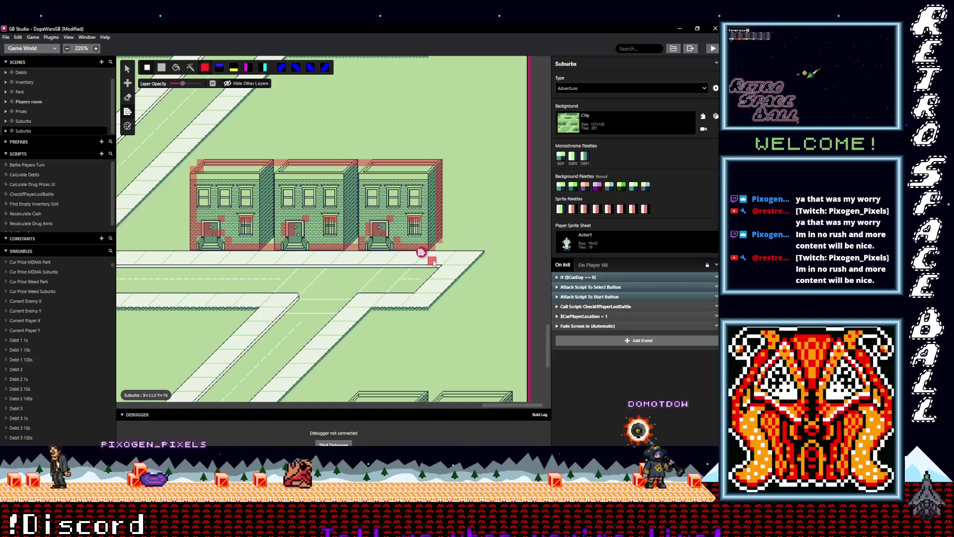
Step: Paint solid collision on the middle house's roof, the ground right of its door, and the left building's edge
scroll(424, 261, "down", 10)
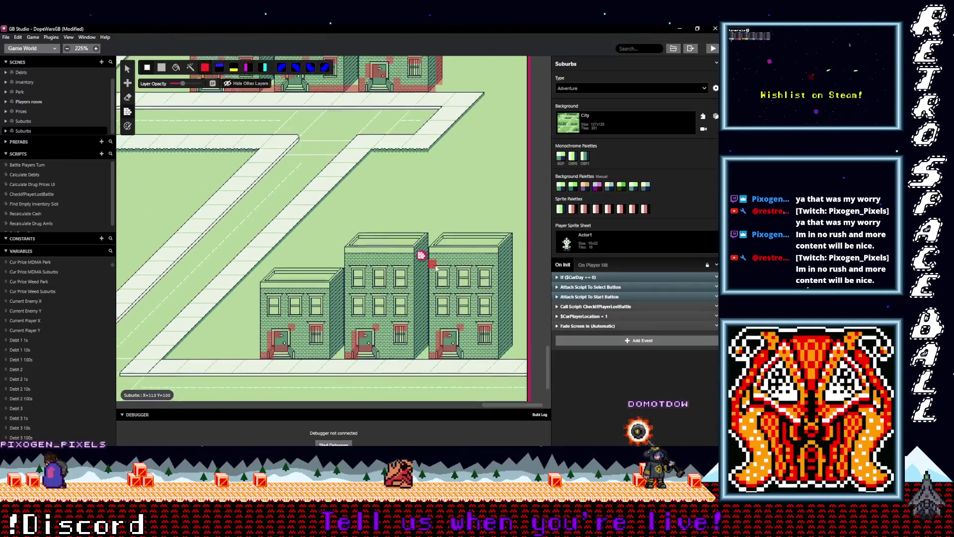
scroll(464, 327, "up", 2)
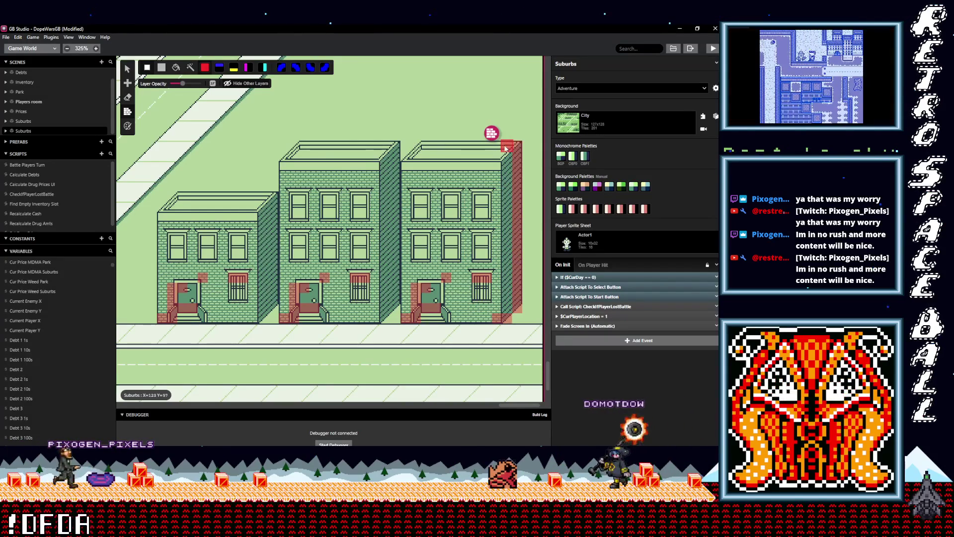
mouse_move(390, 149)
left_mouse_down()
mouse_move(291, 148)
mouse_move(291, 304)
mouse_move(314, 307)
left_mouse_up()
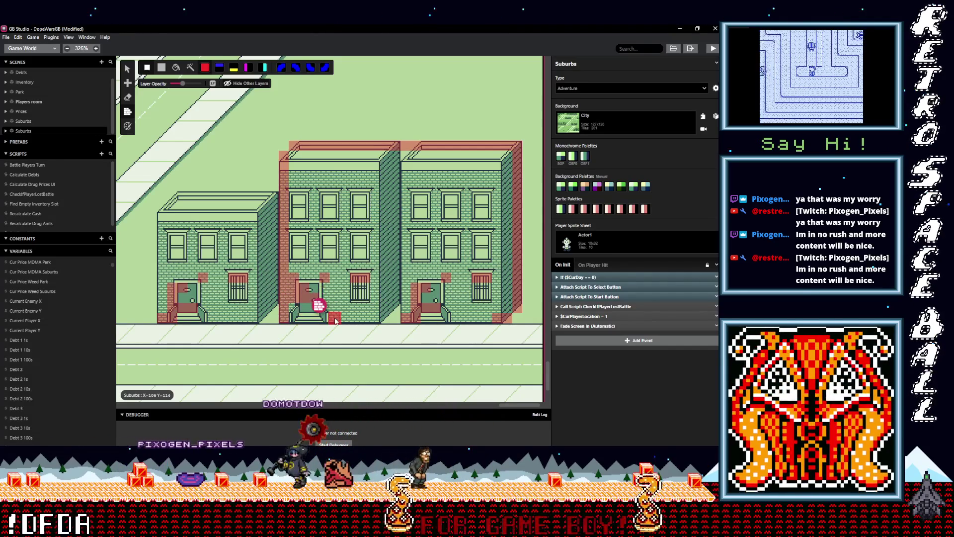
mouse_move(335, 310)
left_mouse_down()
mouse_move(319, 303)
mouse_move(396, 321)
left_mouse_up()
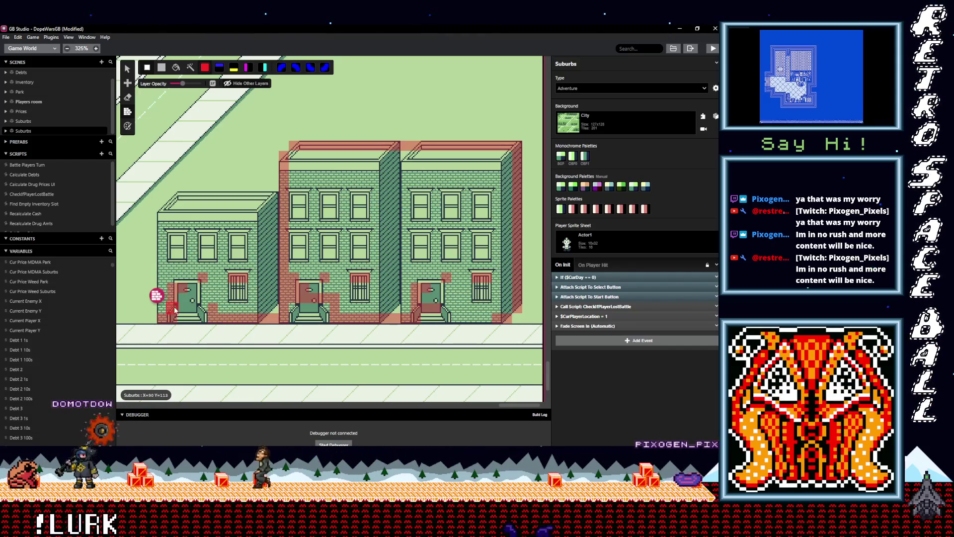
mouse_move(214, 293)
left_mouse_down()
mouse_move(157, 303)
mouse_move(158, 220)
mouse_move(209, 201)
mouse_move(288, 202)
mouse_move(201, 201)
left_mouse_up()
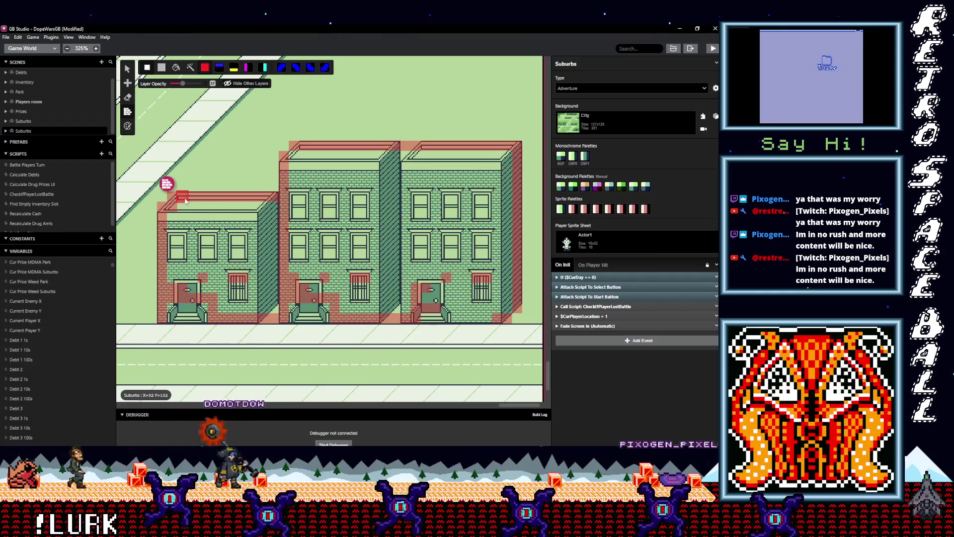
scroll(353, 269, "down", 6)
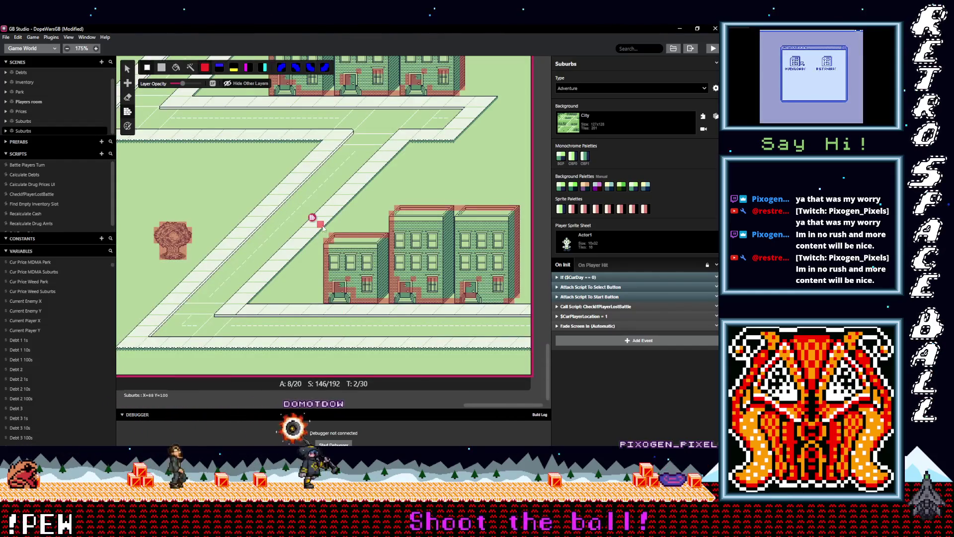
scroll(321, 226, "up", 1)
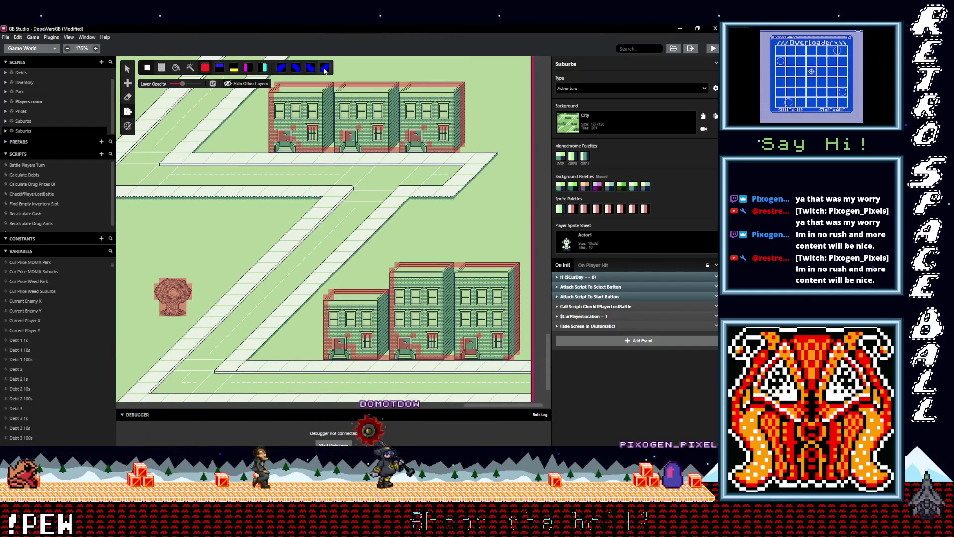
scroll(336, 357, "up", 2)
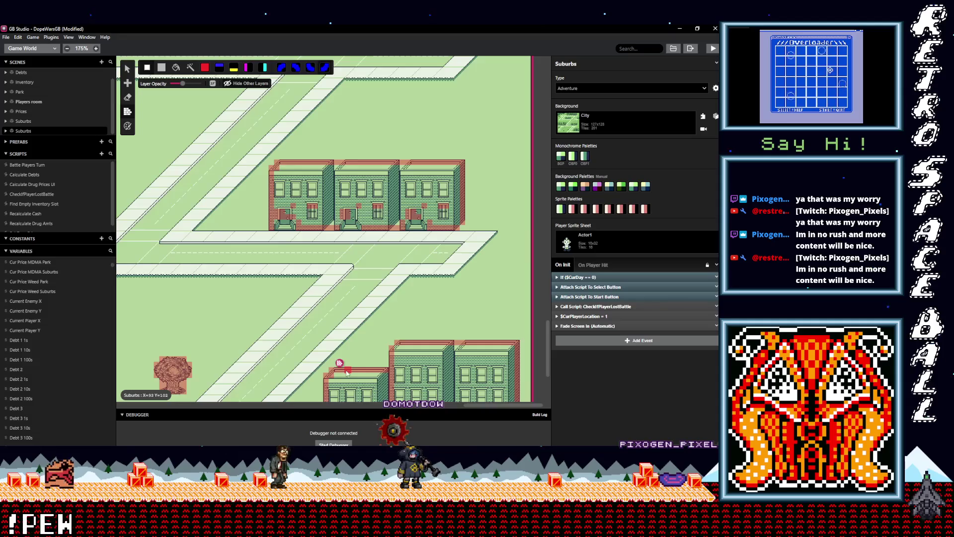
scroll(345, 370, "down", 3)
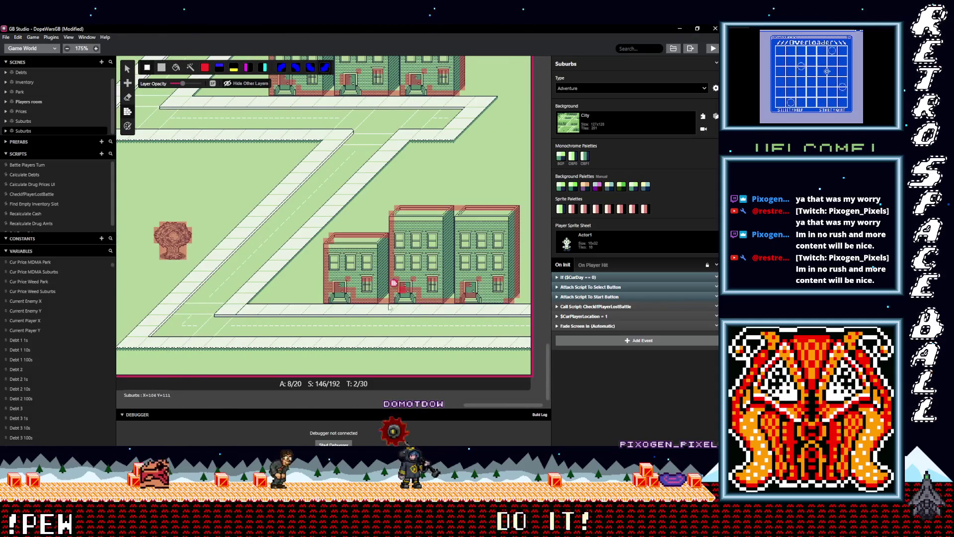
scroll(398, 299, "up", 4)
Step: Switch to the other collision tile type and work across the row houses' doorsteps and roof corners
left_click(188, 66)
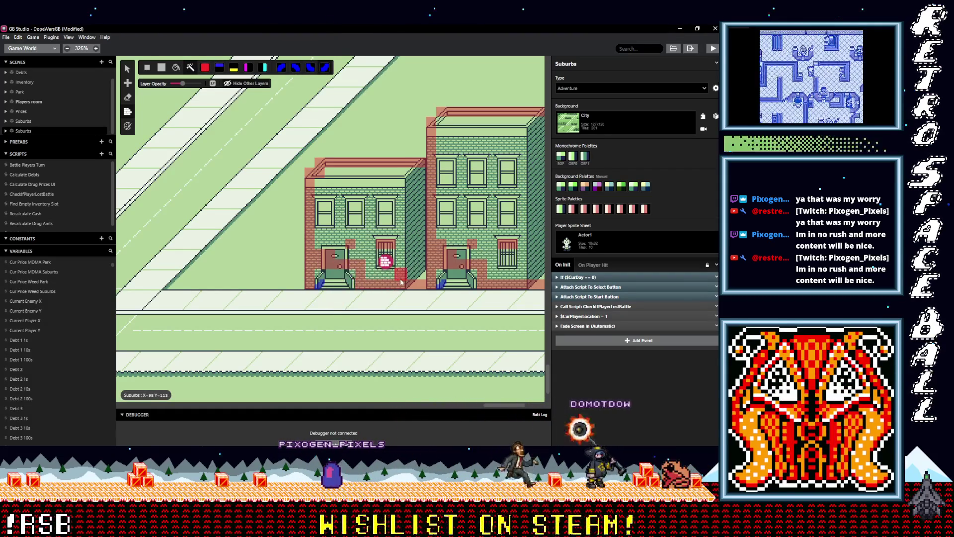
scroll(252, 287, "right", 3)
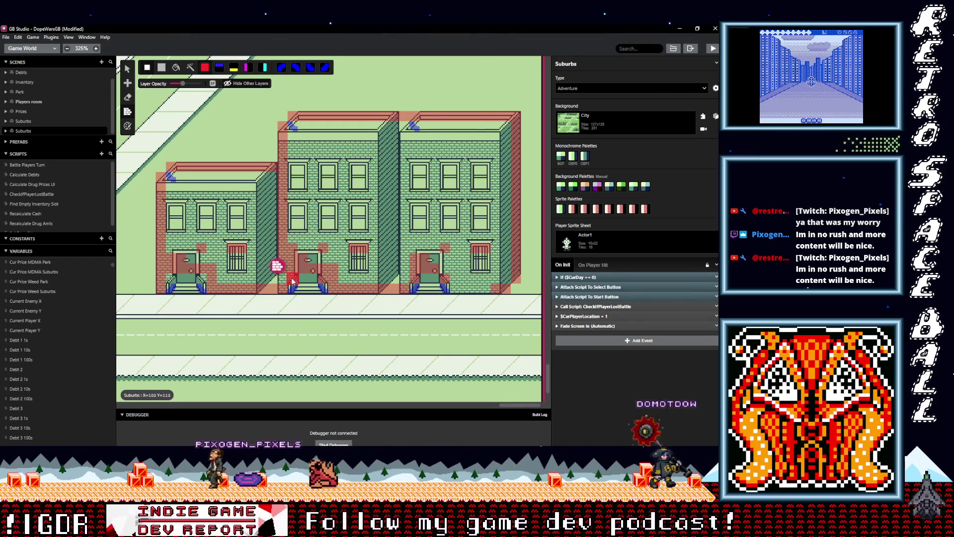
scroll(373, 271, "left", 3)
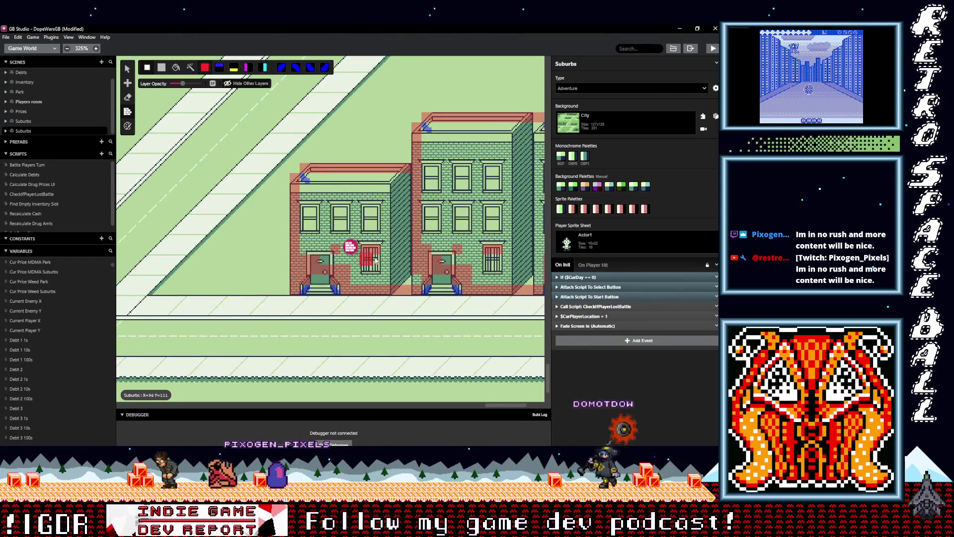
scroll(368, 263, "down", 3)
scroll(336, 339, "up", 2)
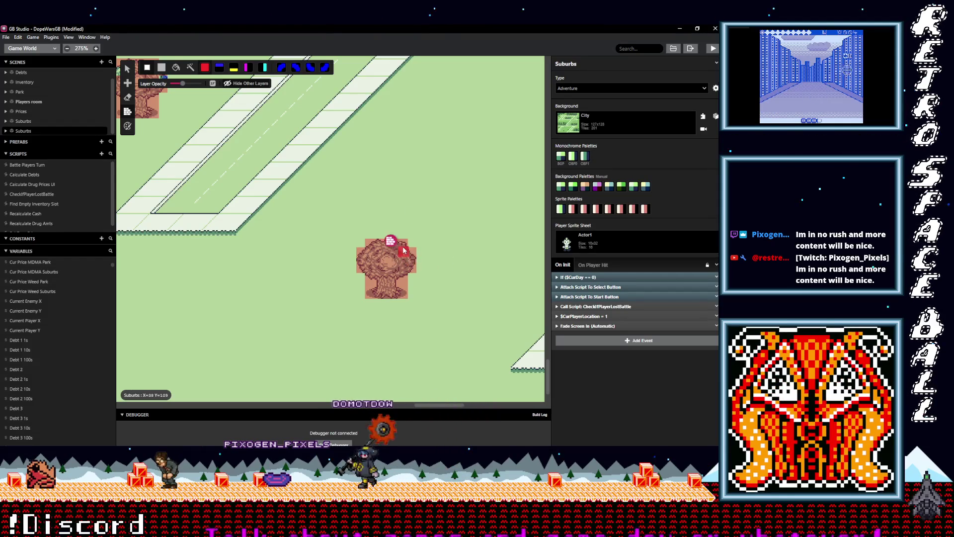
scroll(398, 273, "down", 3)
scroll(248, 312, "up", 4)
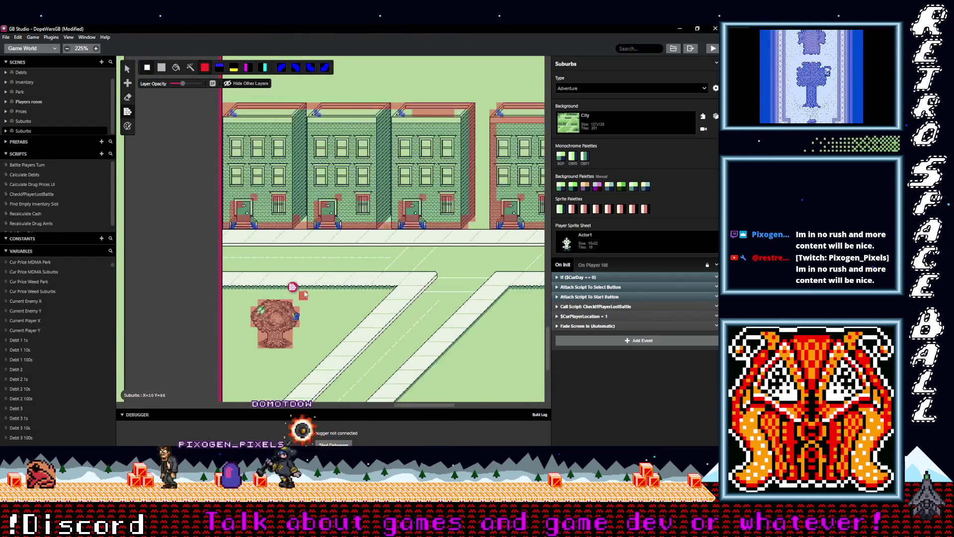
scroll(249, 312, "up", 6)
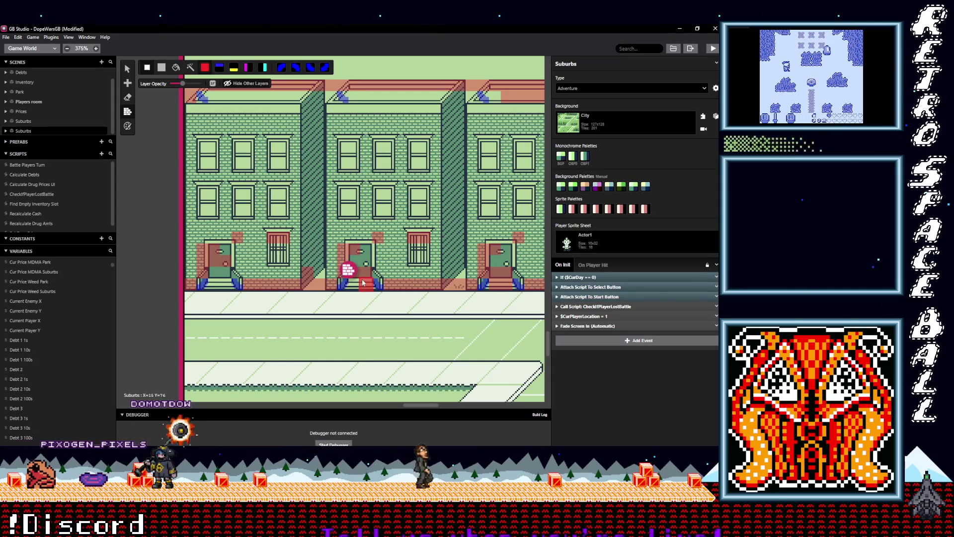
scroll(473, 270, "right", 5)
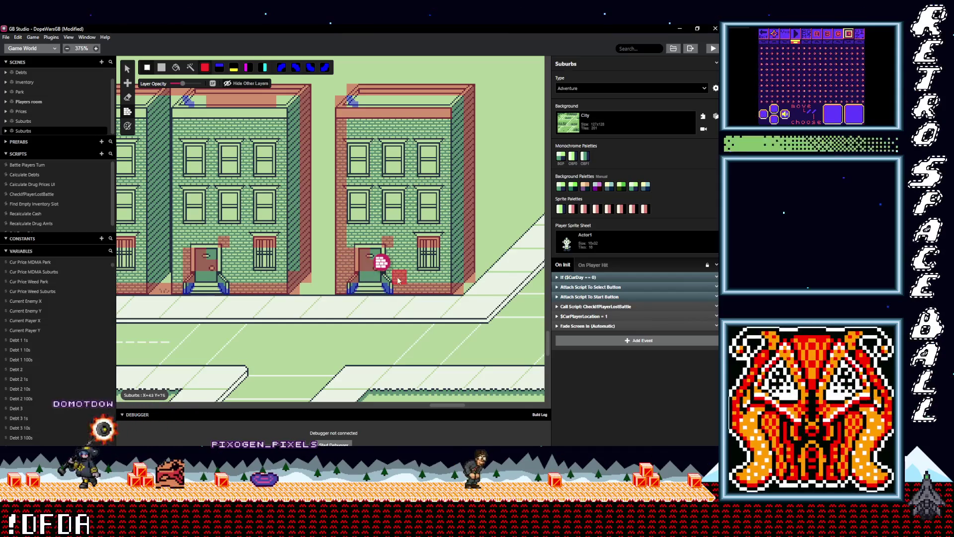
scroll(447, 269, "down", 4)
scroll(476, 282, "down", 4)
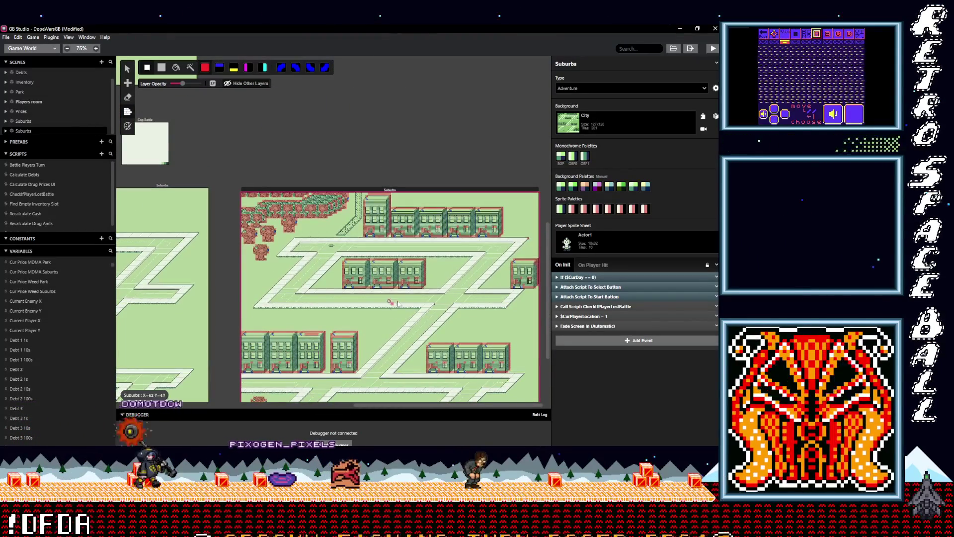
Step: Deselect the Suburbs scene to show project settings, pan the canvas, then reselect the scene
key("Escape")
scroll(465, 310, "up", 2)
scroll(348, 318, "right", 3)
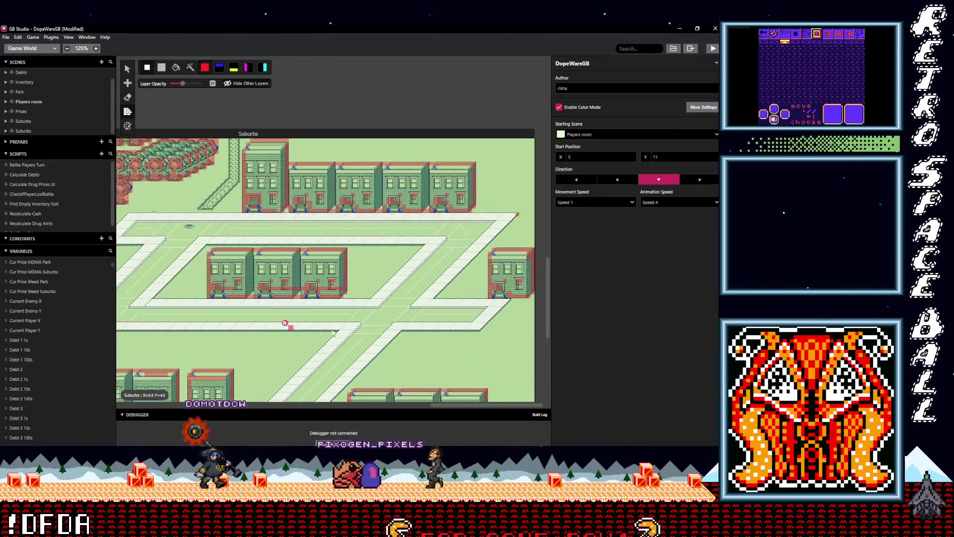
scroll(335, 328, "left", 4)
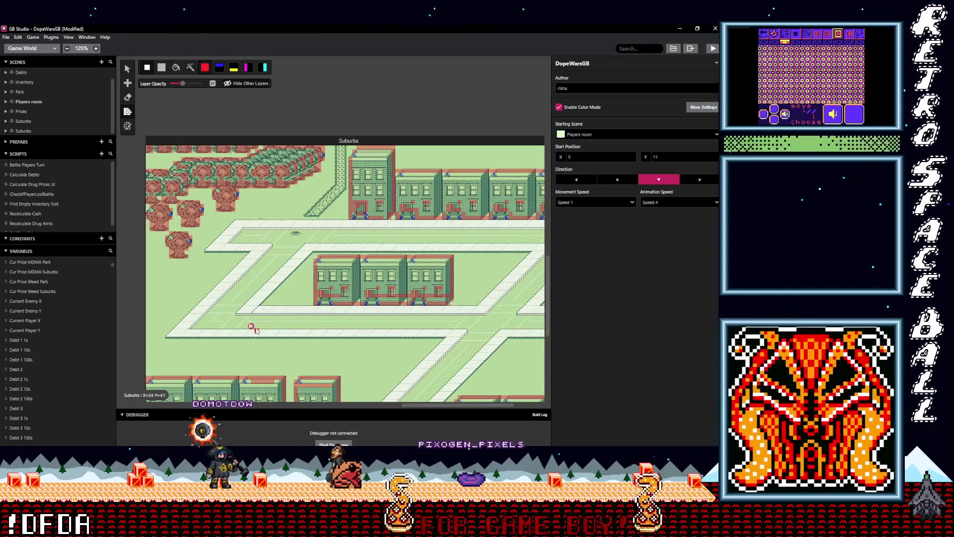
scroll(314, 179, "down", 2)
scroll(314, 179, "left", 2)
scroll(314, 178, "down", 8)
scroll(314, 179, "right", 6)
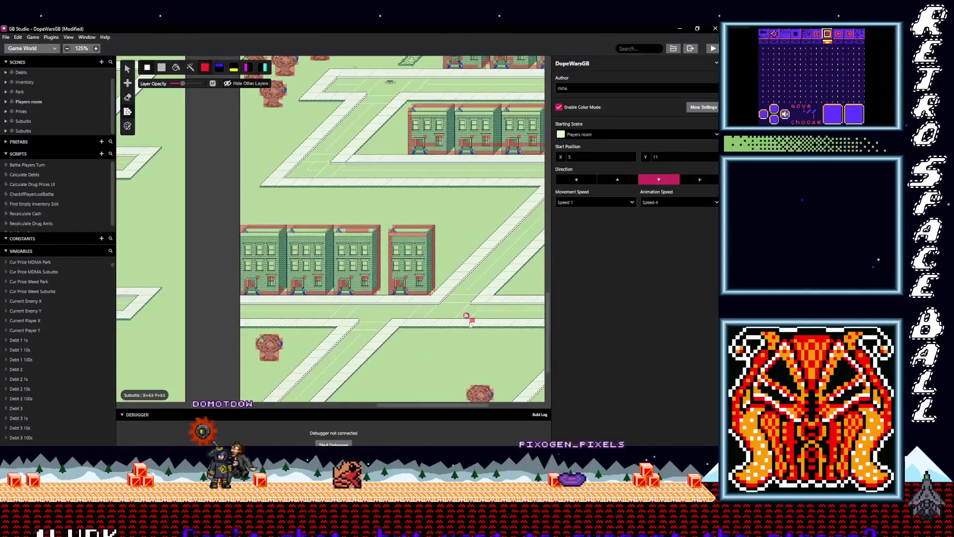
scroll(368, 278, "right", 2)
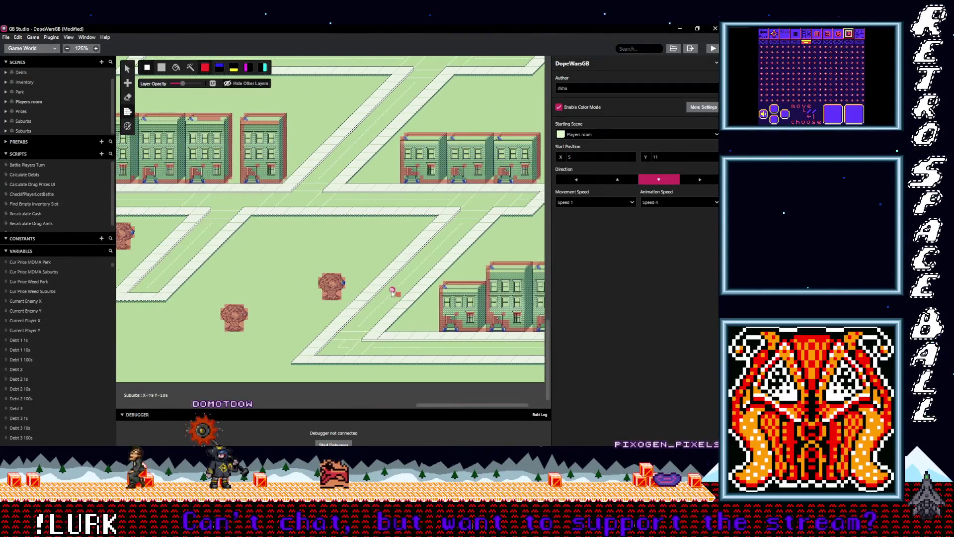
scroll(383, 271, "left", 12)
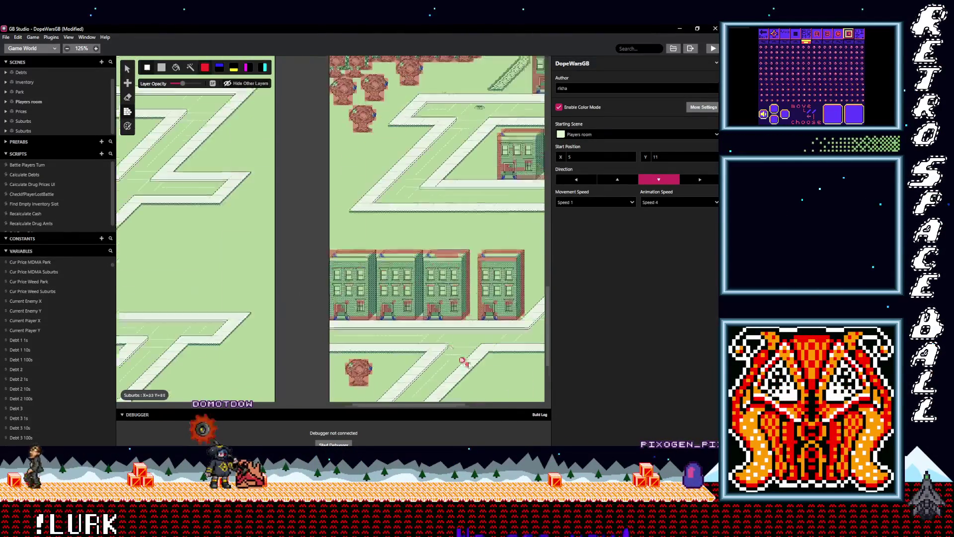
scroll(368, 249, "down", 1)
scroll(368, 248, "left", 1)
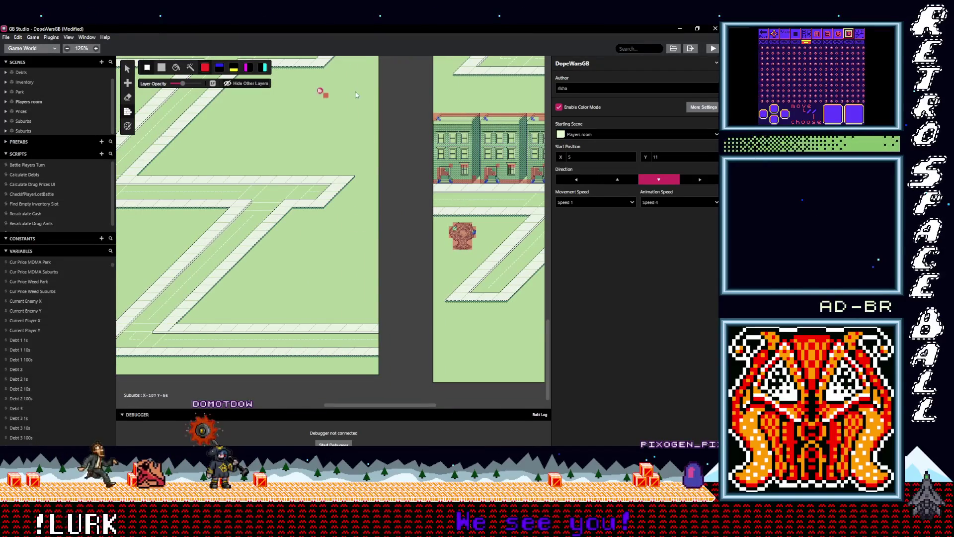
scroll(459, 175, "down", 4)
left_click(367, 253)
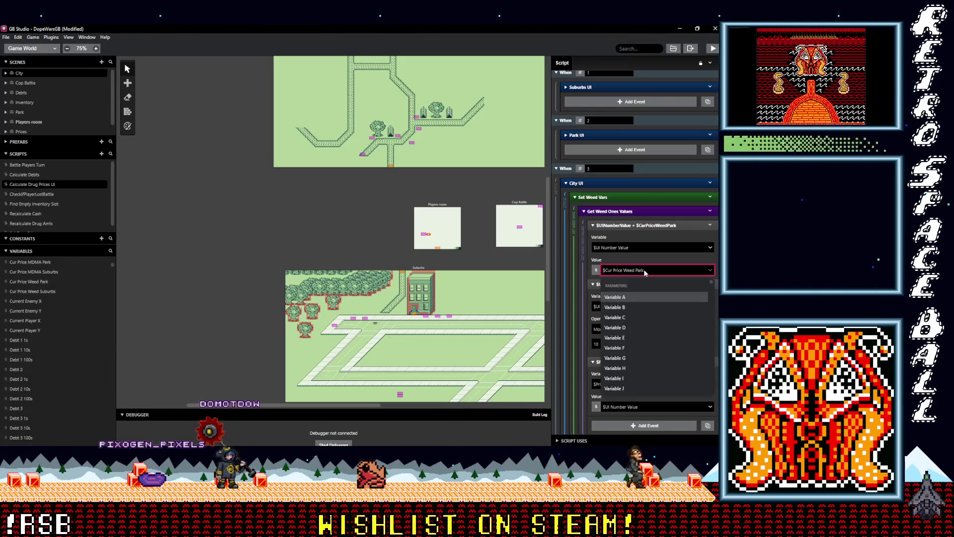
Step: Clear the filter text and view where the Debt 1 100s variable is used
type("c")
key("BackSpace")
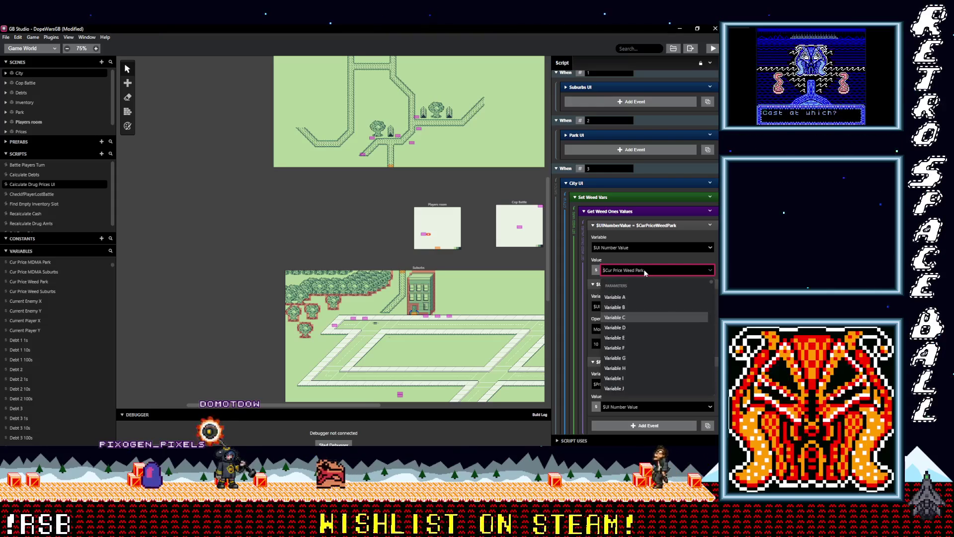
left_click(73, 356)
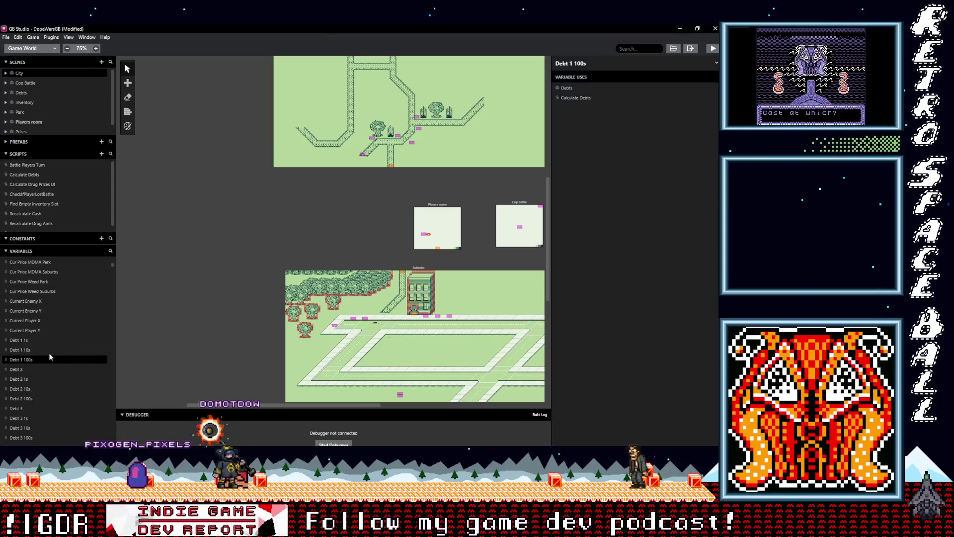
scroll(43, 333, "up", 3)
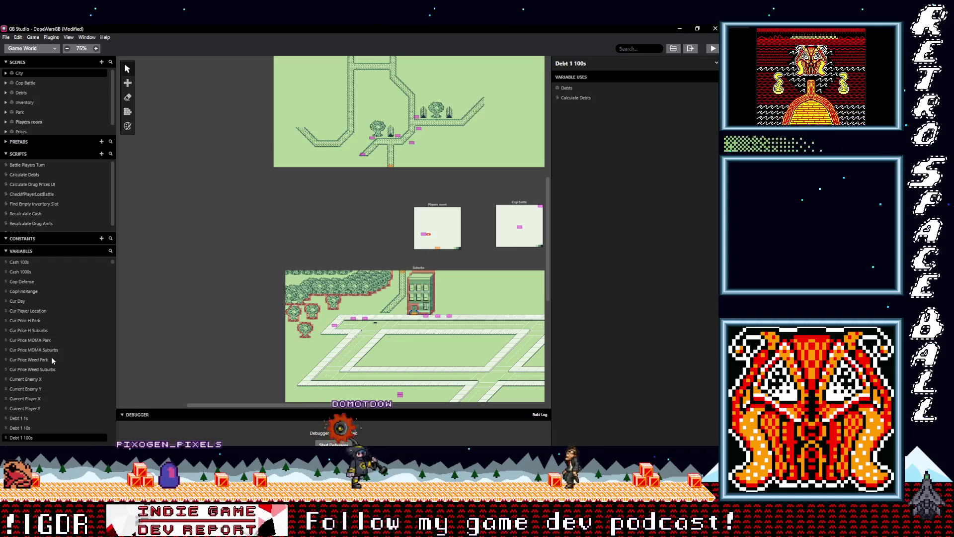
scroll(51, 360, "down", 1)
scroll(51, 357, "down", 5)
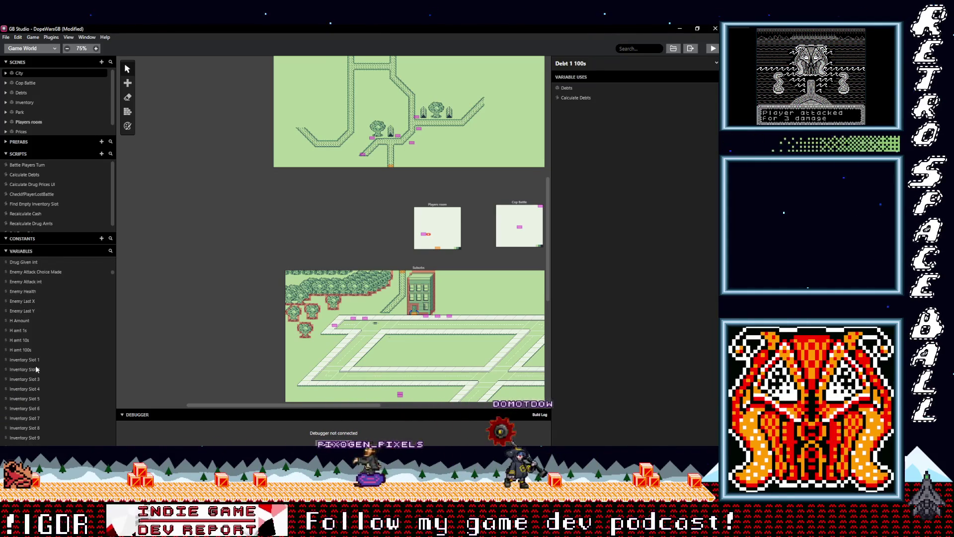
Step: Check Inventory Slot 1's uses, then select the unused Variable 91
left_click(19, 358)
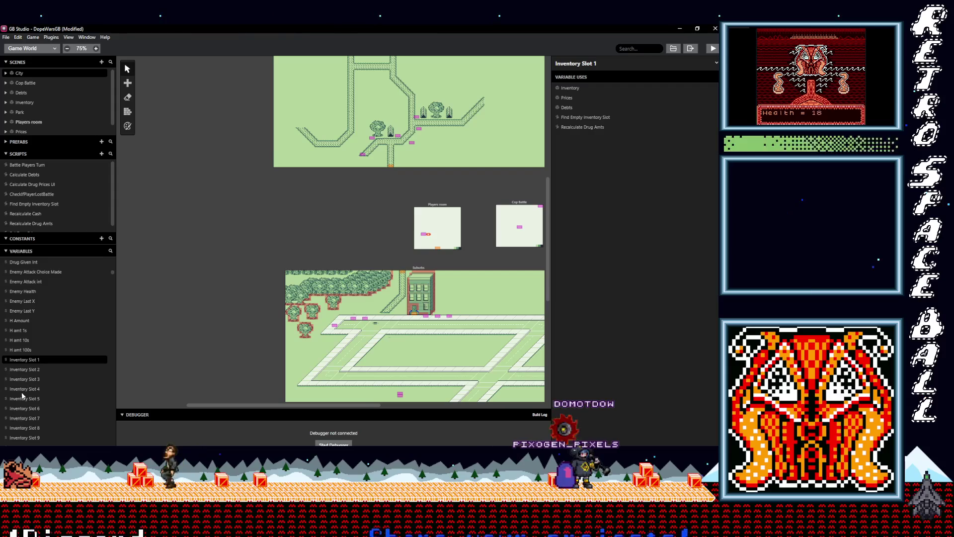
scroll(35, 394, "down", 5)
scroll(34, 395, "down", 6)
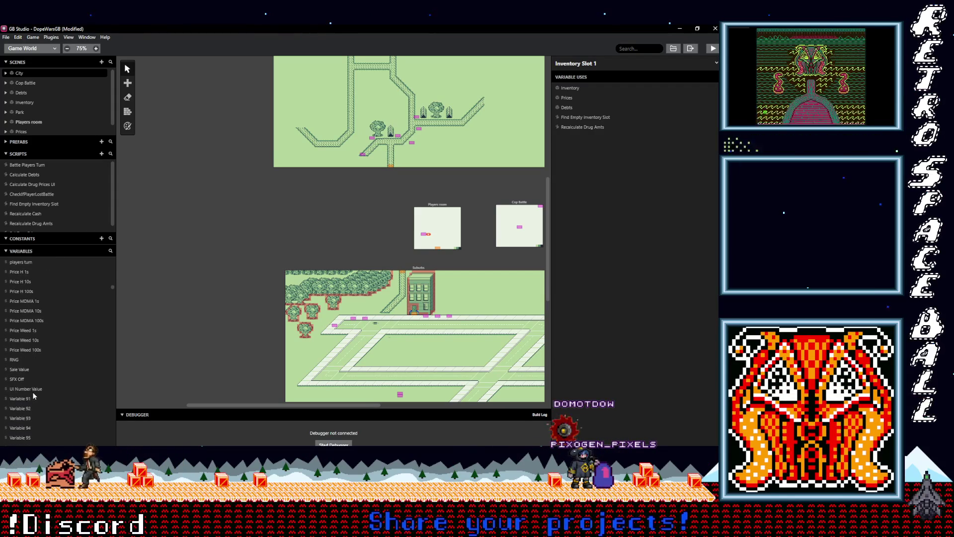
left_click(29, 398)
Step: Rename Variable 91 to Cur Price Weed City
left_click(602, 63)
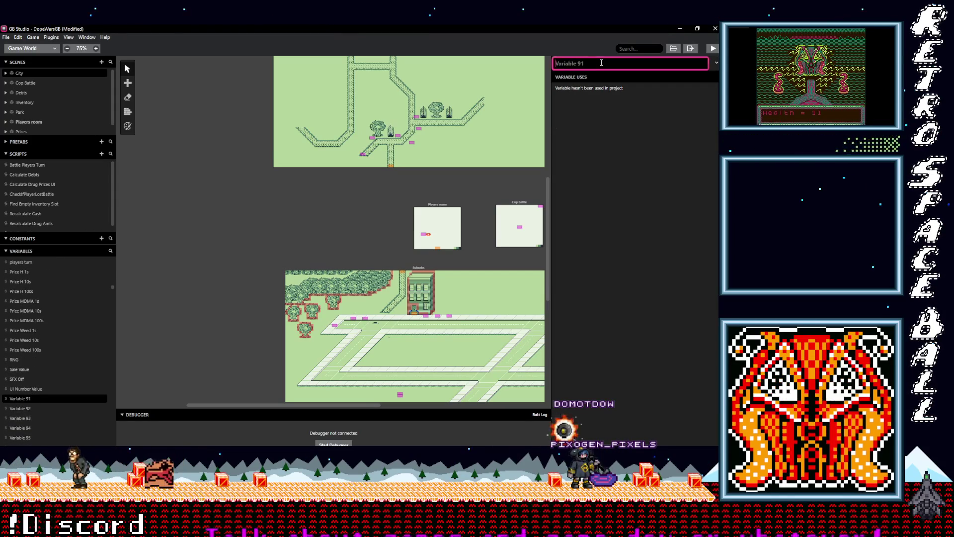
type("Cur Price")
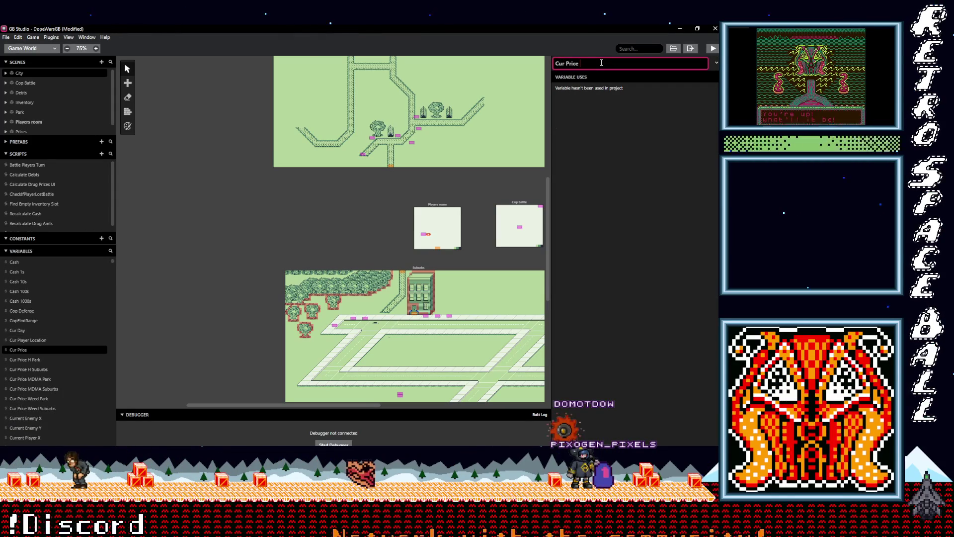
type("Weed City")
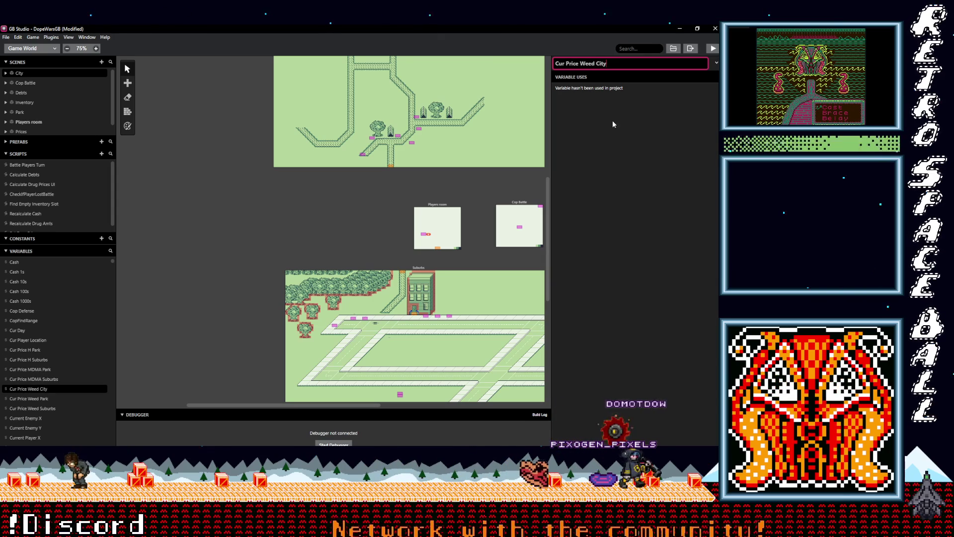
key("Return")
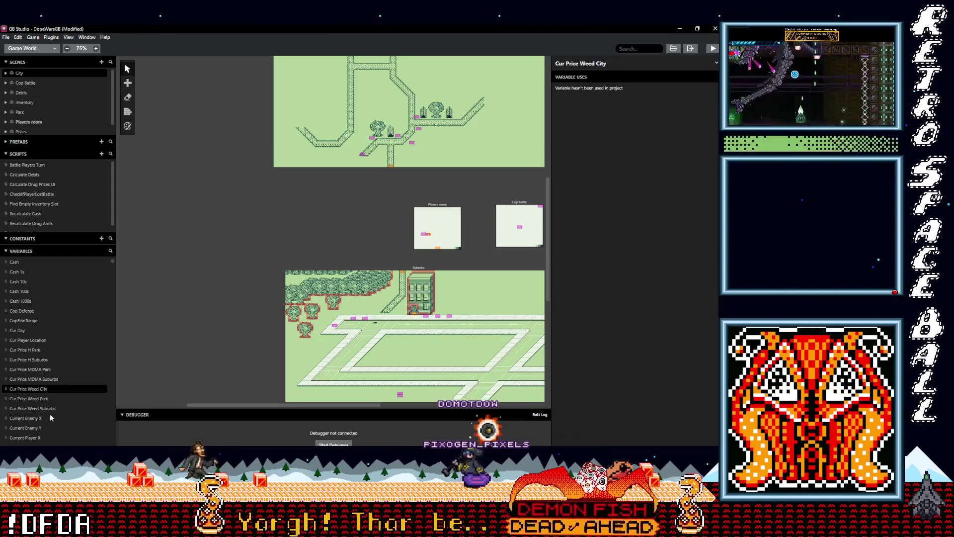
Step: Rename Variable 92 to Cur Price MDMA City
scroll(51, 415, "down", 5)
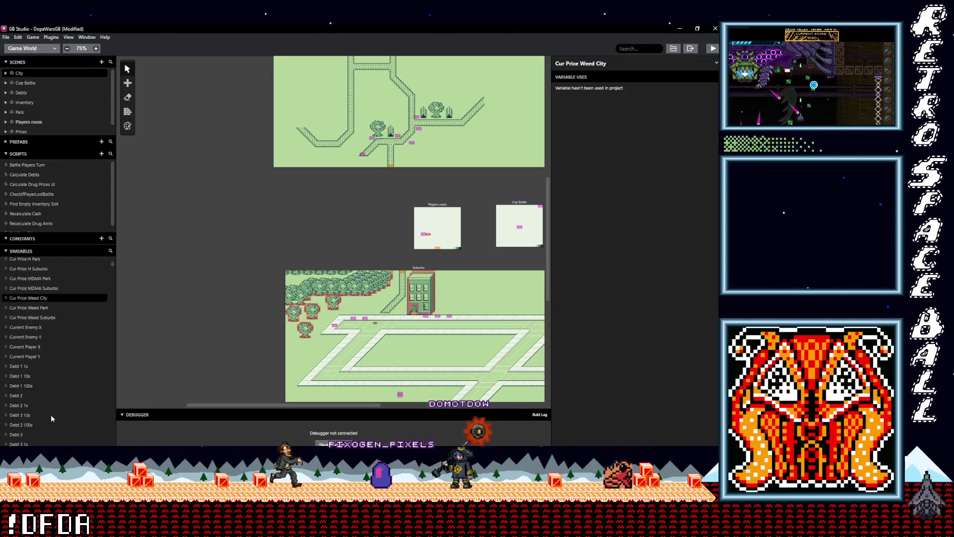
scroll(48, 414, "down", 5)
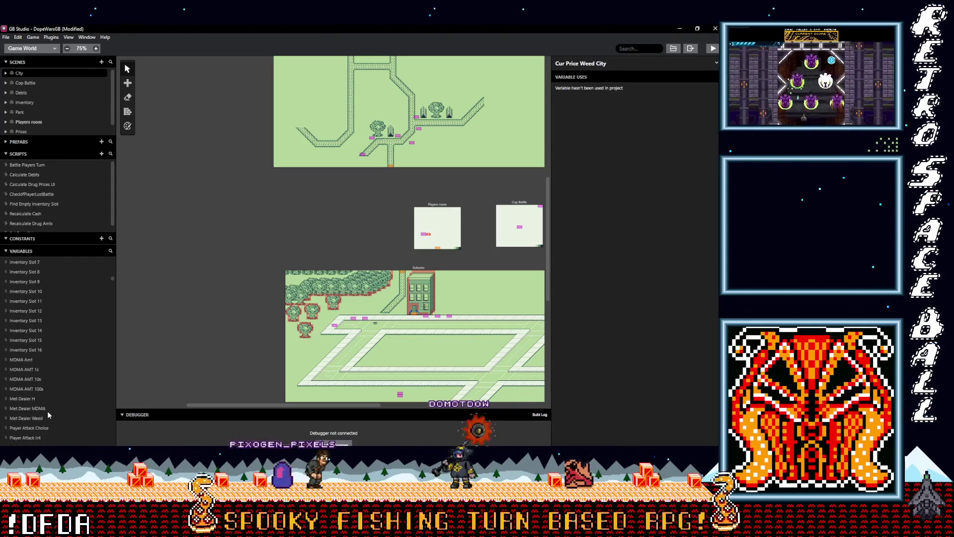
scroll(46, 411, "down", 5)
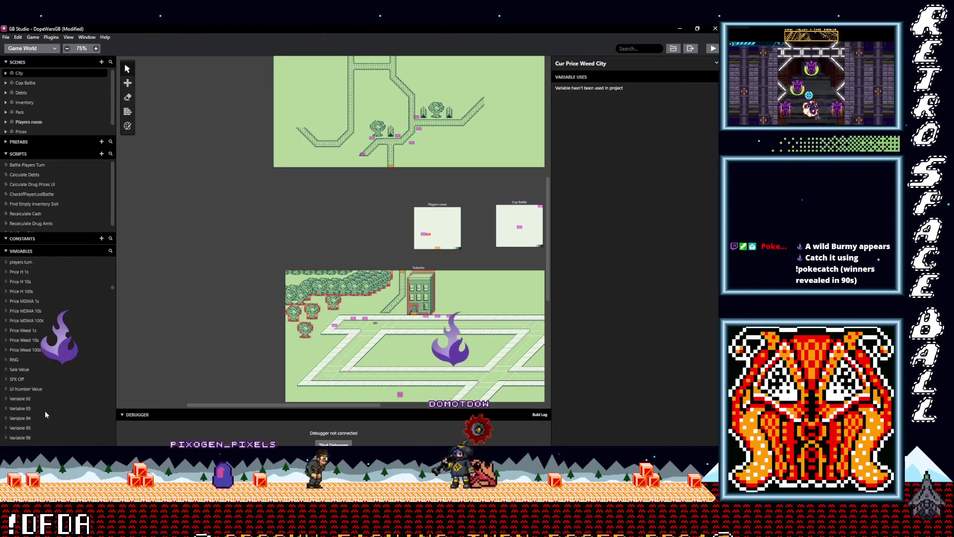
left_click(28, 401)
left_click(592, 64)
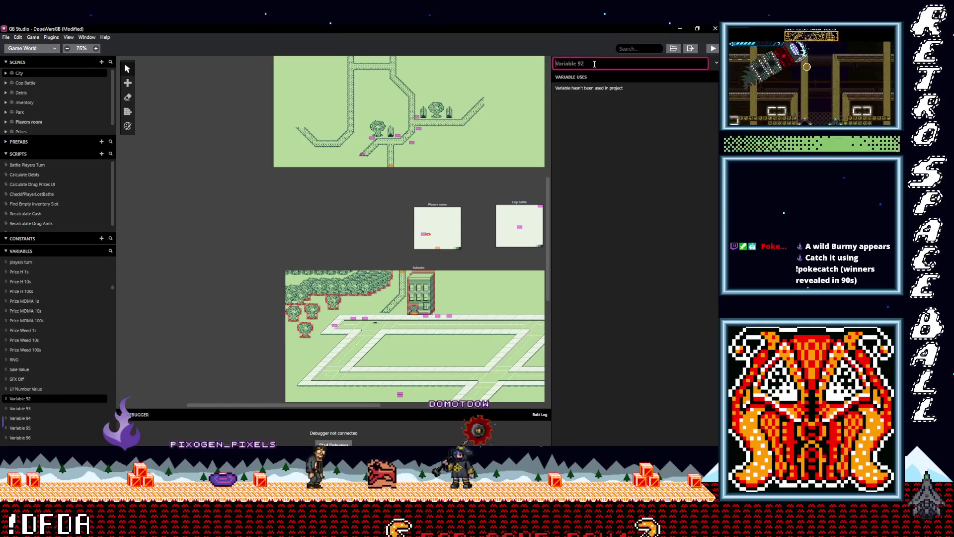
type("Cur")
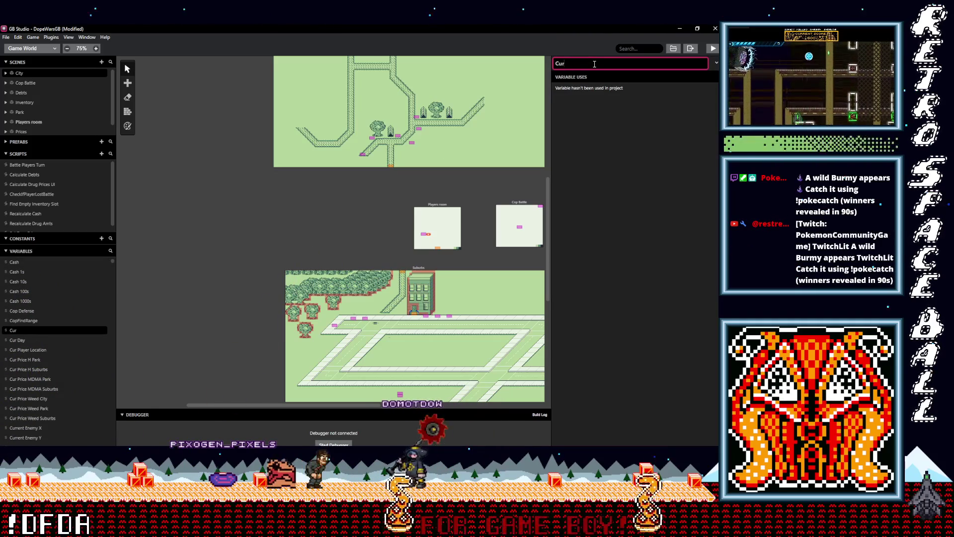
type(" Price")
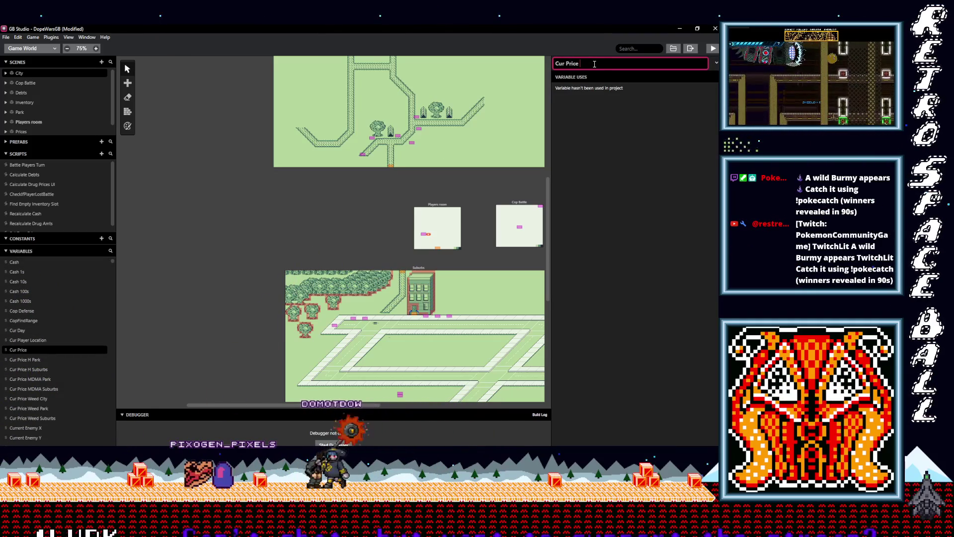
type(" MDMA City")
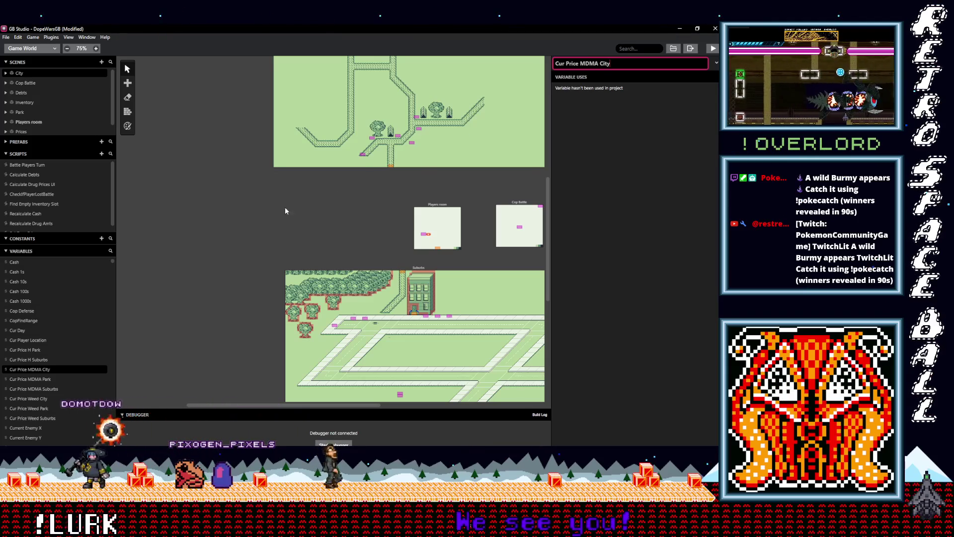
Step: Rename Variable 93 to Cur Price H City, fixing a typo
scroll(55, 309, "down", 5)
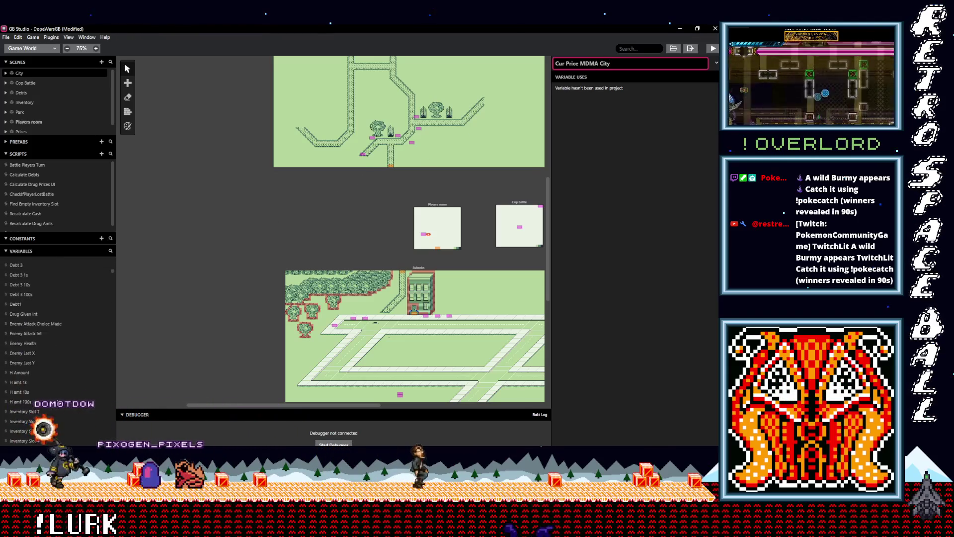
scroll(50, 397, "down", 5)
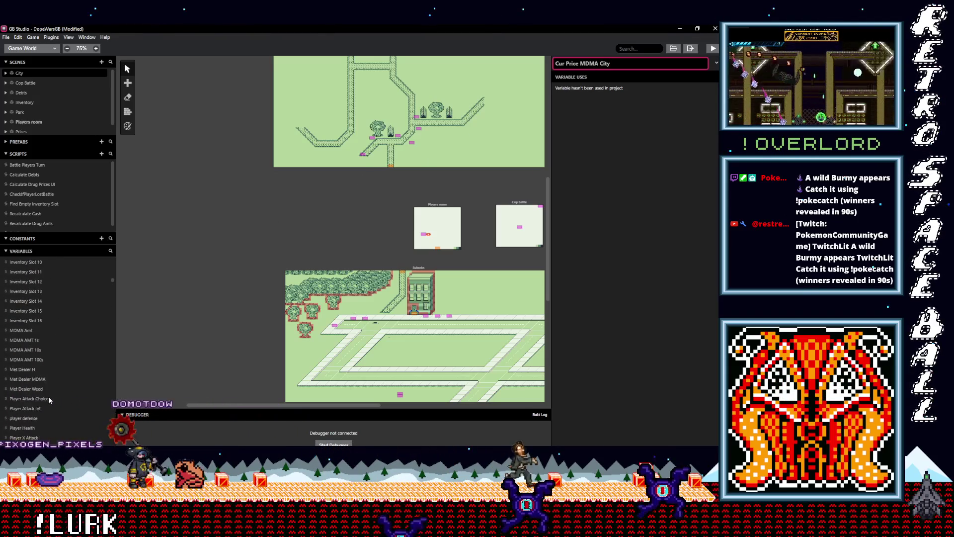
scroll(49, 398, "down", 5)
scroll(49, 396, "down", 2)
left_click(30, 369)
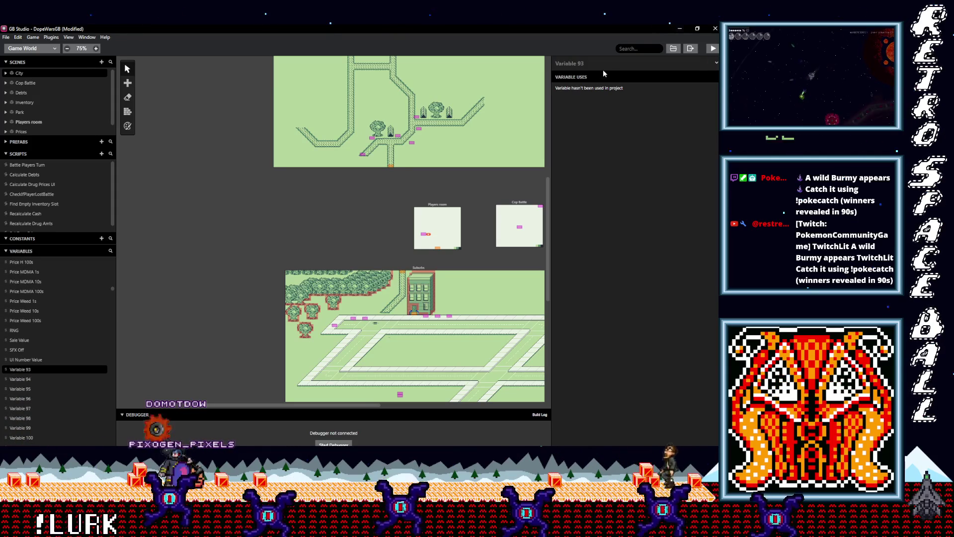
type("Cut")
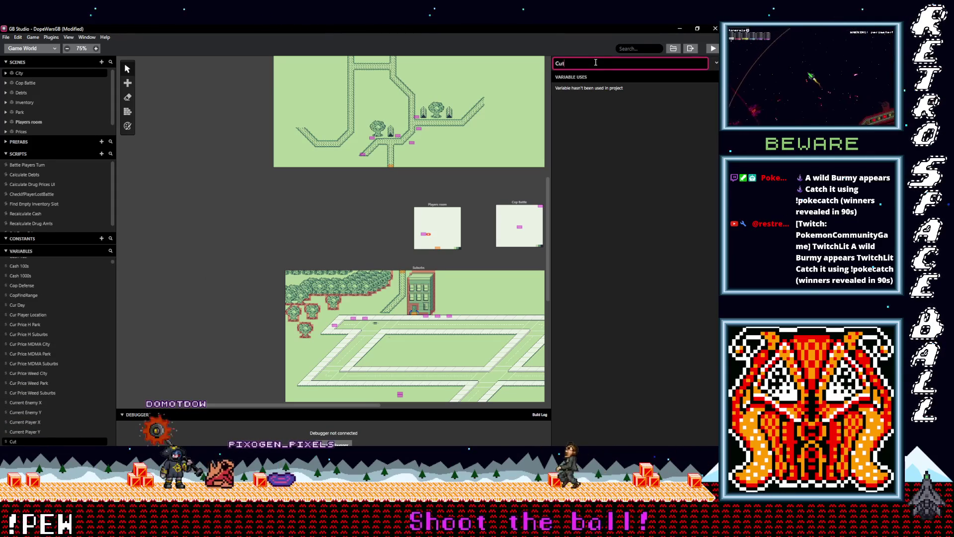
key("BackSpace")
type("r Price H City")
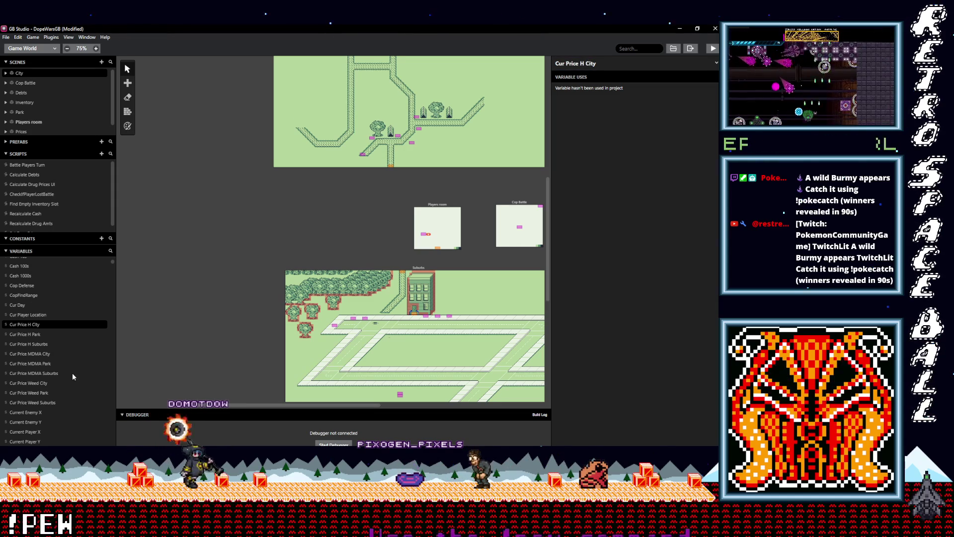
scroll(71, 373, "up", 2)
scroll(58, 349, "down", 5)
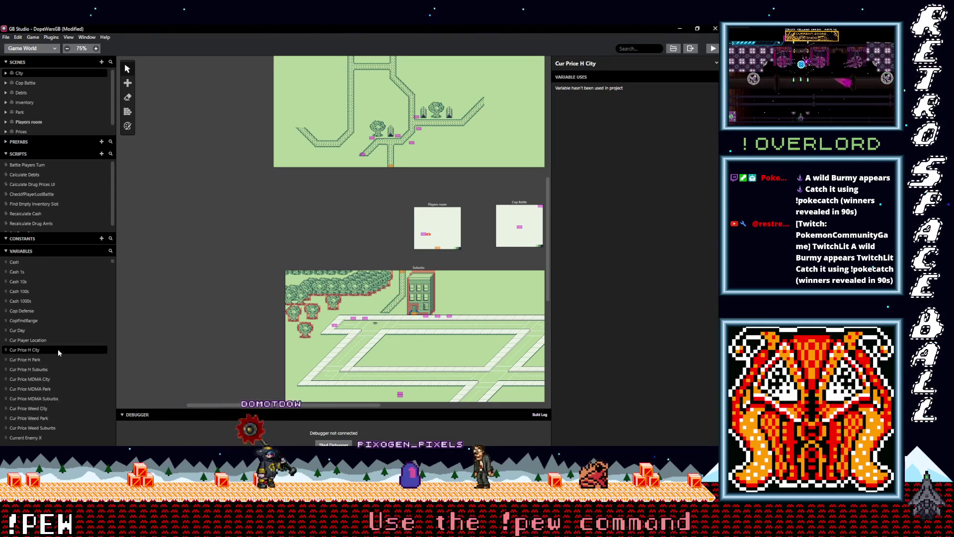
scroll(57, 349, "down", 4)
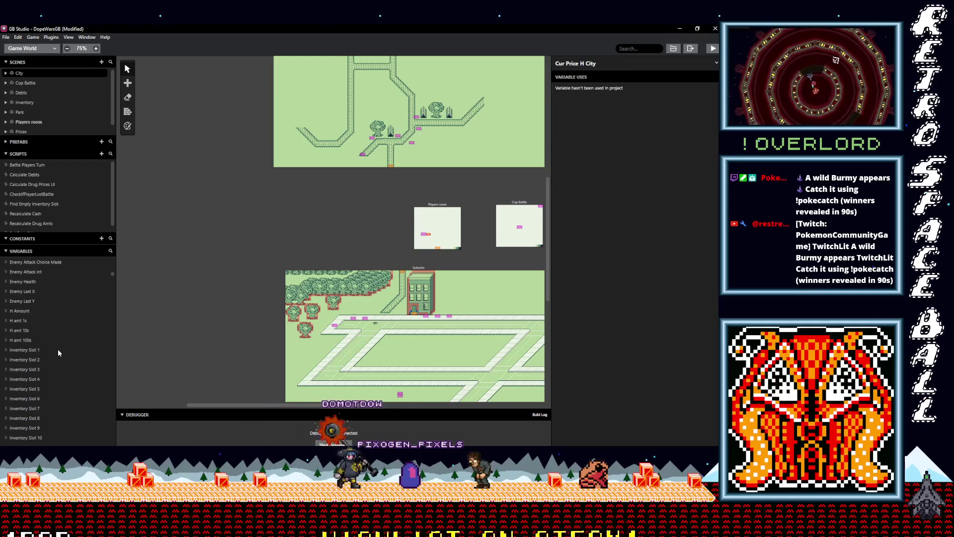
scroll(58, 349, "down", 5)
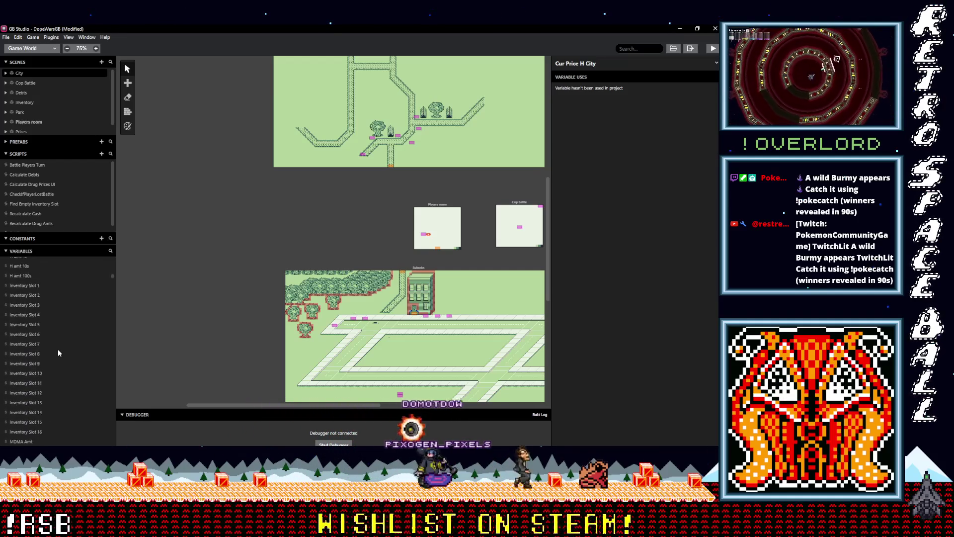
scroll(58, 349, "down", 2)
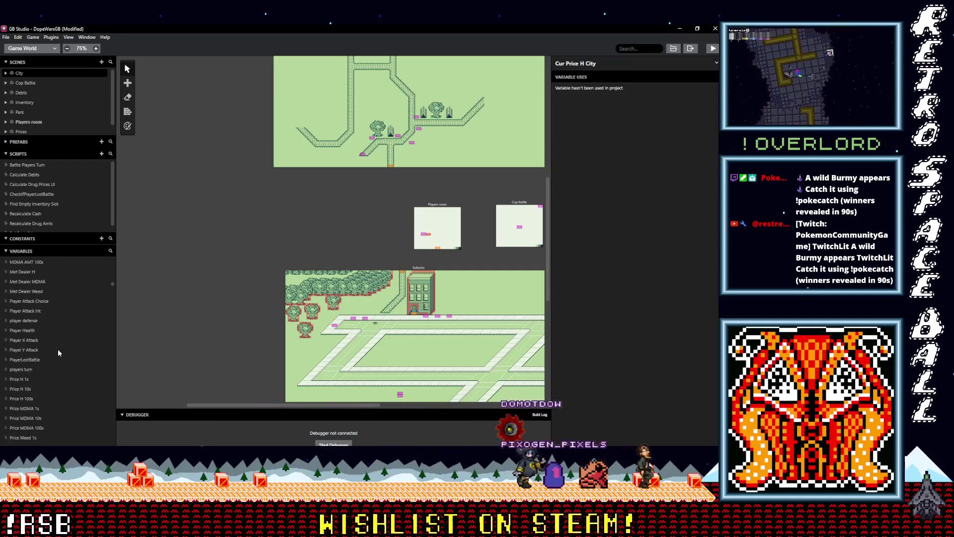
left_click(111, 252)
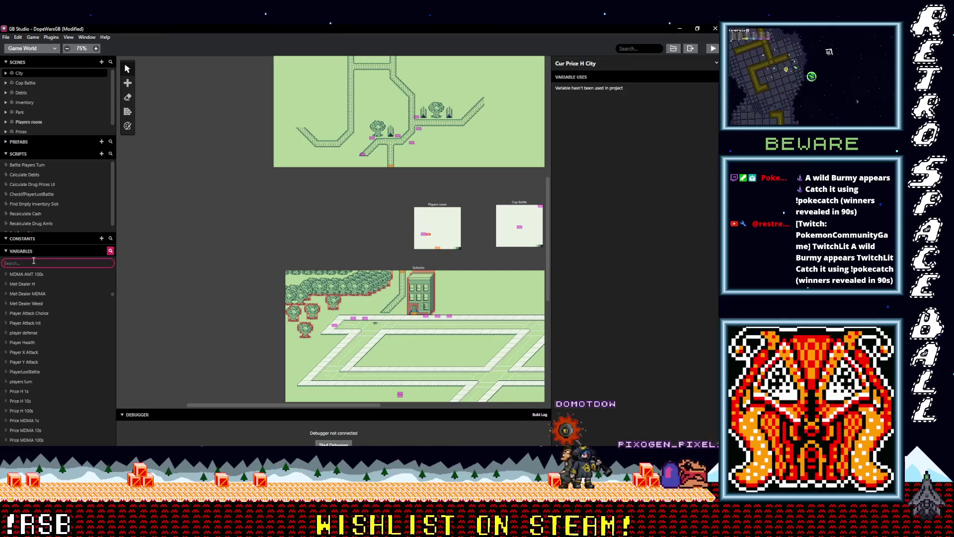
type("sub")
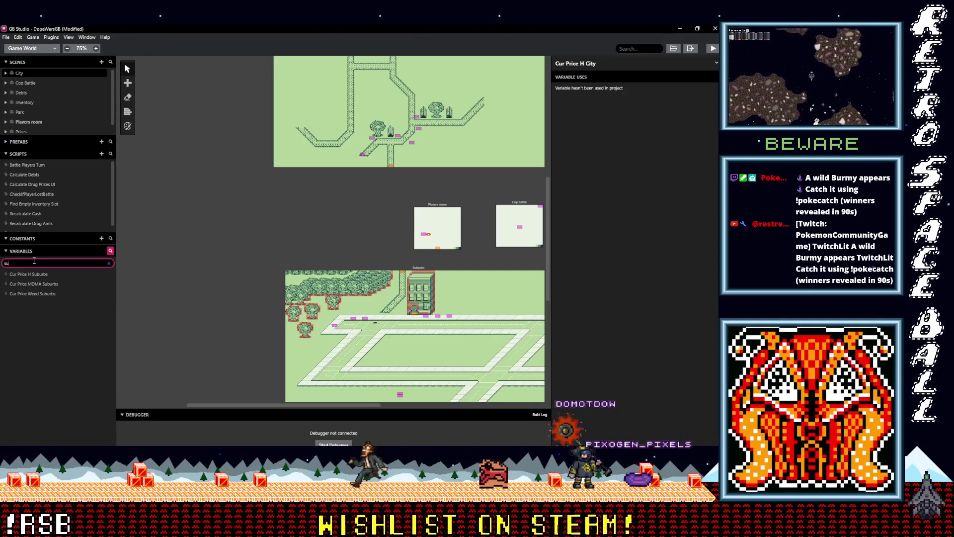
key("BackSpace")
key("BackSpace")
key("BackSpace")
scroll(197, 324, "down", 5)
scroll(197, 323, "right", 5)
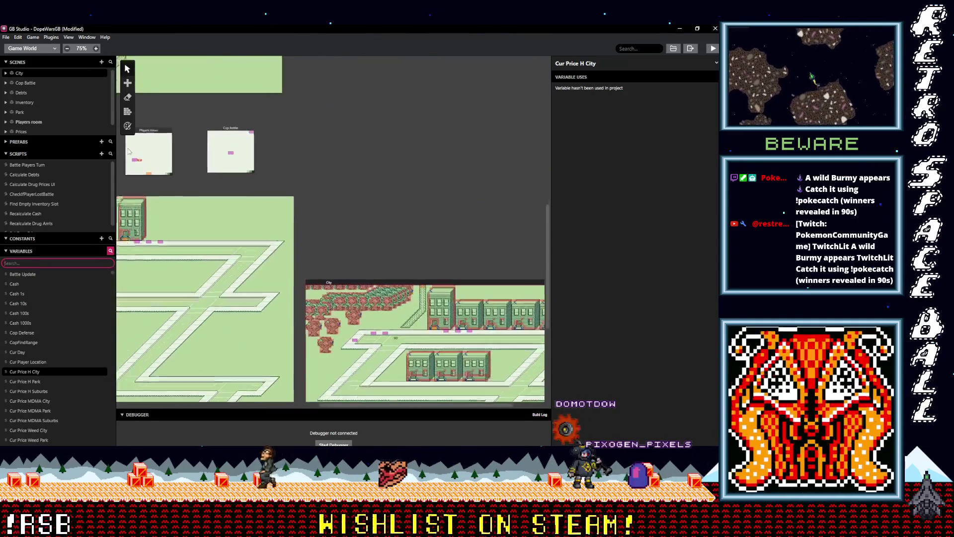
scroll(256, 279, "down", 2)
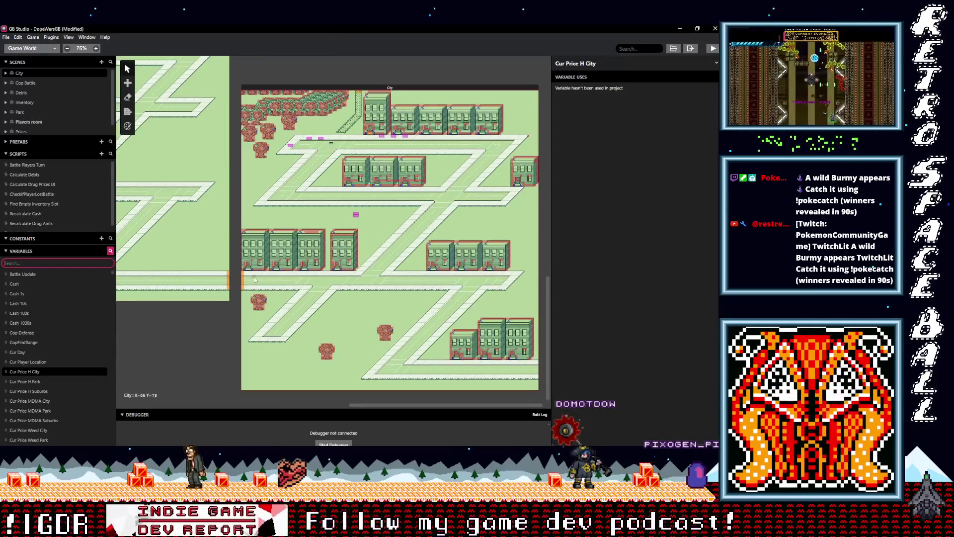
scroll(248, 165, "up", 4)
scroll(392, 171, "left", 4)
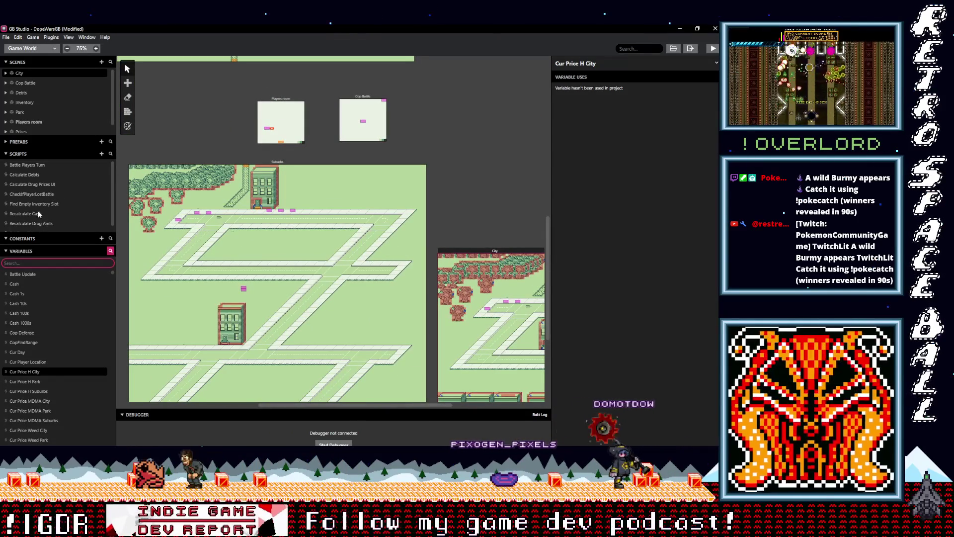
Step: In Calculate Drug Prices UI, set the City weed ones value to $Cur Price Weed City
left_click(30, 181)
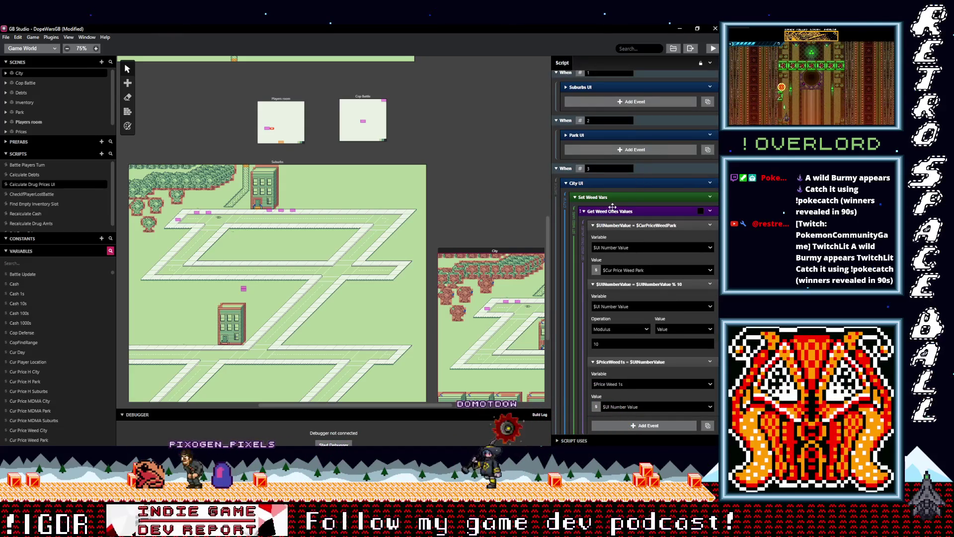
left_click(645, 271)
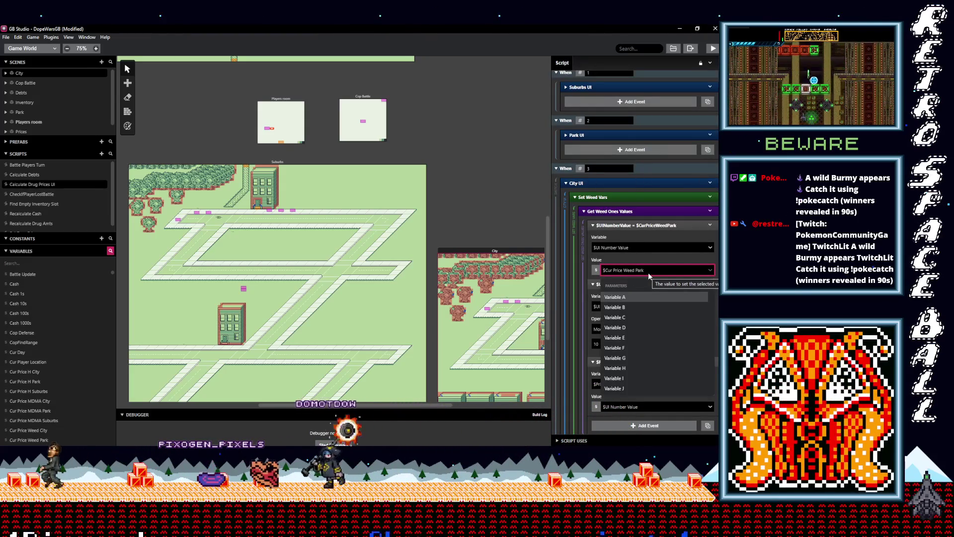
type("city")
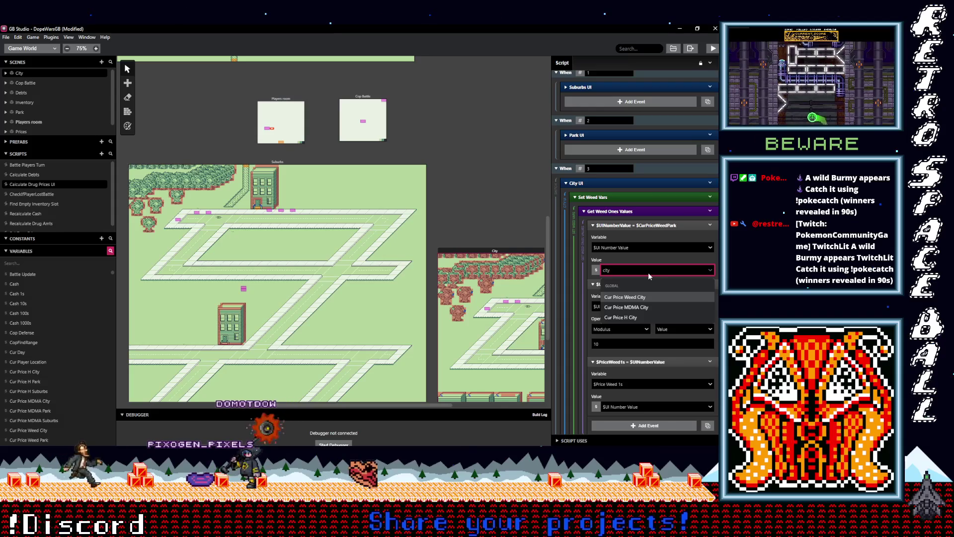
left_click(644, 298)
scroll(654, 312, "down", 2)
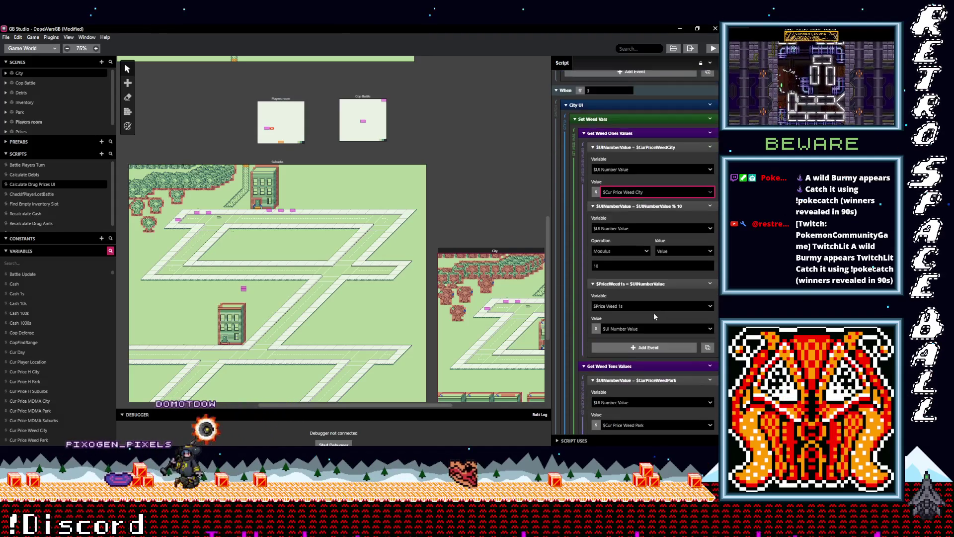
scroll(654, 314, "down", 1)
scroll(644, 310, "down", 2)
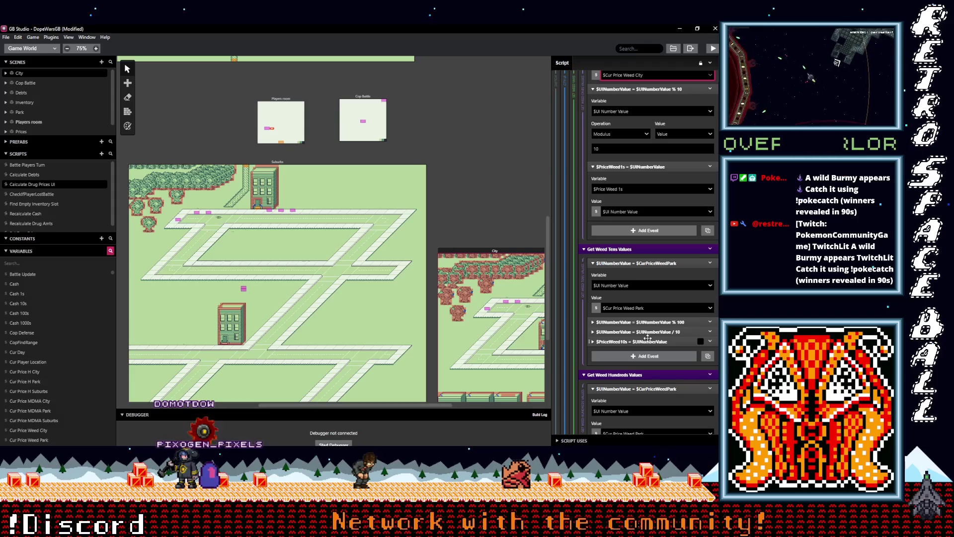
Step: Set the City weed tens value to $Cur Price Weed City
left_click(644, 309)
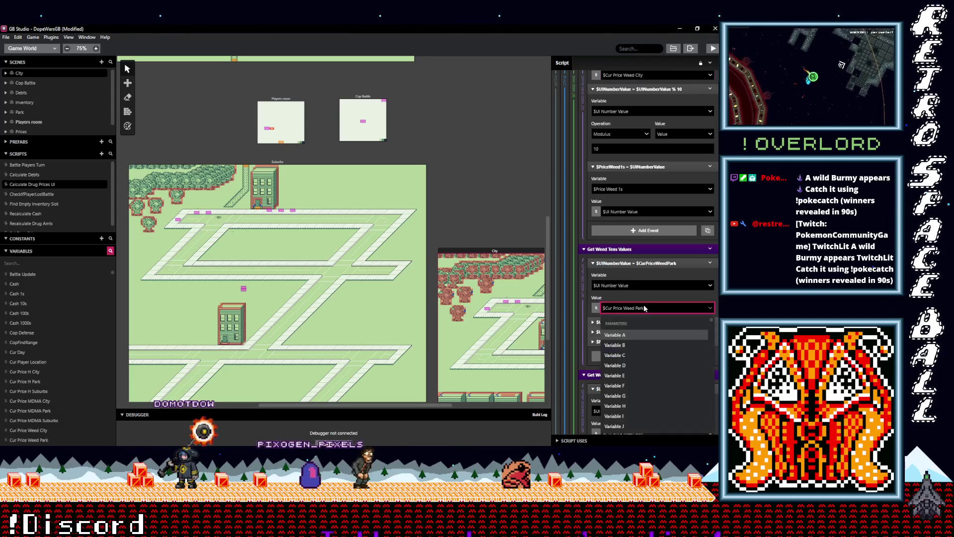
type("city")
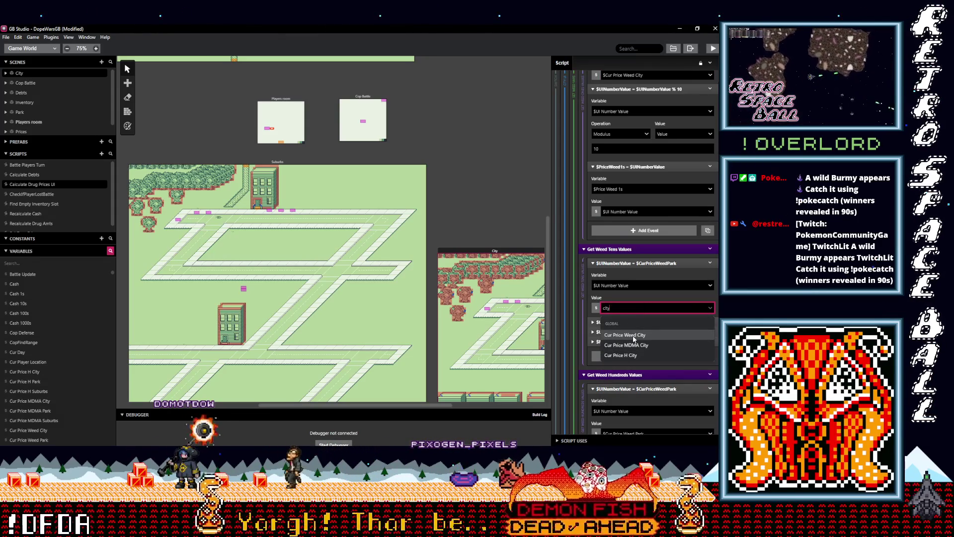
left_click(634, 338)
scroll(655, 336, "up", 5)
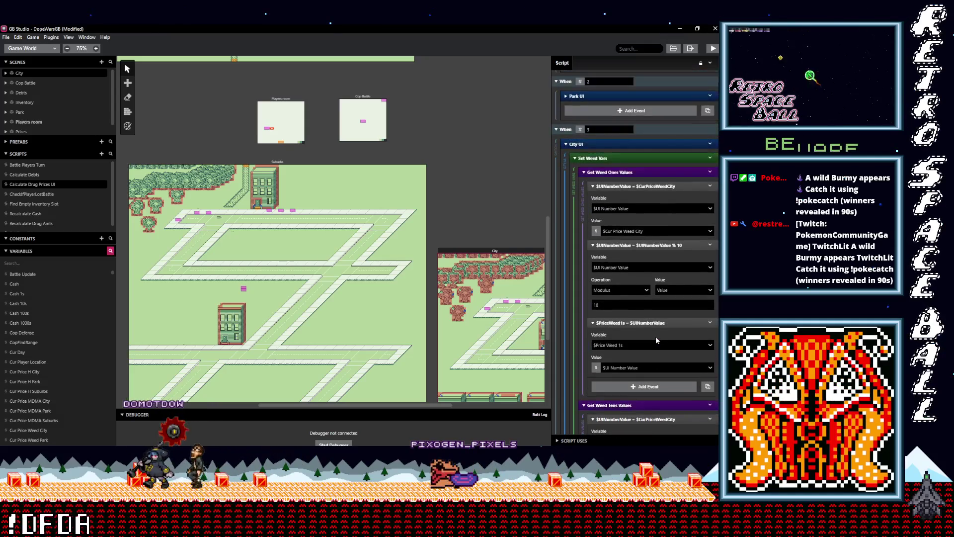
scroll(655, 336, "down", 3)
scroll(651, 336, "down", 3)
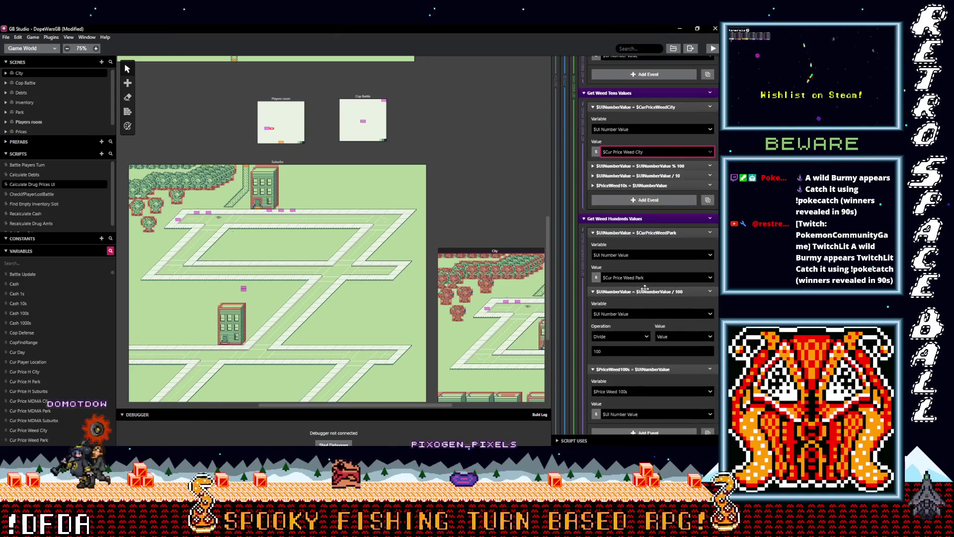
Step: Set the City weed hundreds value to $Cur Price Weed City
left_click(646, 277)
type("city")
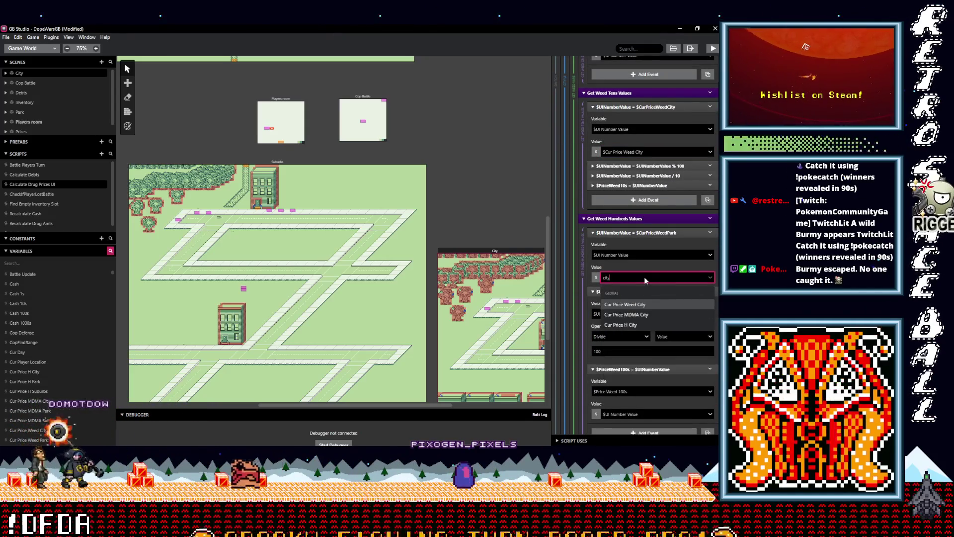
left_click(625, 305)
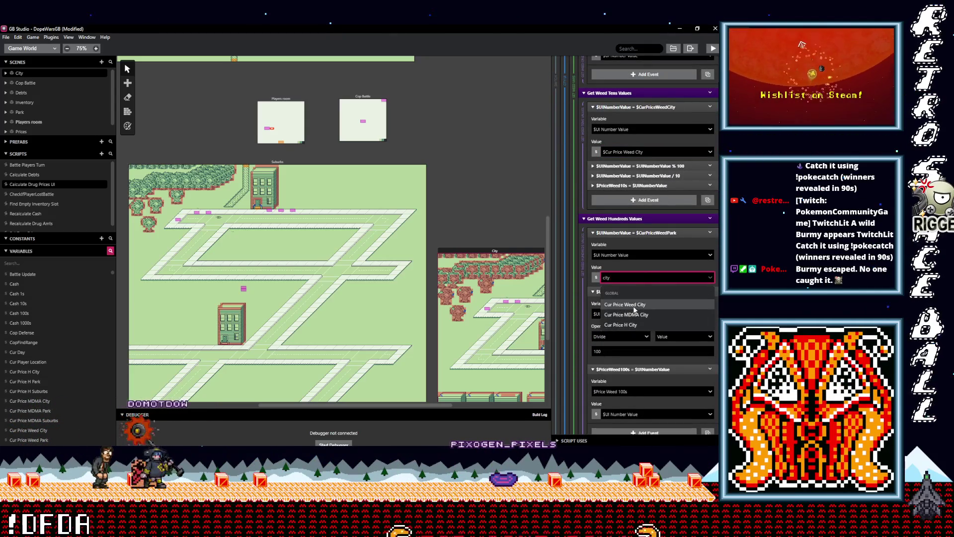
scroll(634, 306, "down", 5)
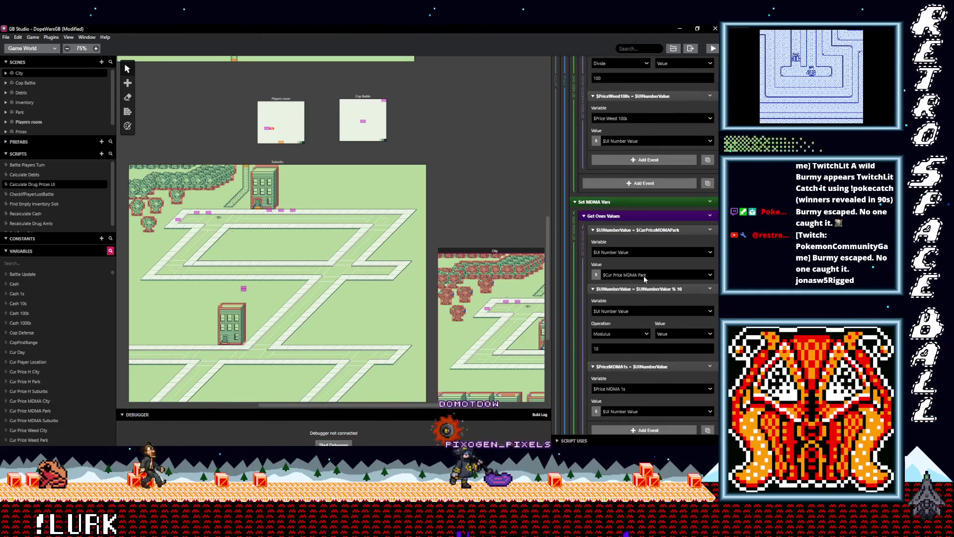
Step: Expand the Park UI branch to compare its MDMA price calculations
left_click(645, 279)
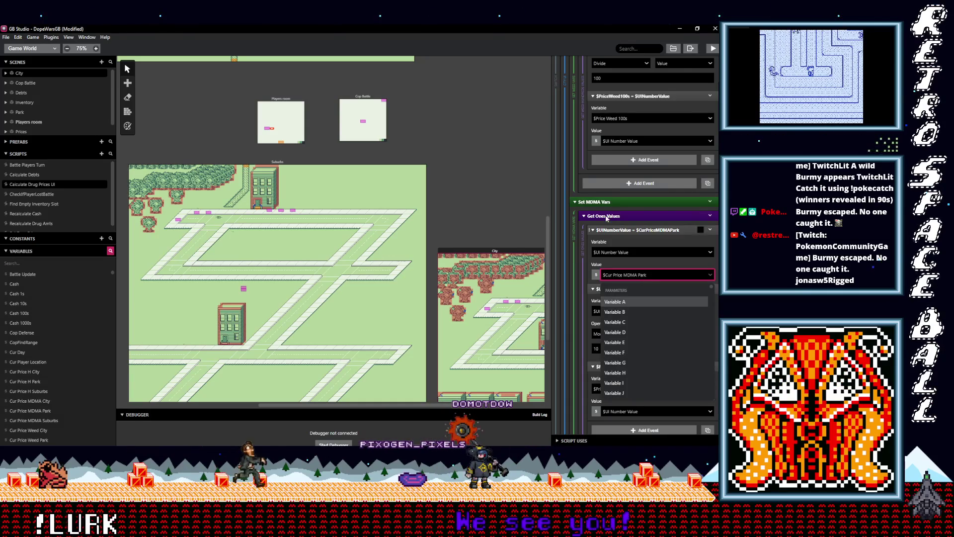
scroll(640, 234, "up", 5)
scroll(642, 246, "up", 5)
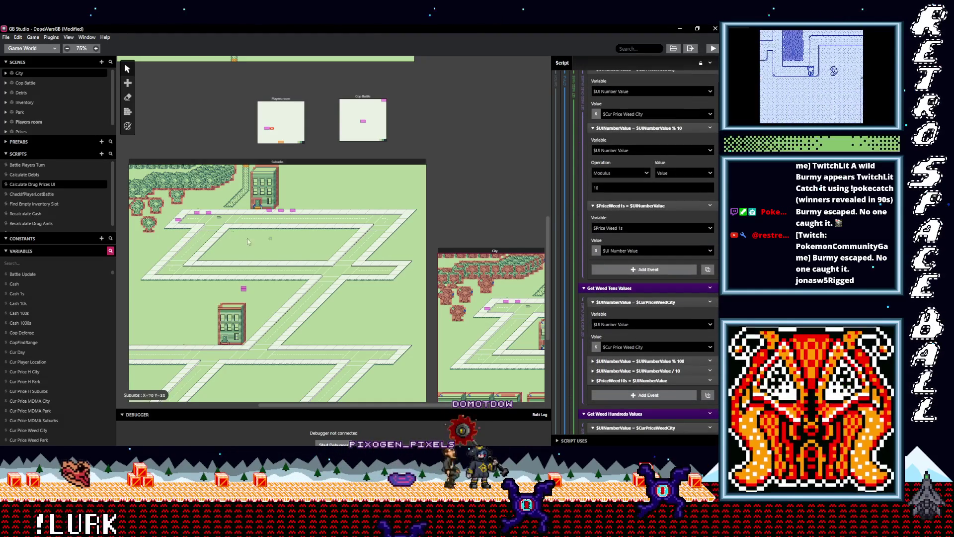
scroll(638, 256, "up", 5)
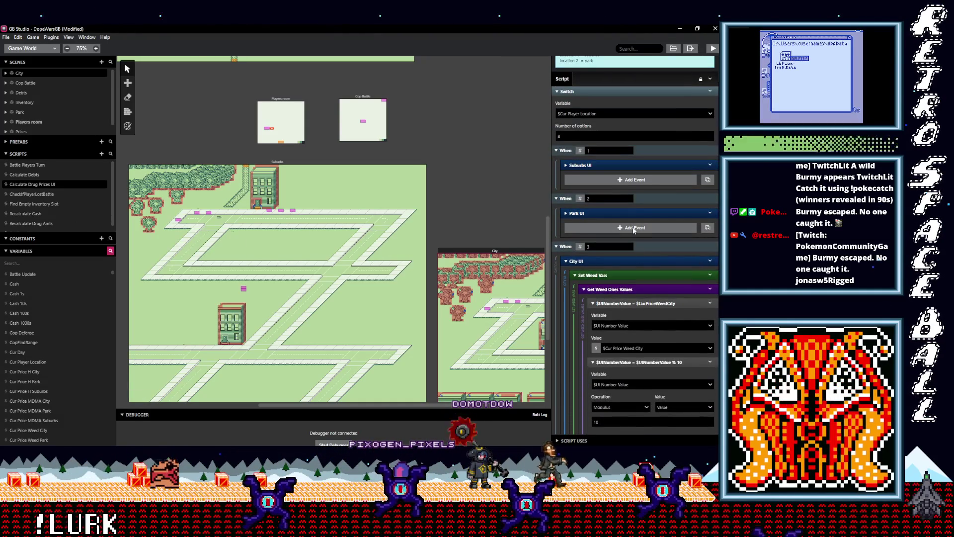
left_click(633, 213)
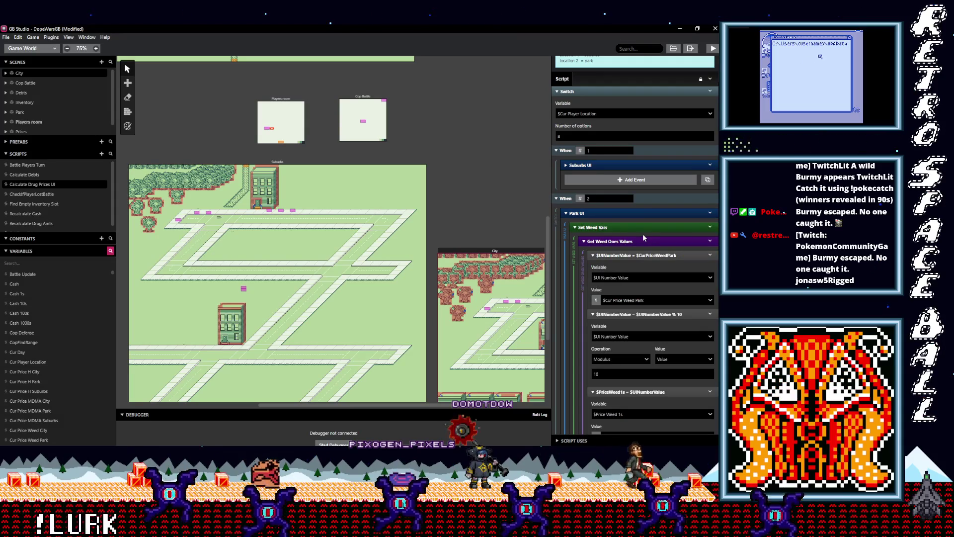
scroll(633, 258, "down", 6)
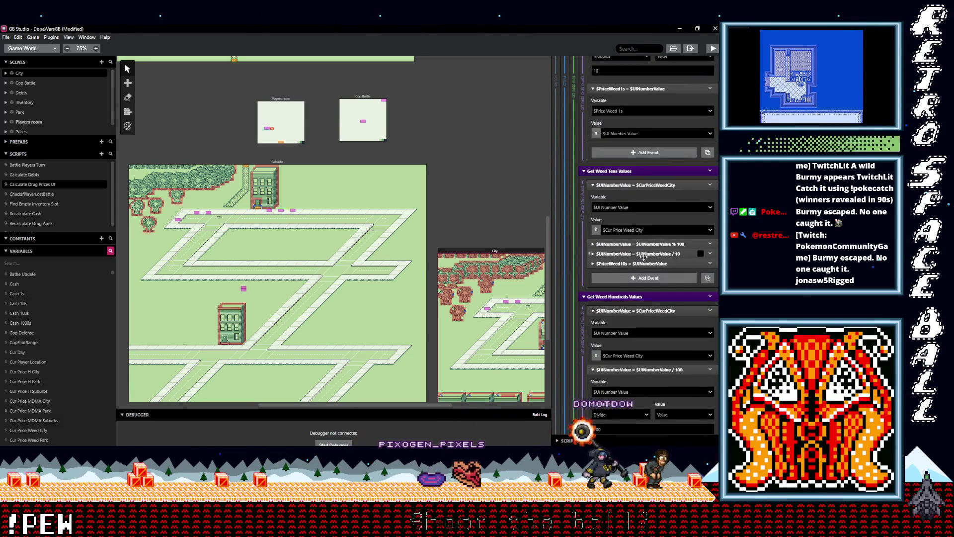
scroll(651, 253, "down", 2)
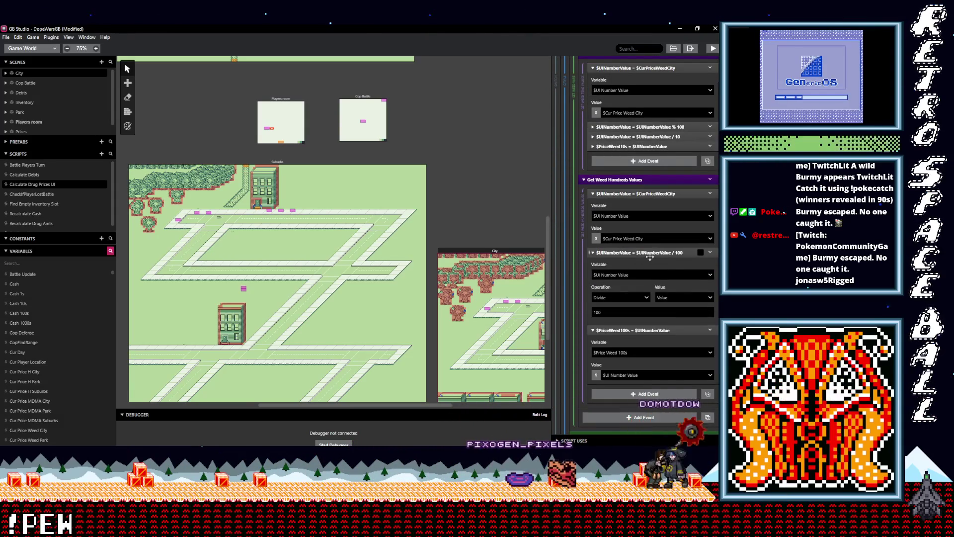
scroll(649, 255, "down", 5)
Step: Set the MDMA ones value source to $Cur Price MDMA City
left_click(646, 237)
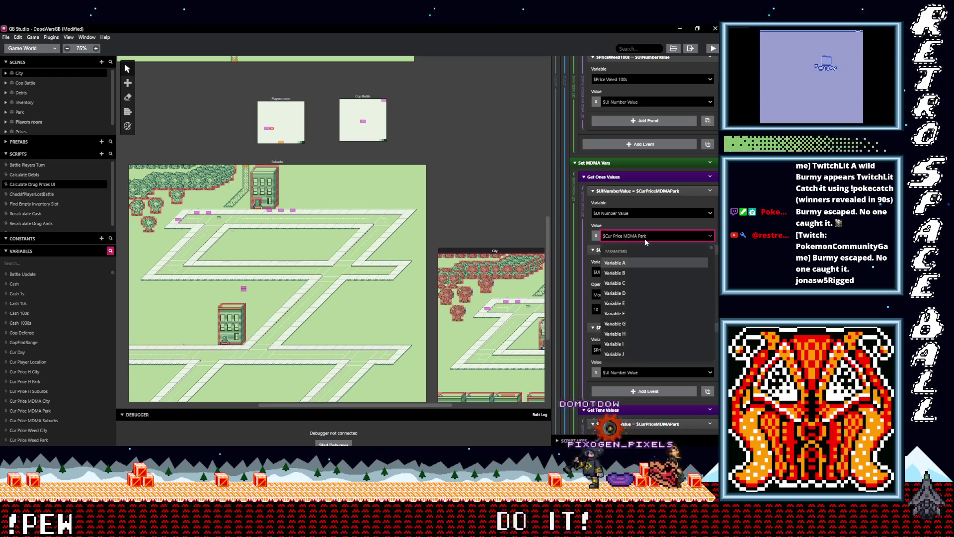
type("city")
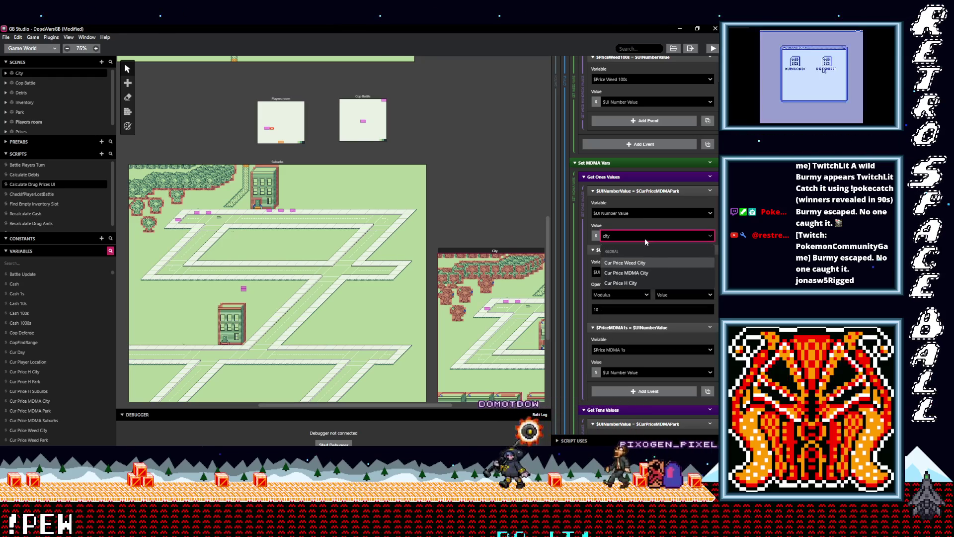
left_click(651, 273)
scroll(643, 285, "down", 3)
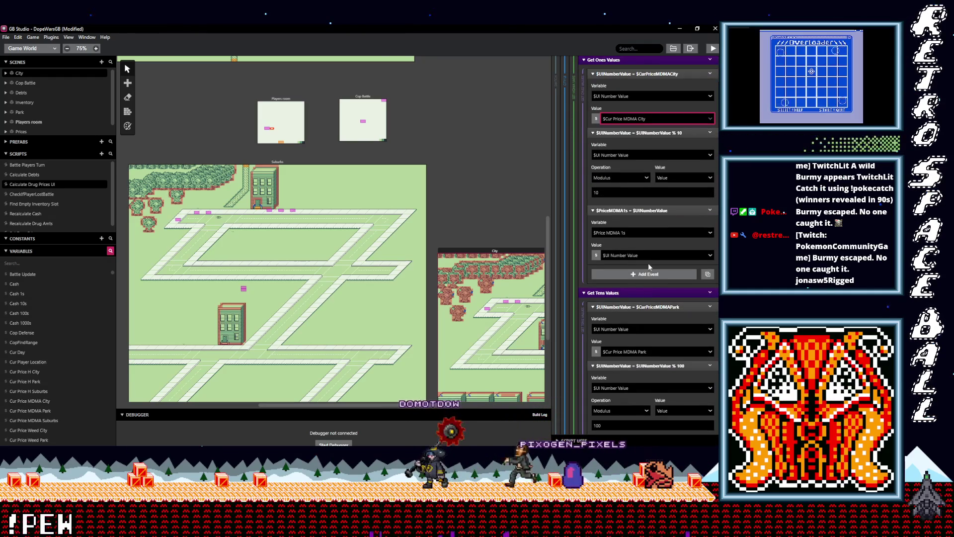
scroll(643, 279, "down", 1)
Step: Set the MDMA tens and hundreds value sources to $Cur Price MDMA City
left_click(642, 274)
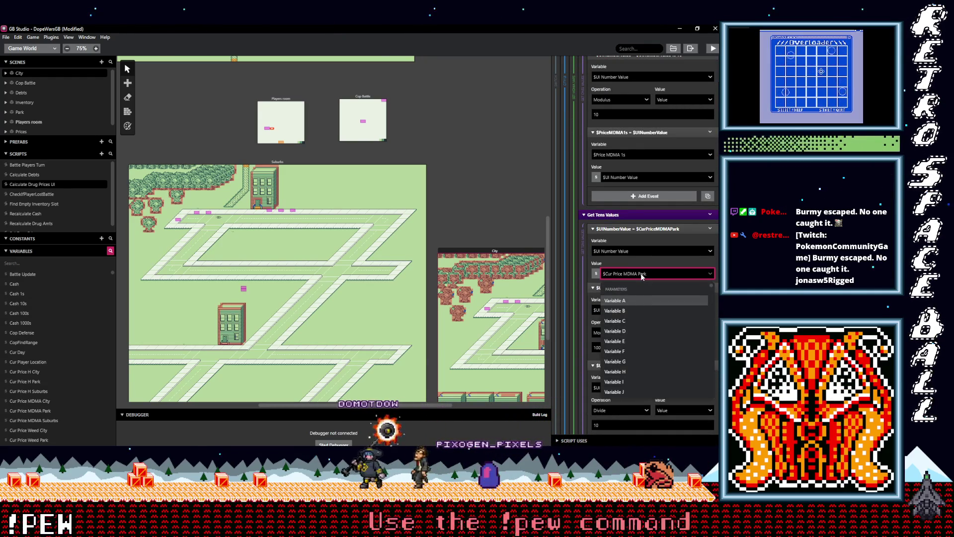
type("cit")
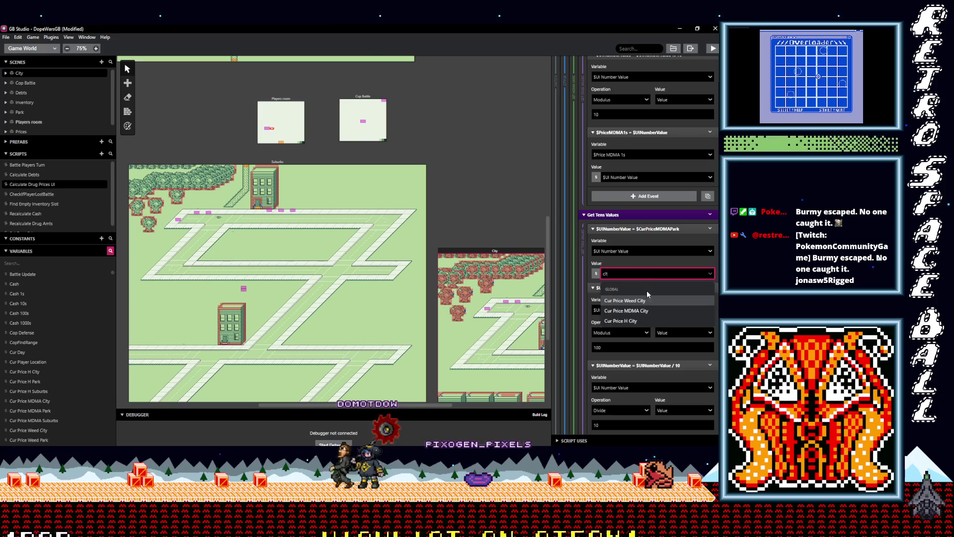
left_click(652, 310)
scroll(651, 323, "down", 3)
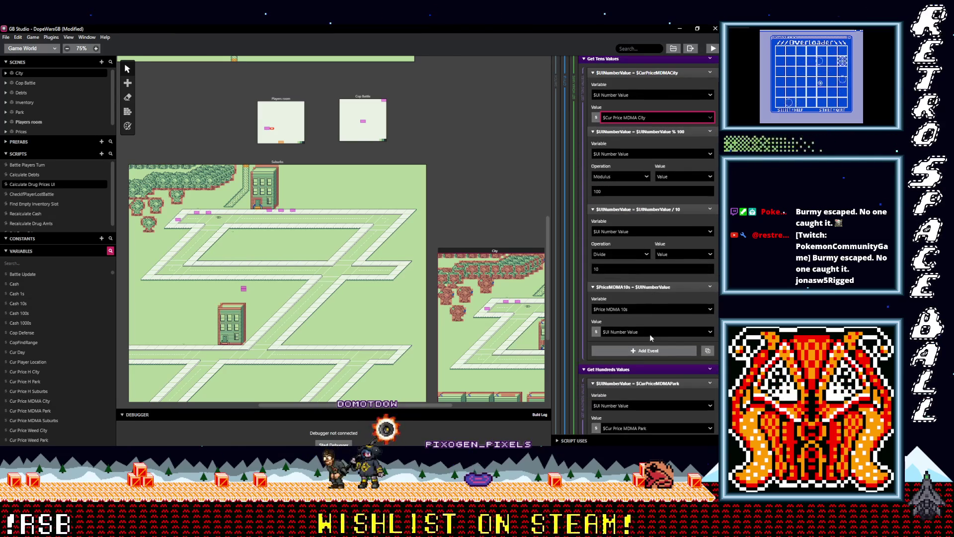
scroll(641, 325, "down", 3)
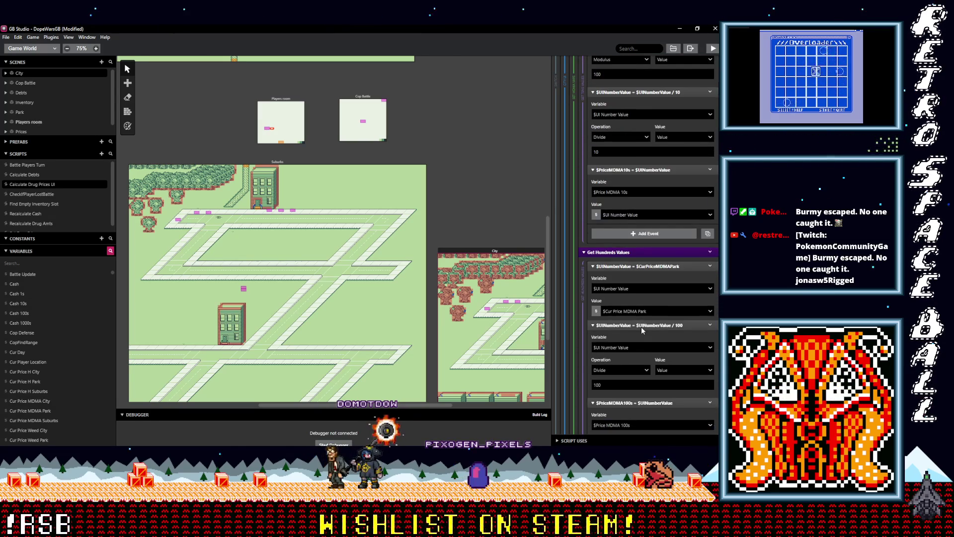
left_click(648, 310)
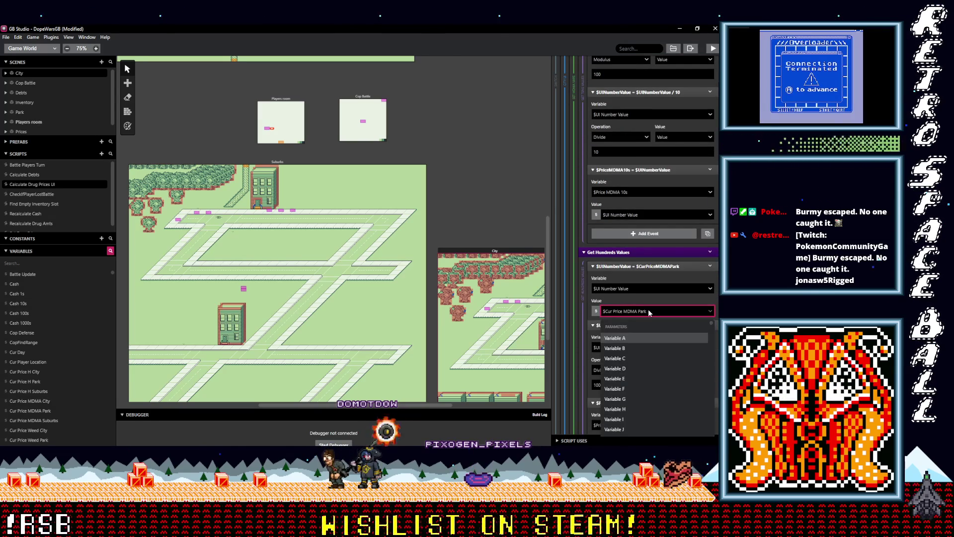
type("city")
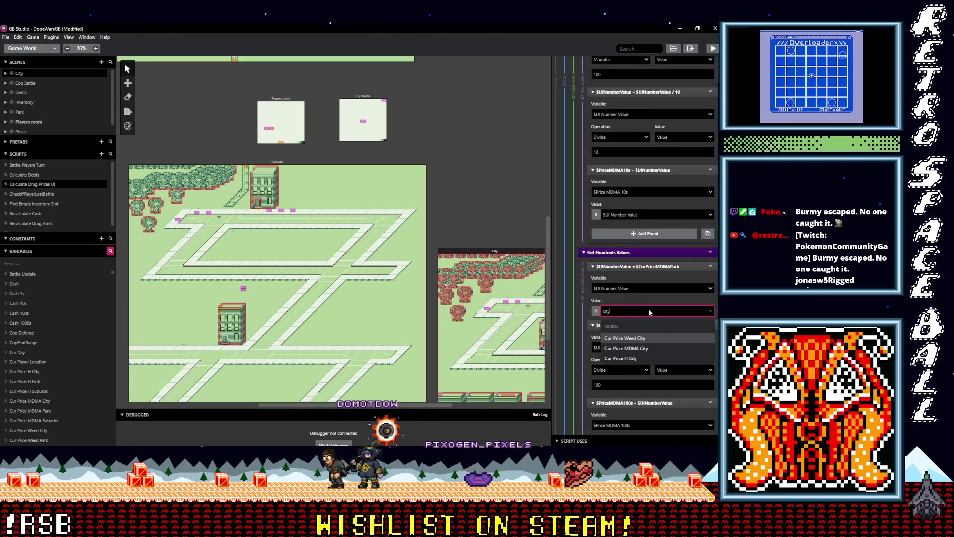
left_click(649, 349)
scroll(656, 340, "down", 8)
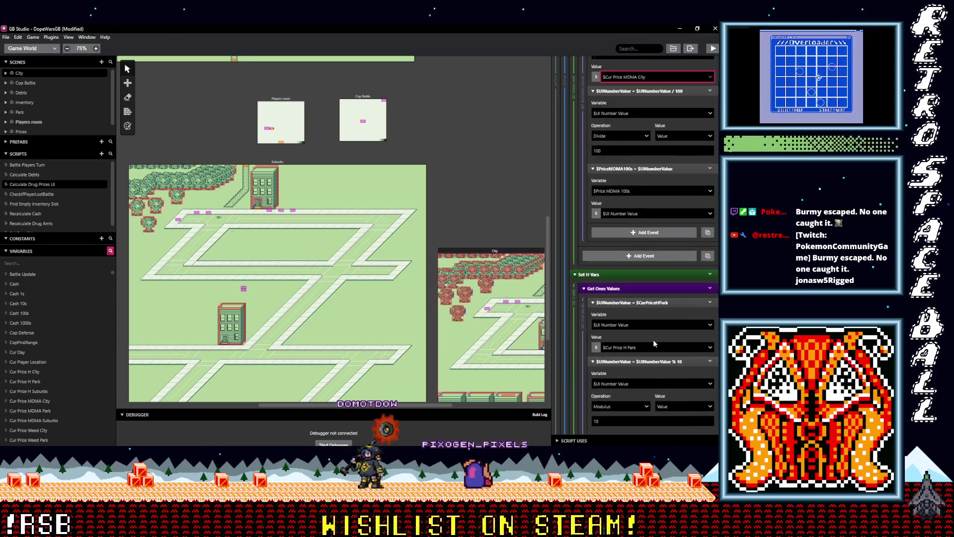
Step: Set the ones and tens digit value sources to $Cur Price H City
scroll(651, 340, "down", 1)
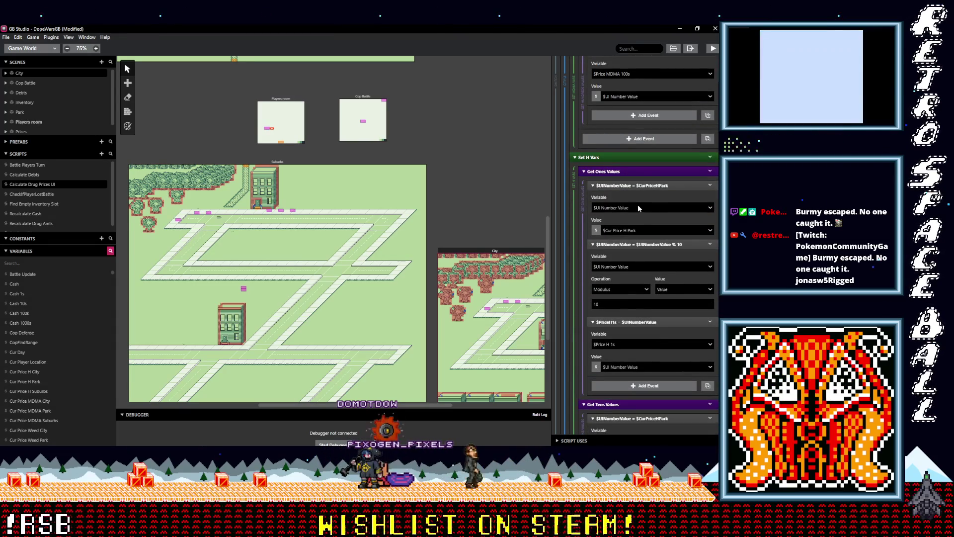
left_click(648, 231)
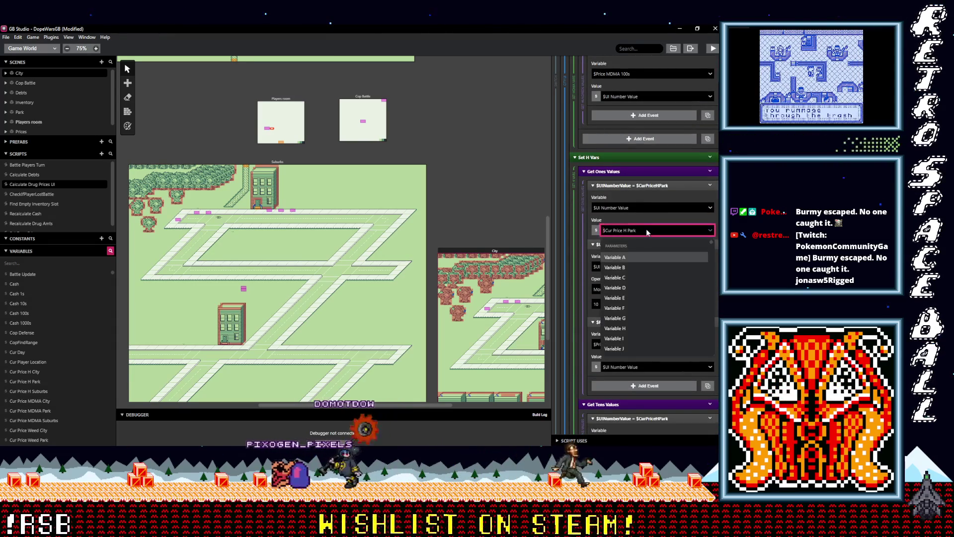
type("cit")
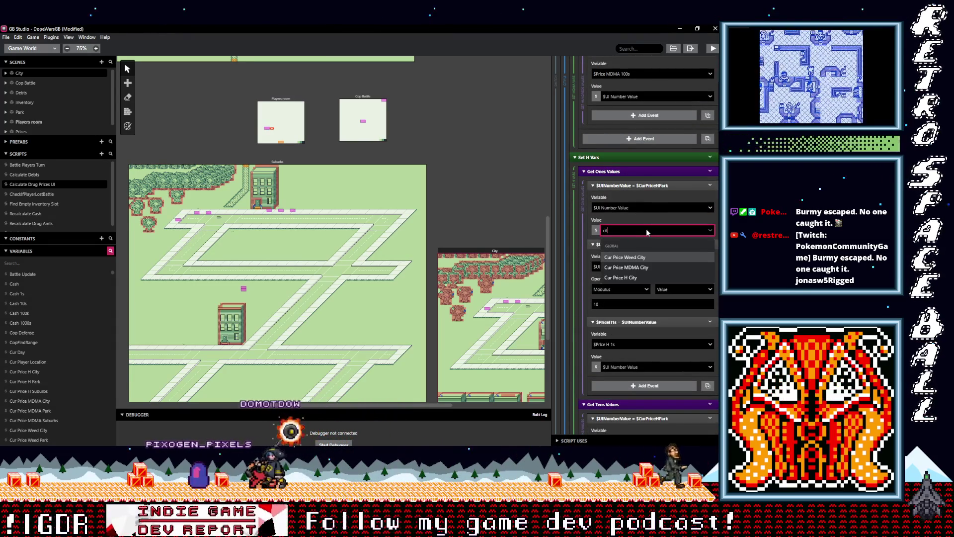
left_click(640, 278)
scroll(647, 290, "down", 5)
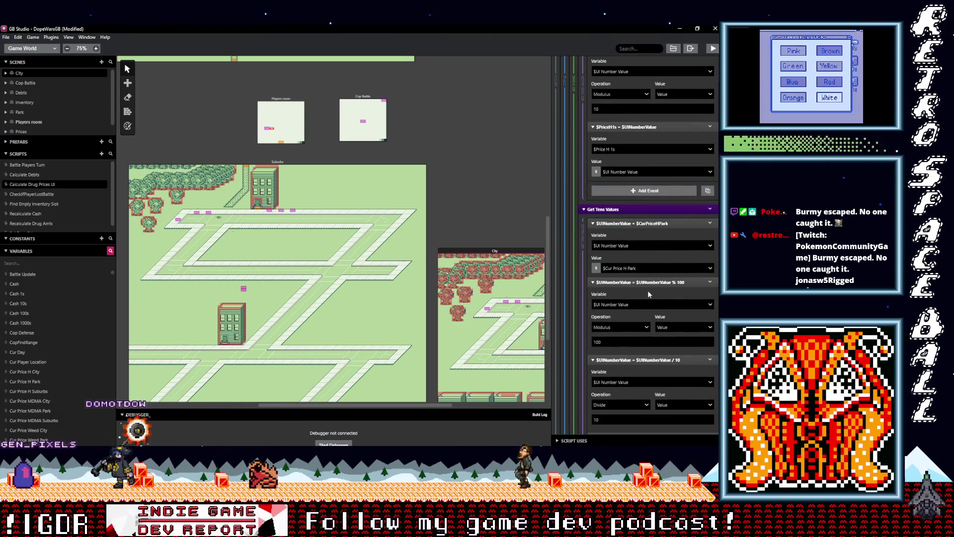
left_click(644, 268)
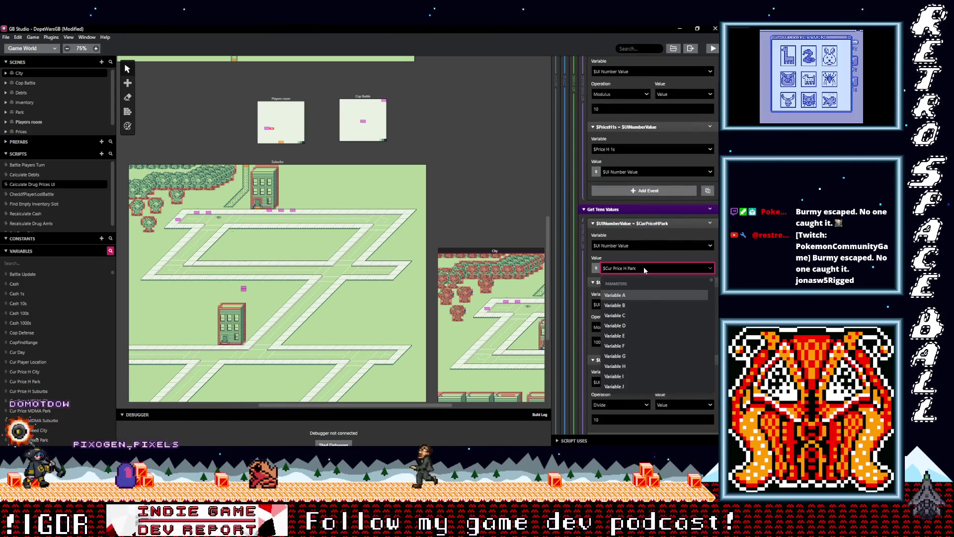
type("city")
left_click(643, 315)
Step: Set the hundreds digit value to $Cur Price H City and save the project
scroll(644, 323, "down", 2)
scroll(644, 322, "down", 2)
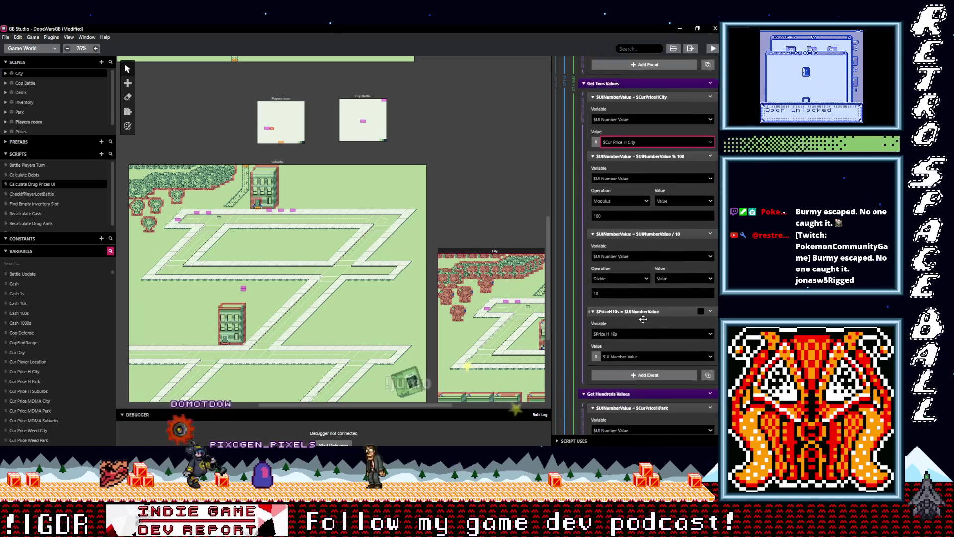
scroll(643, 321, "down", 1)
scroll(643, 322, "down", 2)
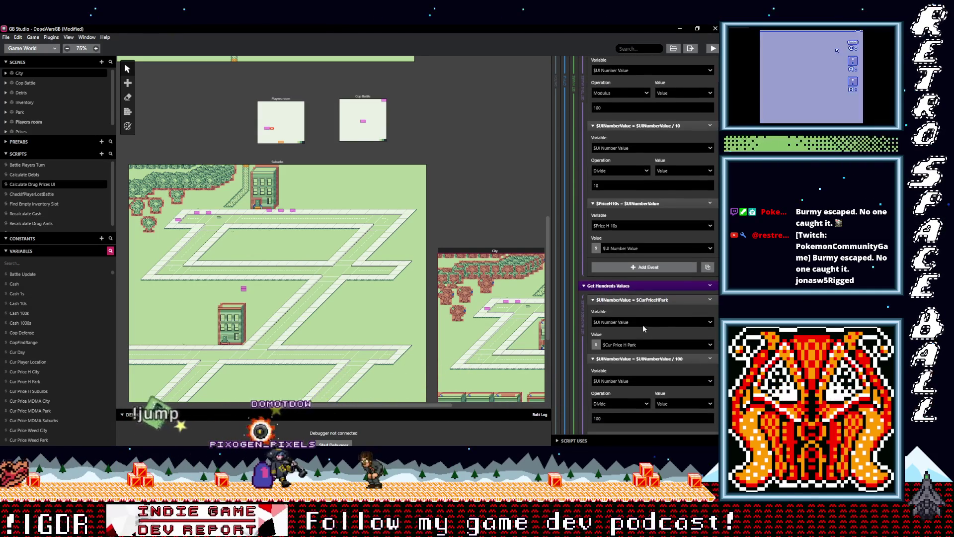
left_click(645, 345)
type("city")
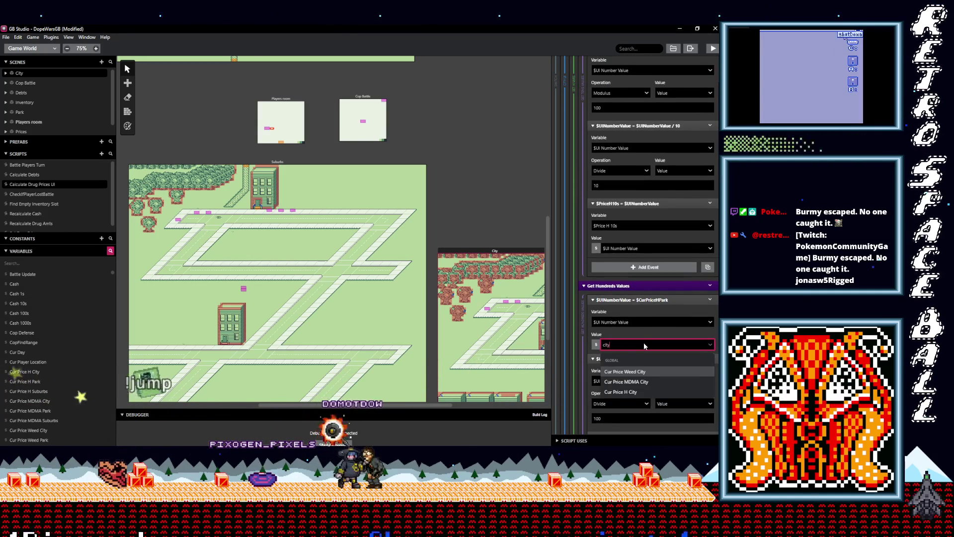
left_click(622, 392)
scroll(659, 374, "down", 5)
scroll(658, 373, "down", 3)
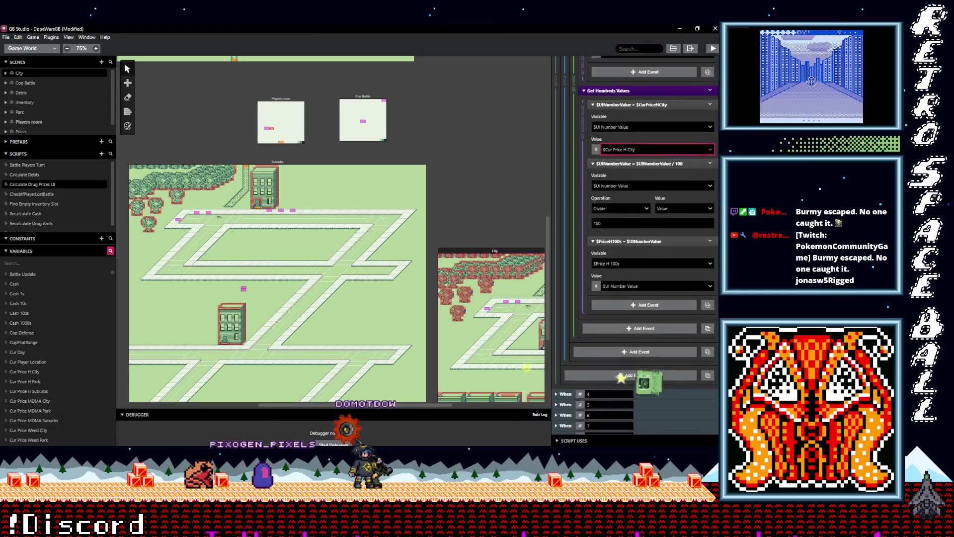
key("ctrl+s")
scroll(269, 199, "up", 10)
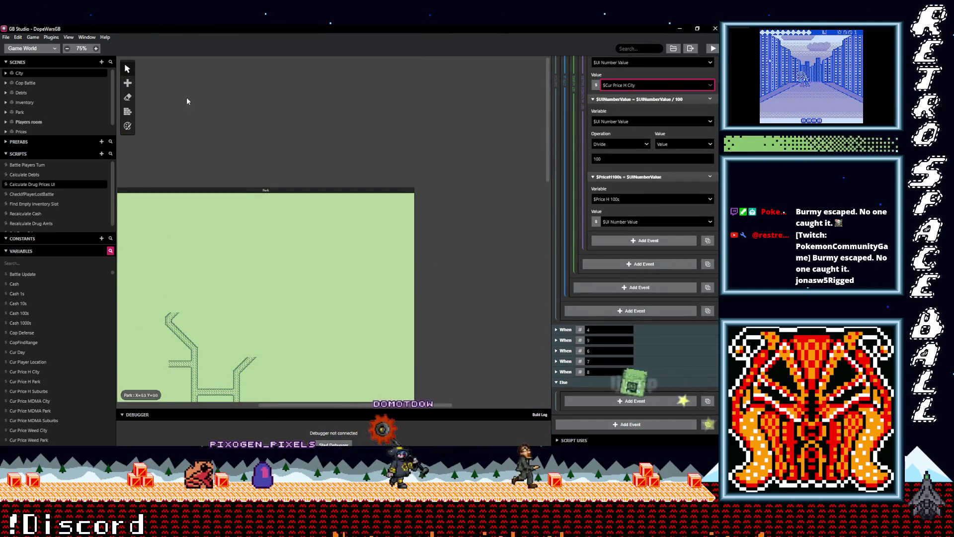
Step: Open the Prices scene and inspect the right button's Populate Location tile switch
scroll(186, 97, "left", 6)
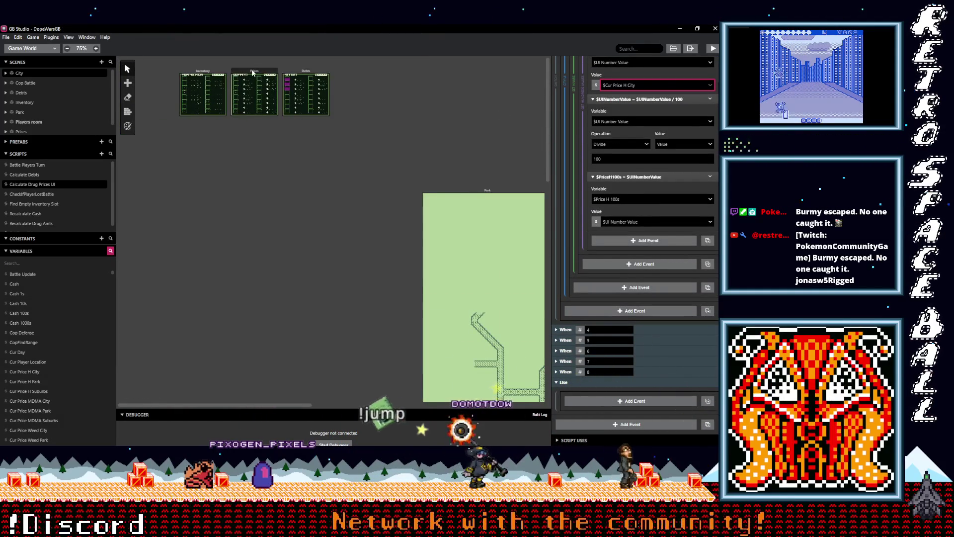
left_click(272, 75)
scroll(639, 302, "down", 5)
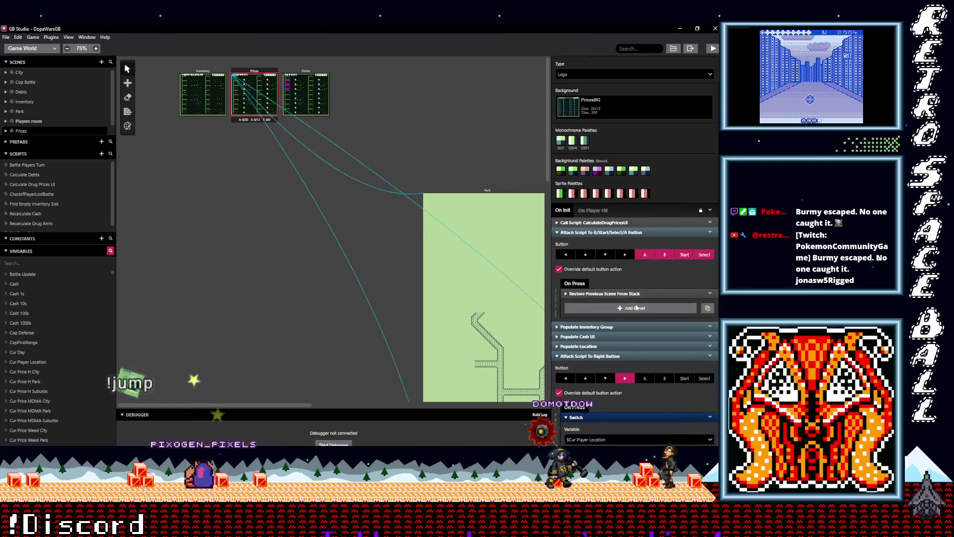
scroll(633, 307, "down", 2)
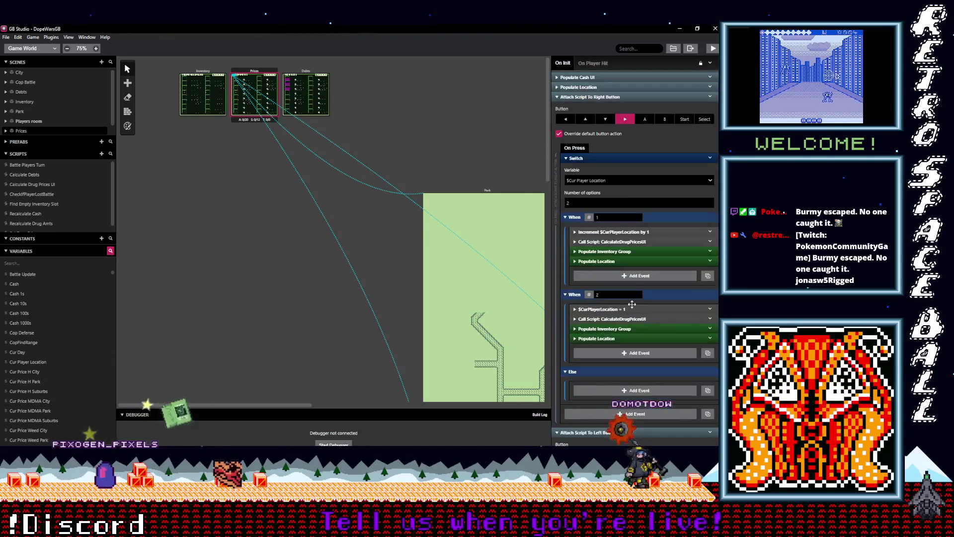
left_click(599, 262)
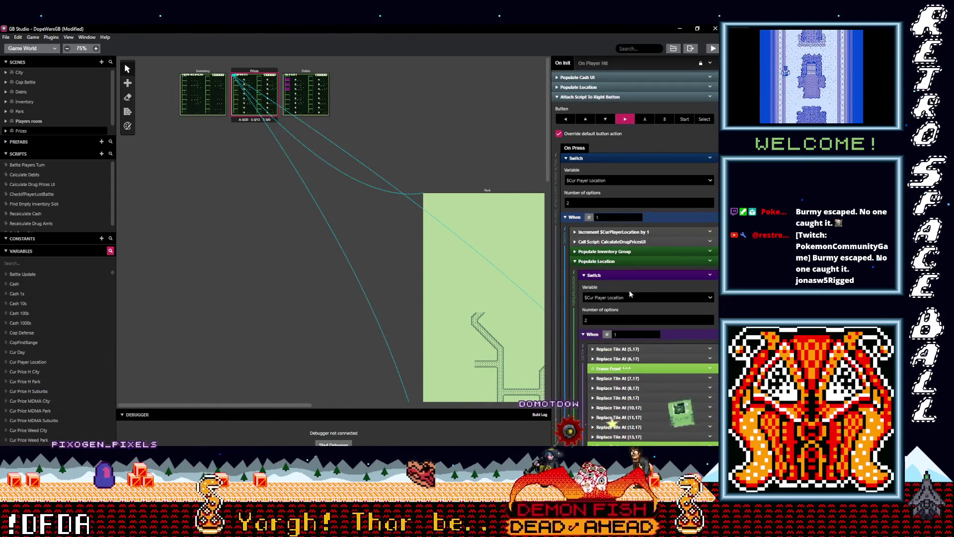
scroll(629, 290, "down", 9)
scroll(629, 290, "up", 3)
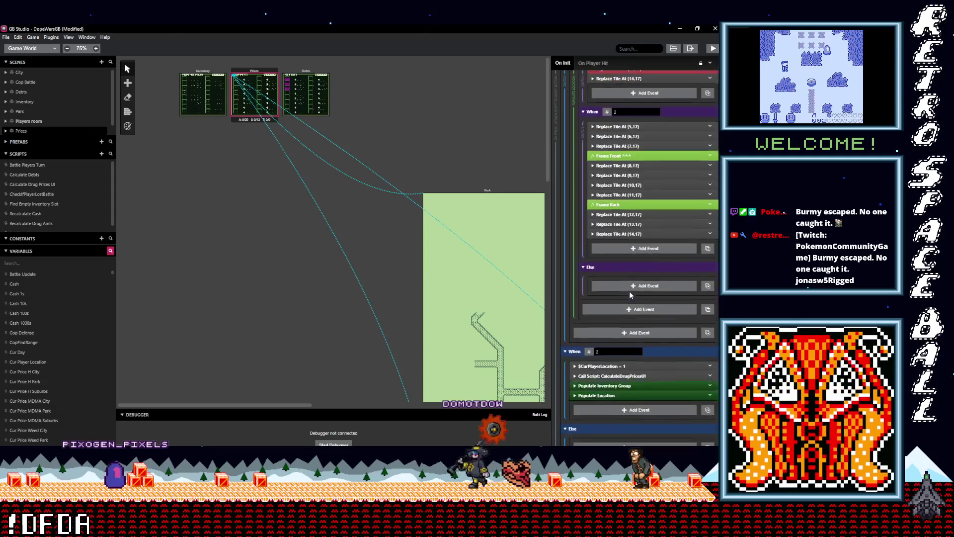
scroll(622, 282, "up", 2)
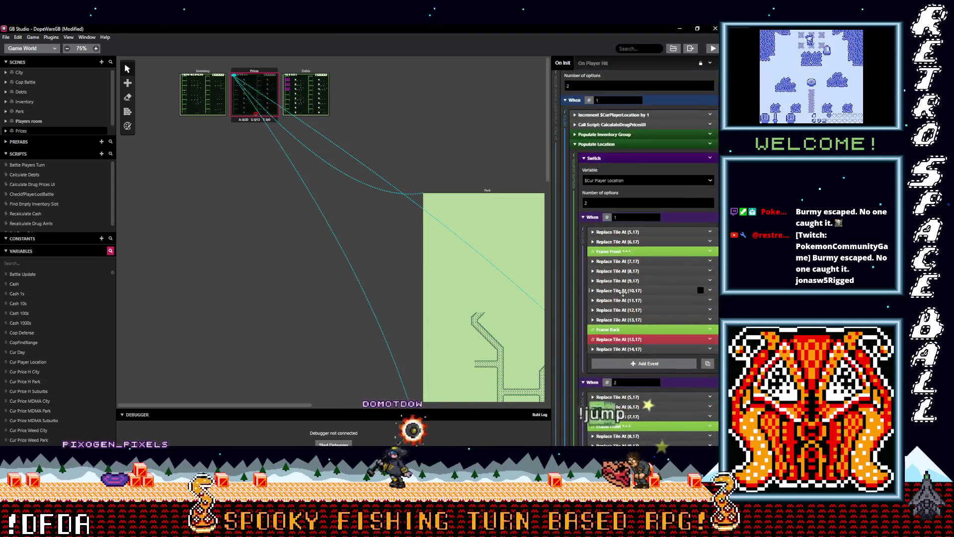
scroll(622, 279, "up", 2)
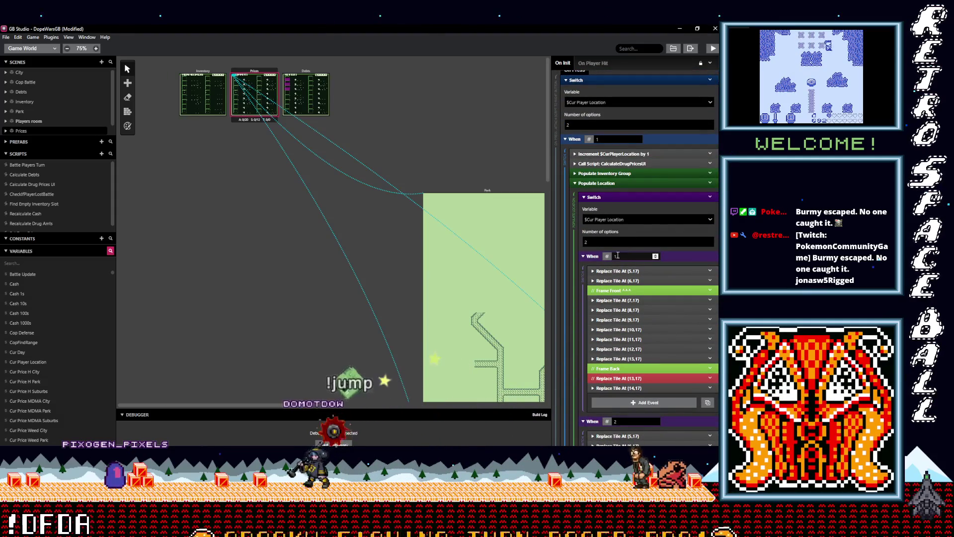
left_click(612, 184)
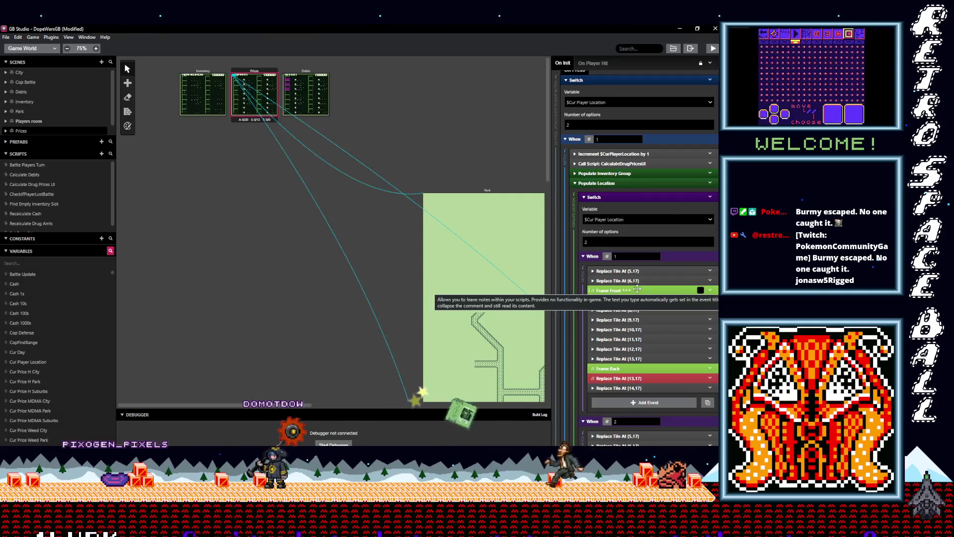
Step: Select all of When 2's Replace Tile events, (5,17) through (14,17)
scroll(632, 303, "down", 5)
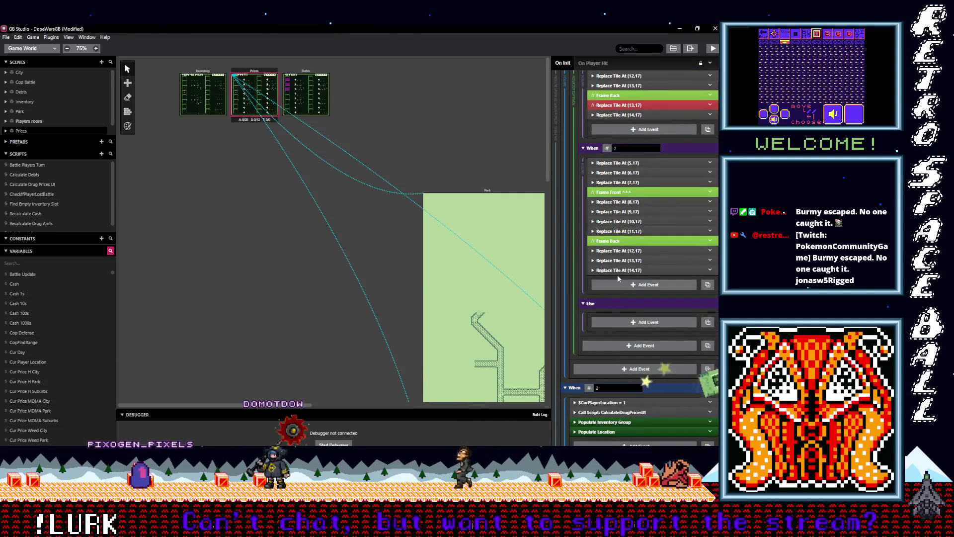
scroll(618, 279, "up", 1)
scroll(605, 340, "up", 10)
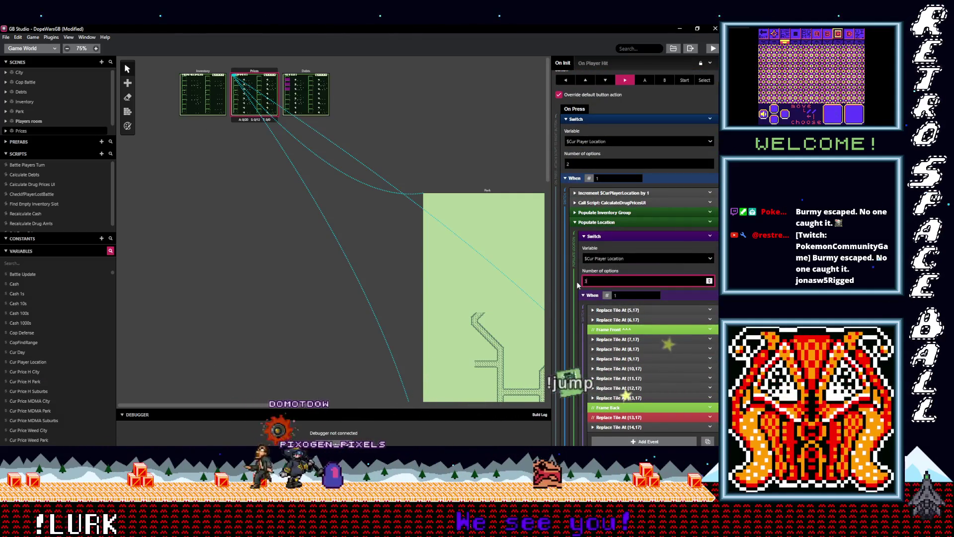
scroll(632, 318, "down", 5)
scroll(632, 318, "down", 2)
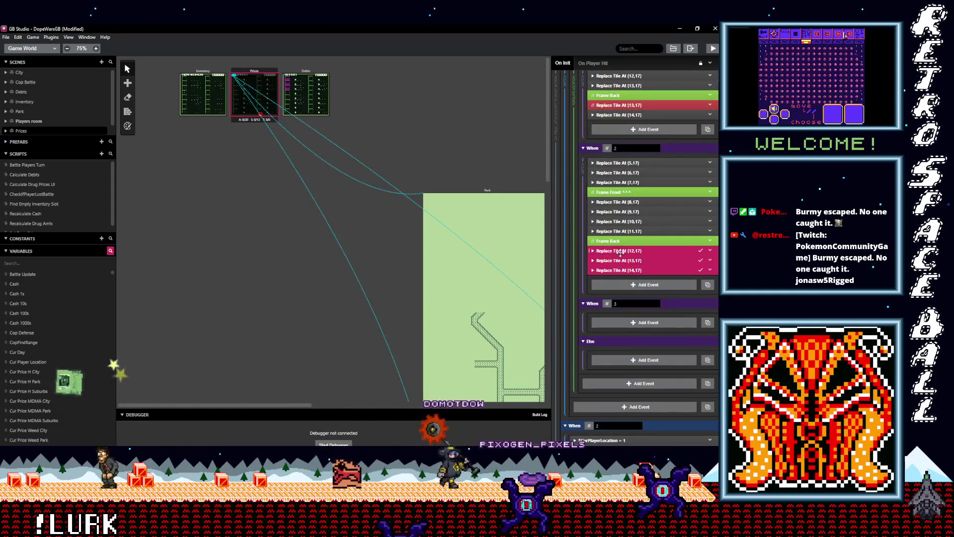
left_click(621, 221, "shift")
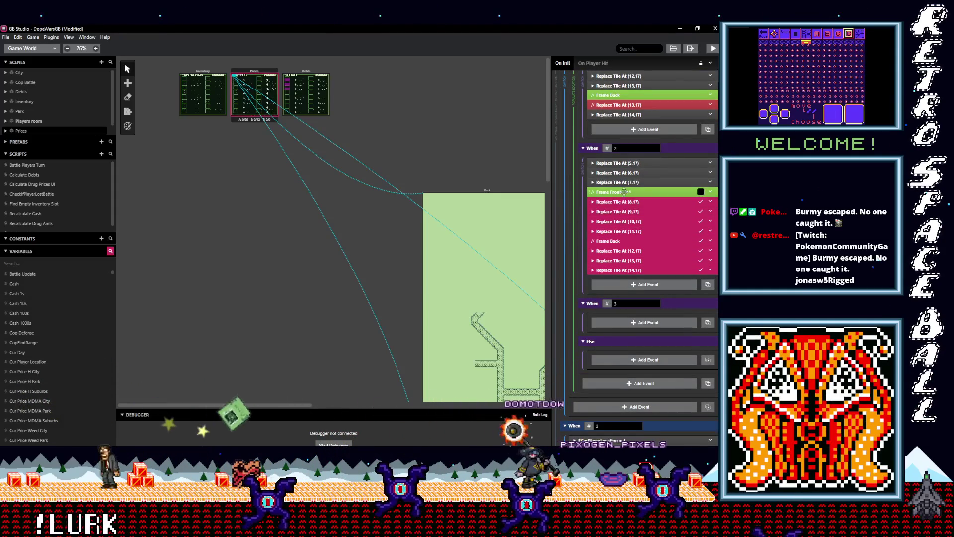
left_click(666, 182, "shift")
left_click(694, 164, "shift")
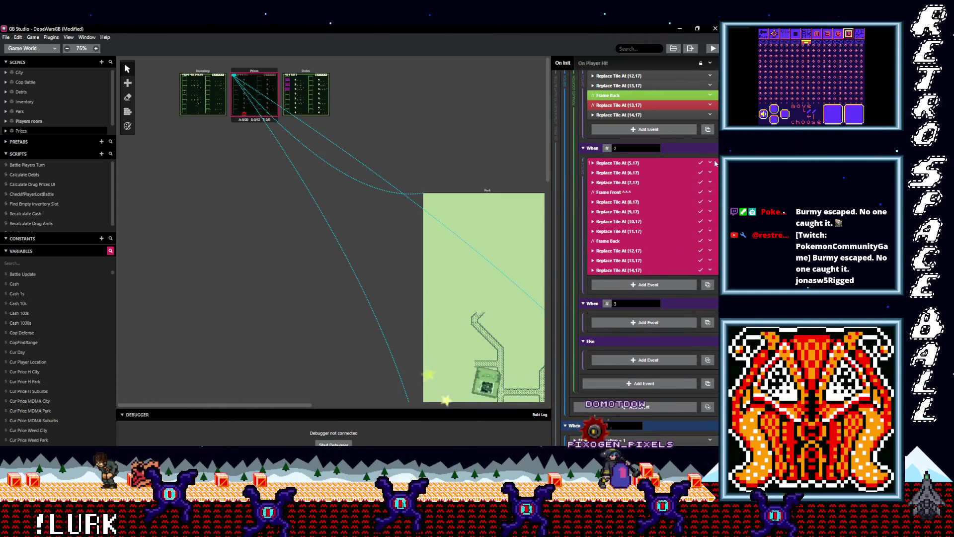
Step: Copy When 2's tile events into When 3 and check the pasted tiles
right_click(641, 170)
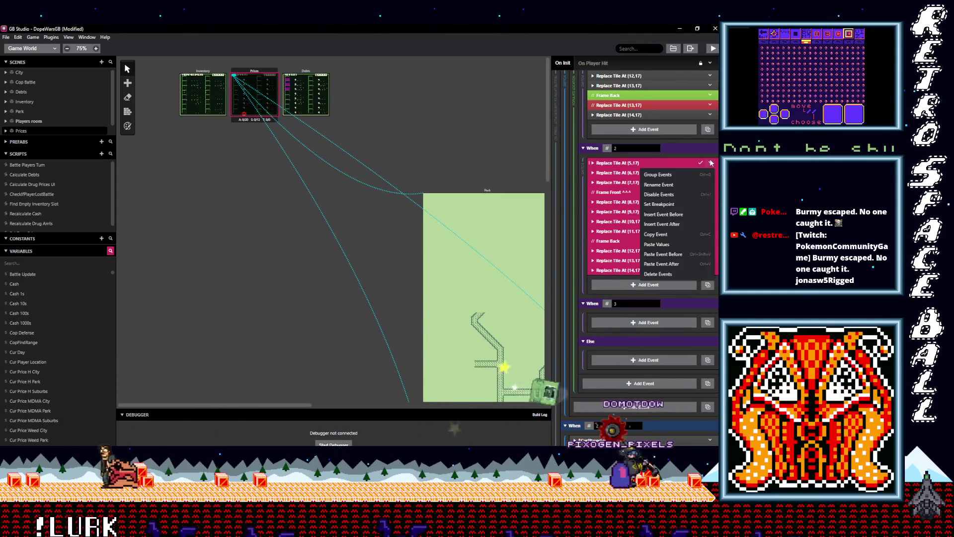
left_click(655, 234)
left_click(628, 323, "alt")
left_click(628, 319)
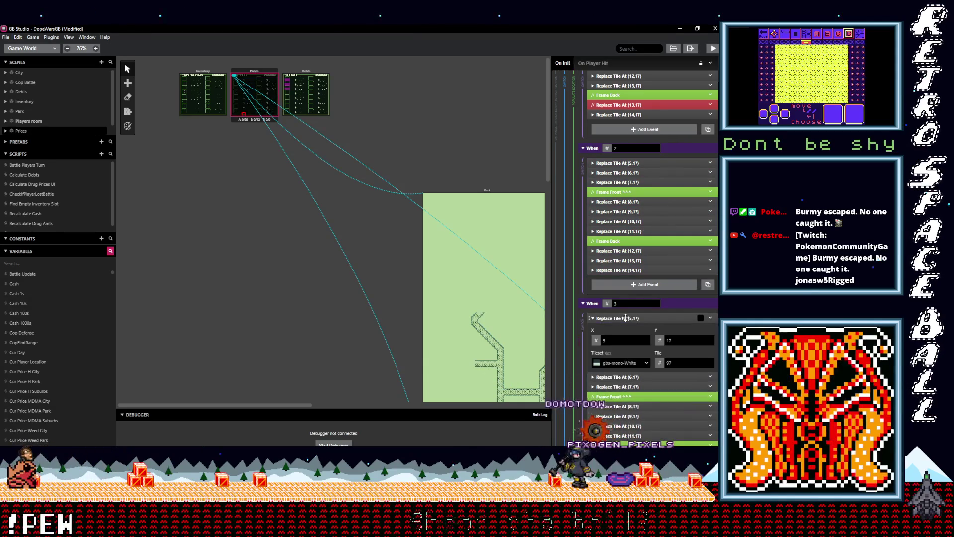
left_click(621, 319)
left_click(616, 327)
left_click(615, 328)
left_click(612, 338)
left_click(611, 338)
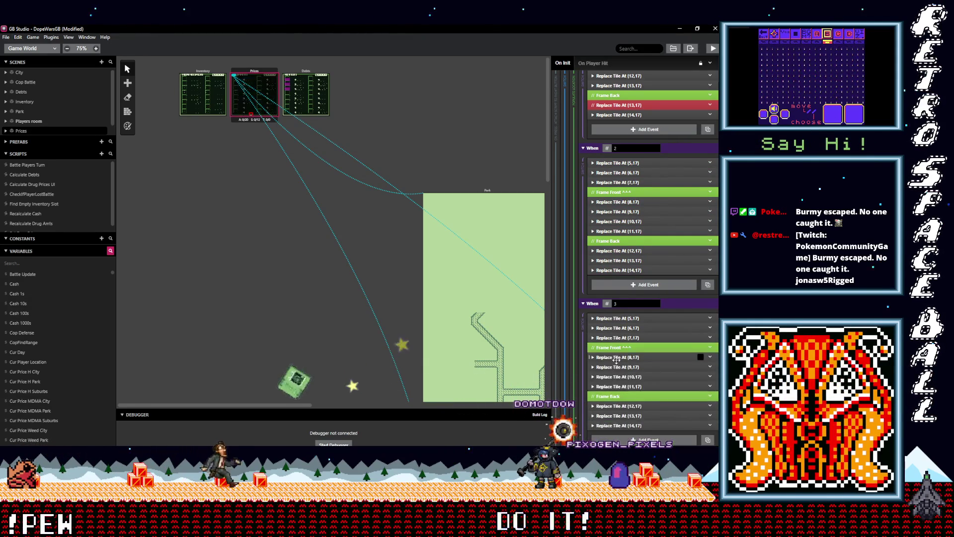
left_click(615, 357)
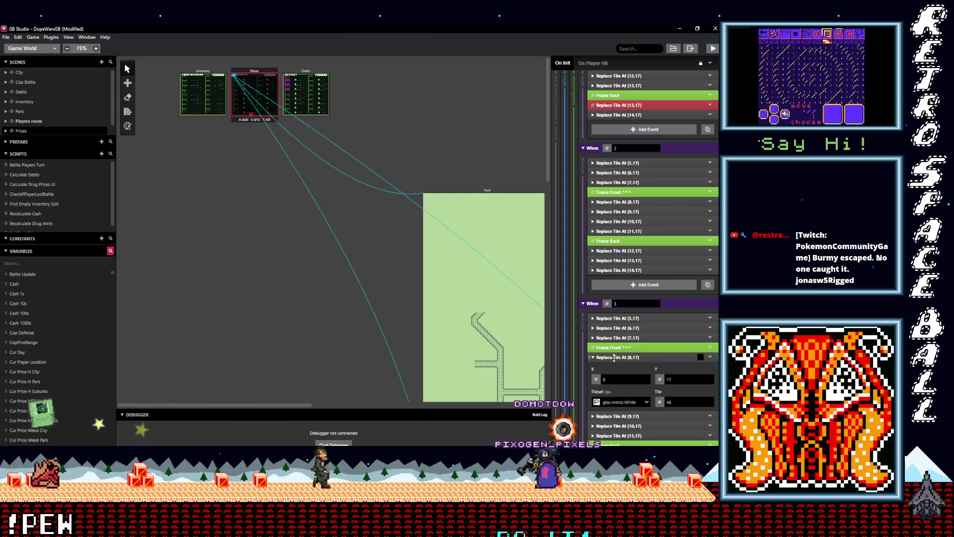
left_click(614, 357)
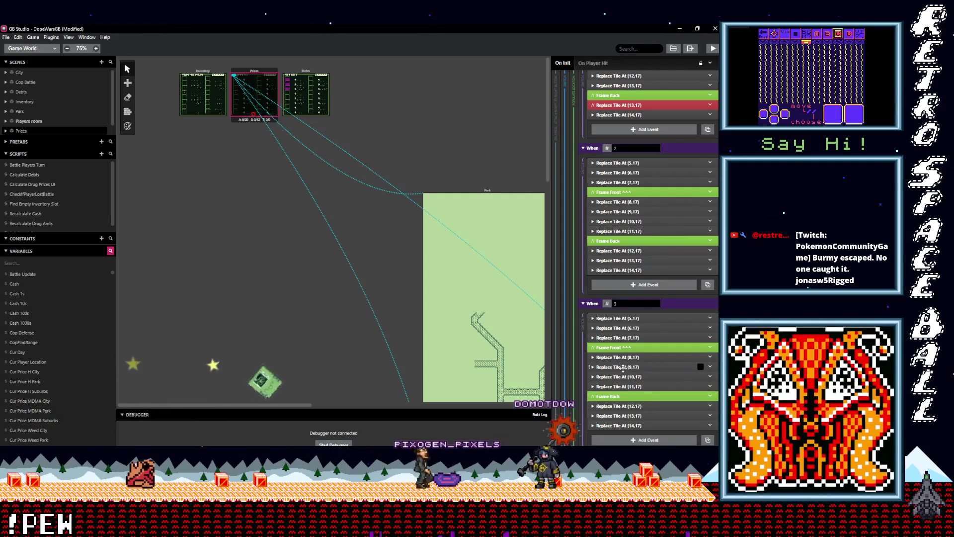
scroll(624, 369, "down", 1)
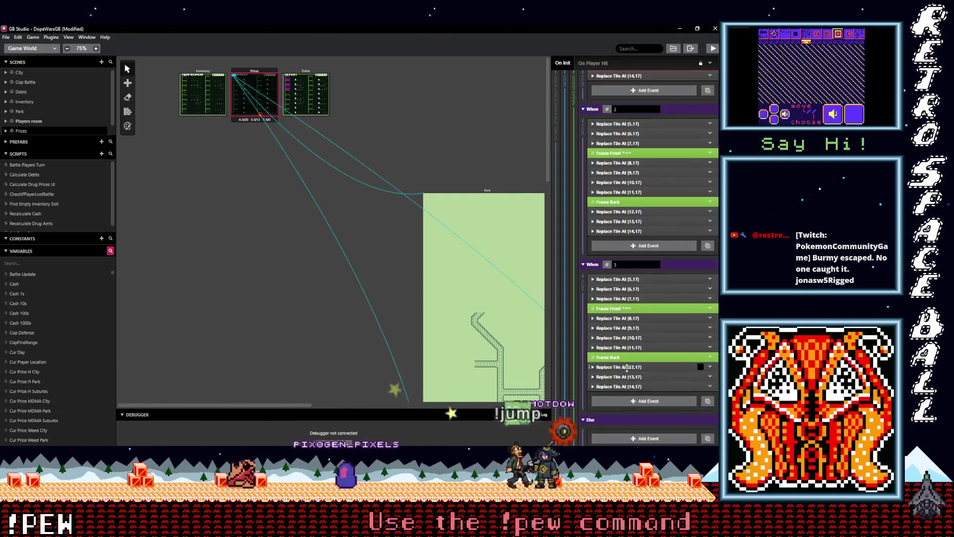
Step: Lower the tile at (8,17) to 35
left_click(615, 319)
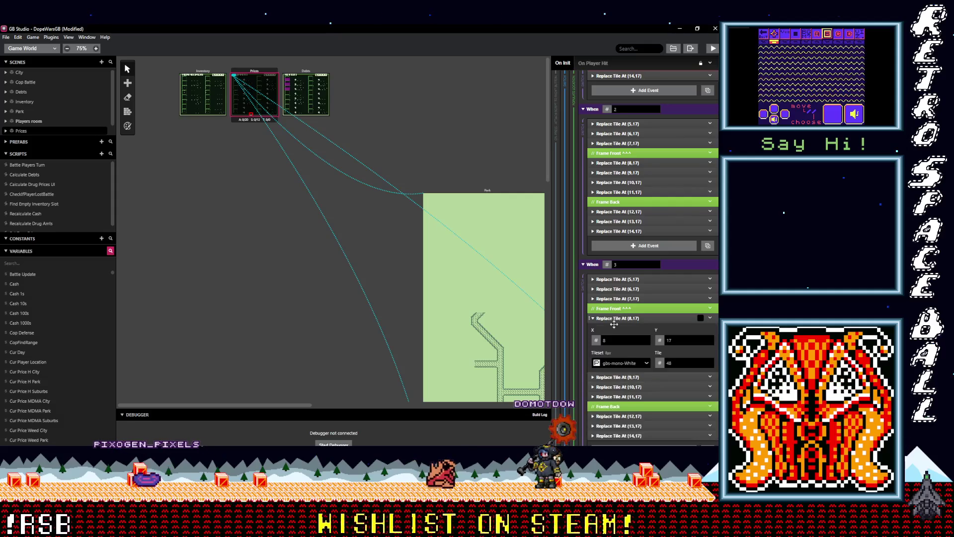
left_click(710, 366)
left_click(710, 365)
left_click(710, 366)
left_click(710, 366)
left_click(710, 366)
left_click(710, 366)
left_click(710, 366)
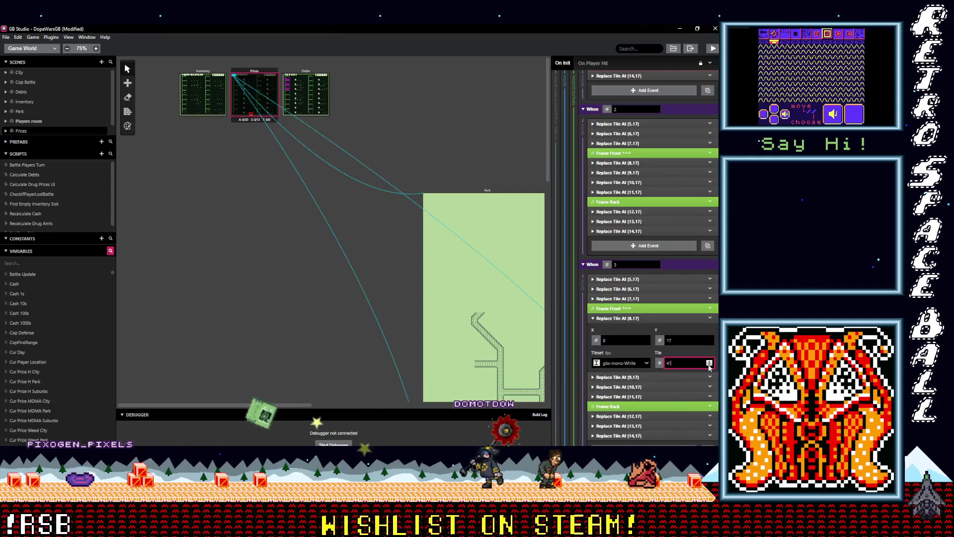
left_click(710, 366)
left_click(709, 366)
left_click(710, 366)
left_click(710, 365)
left_click(710, 366)
Step: Raise the tile at (9,17) to 41
left_click(710, 377)
scroll(714, 343, "down", 2)
left_click(709, 342)
left_click(710, 342)
left_click(709, 342)
left_click(710, 342)
left_click(709, 342)
left_click(709, 343)
left_click(709, 343)
left_click(710, 342)
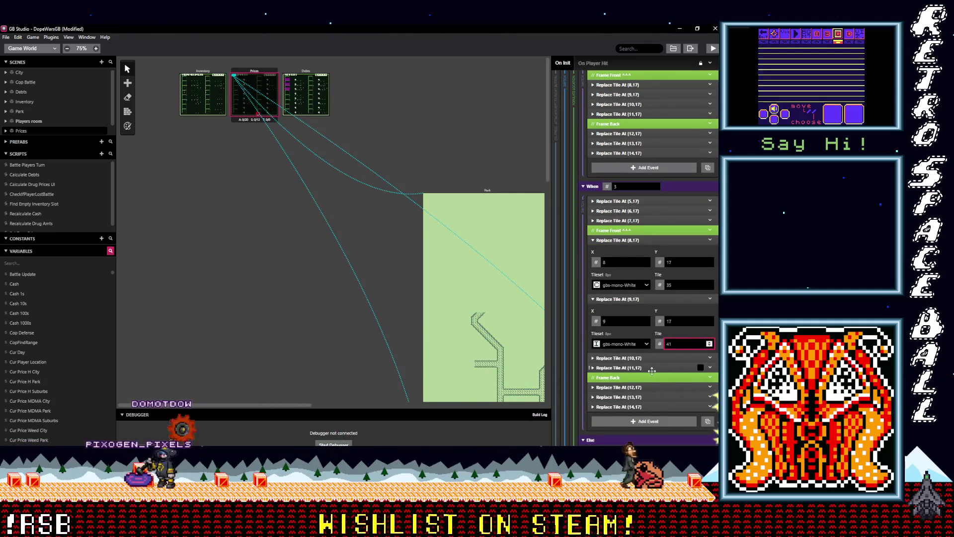
Step: Set tiles at (10,17) and (11,17) to 52 and 57, then collapse the edited events
left_click(638, 358)
scroll(704, 325, "down", 2)
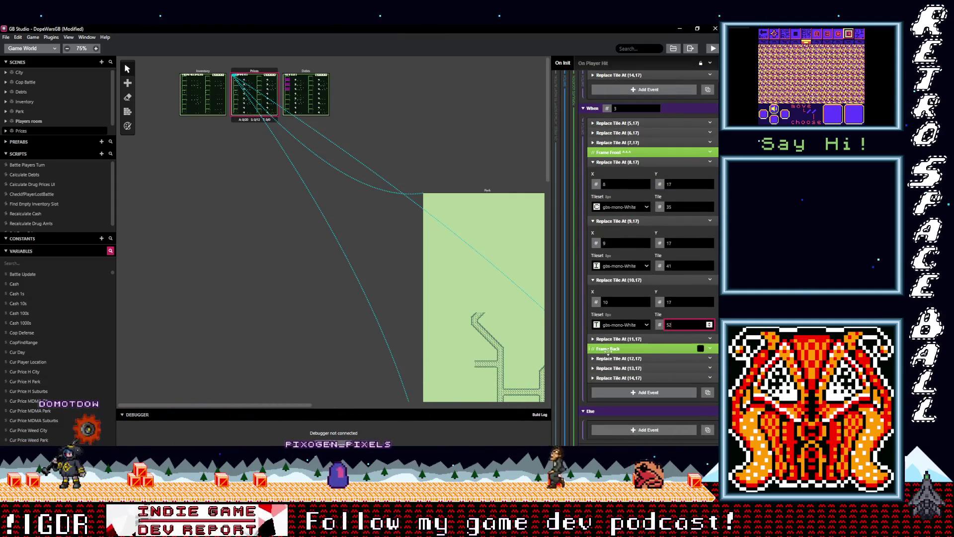
left_click(624, 338)
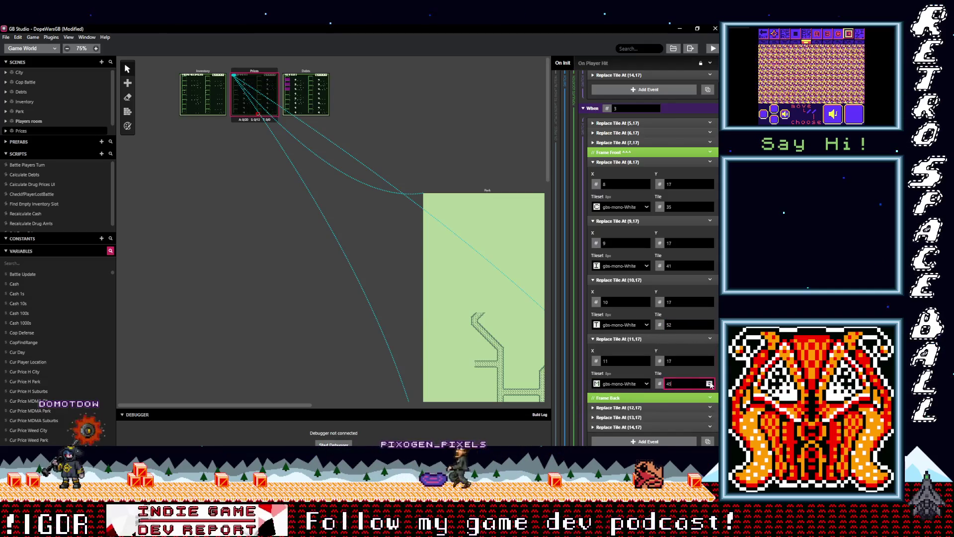
left_click(709, 383)
type("57")
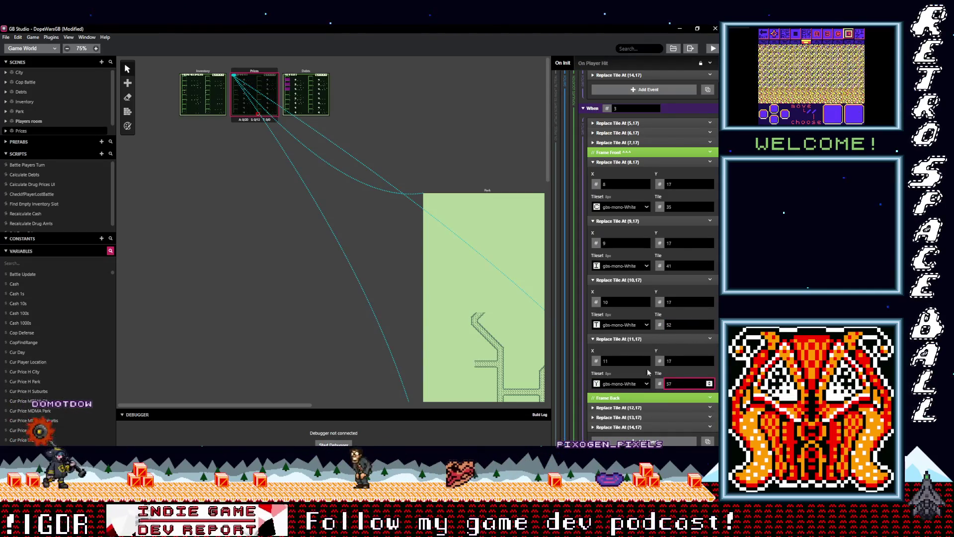
left_click(620, 339)
left_click(619, 280)
left_click(620, 220)
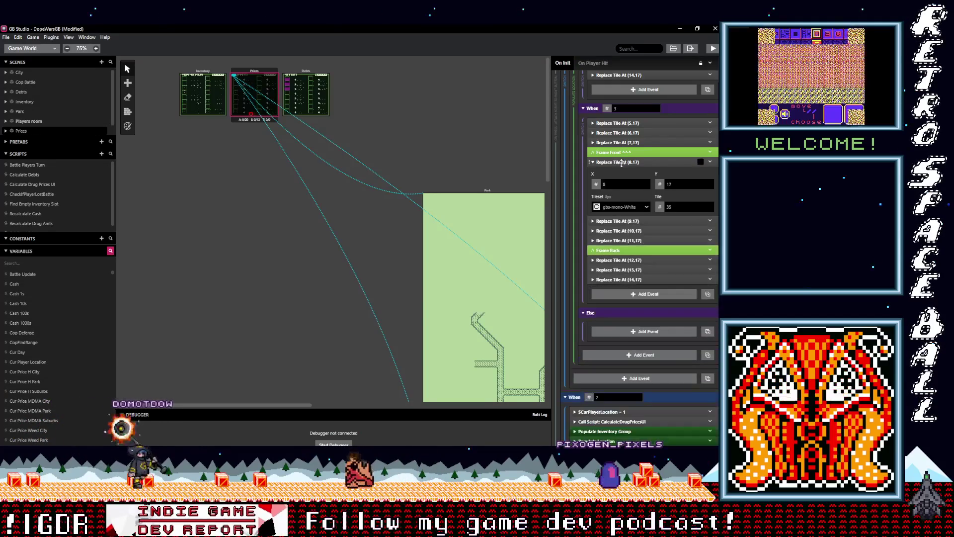
left_click(621, 162)
scroll(625, 266, "down", 3)
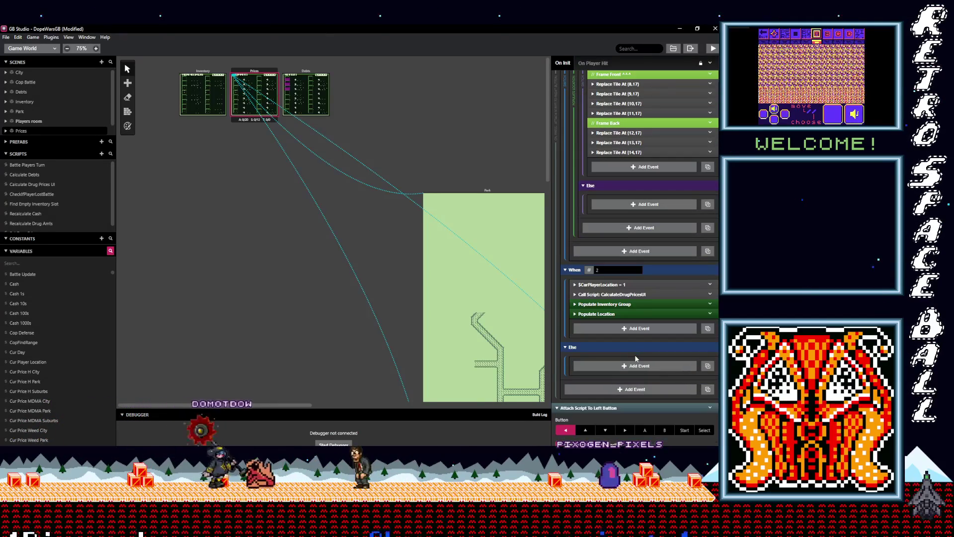
Step: Edit the matching value of the left button location switch's first case
scroll(636, 358, "down", 2)
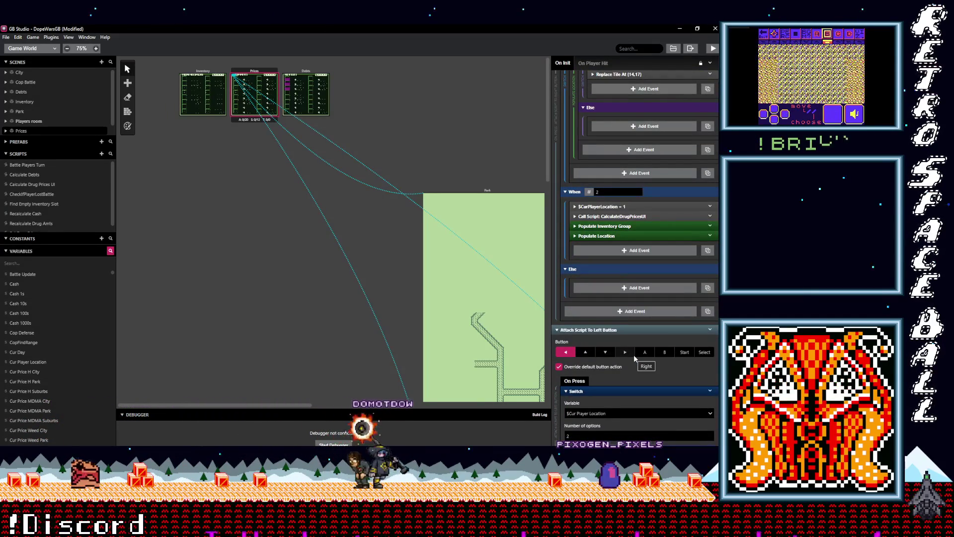
scroll(634, 354, "up", 4)
scroll(633, 356, "up", 10)
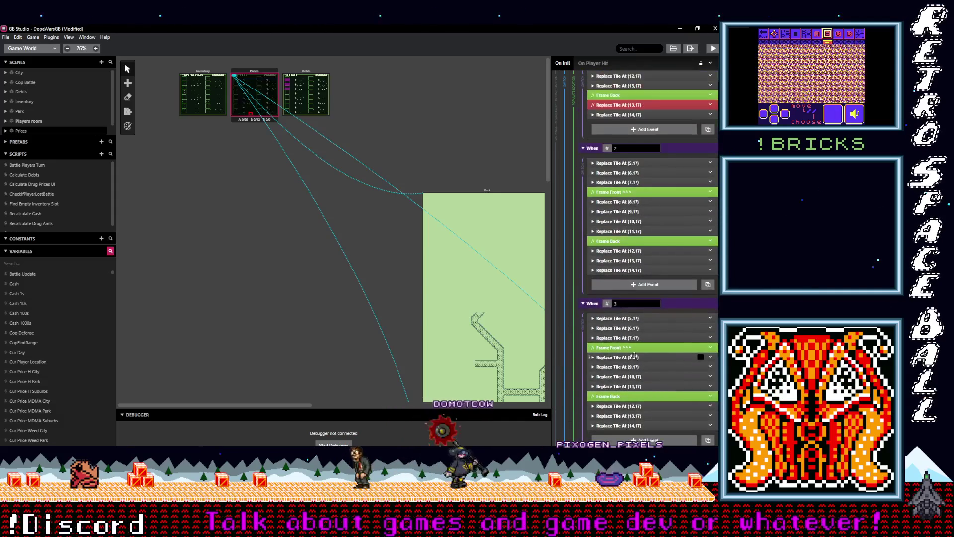
scroll(634, 357, "down", 12)
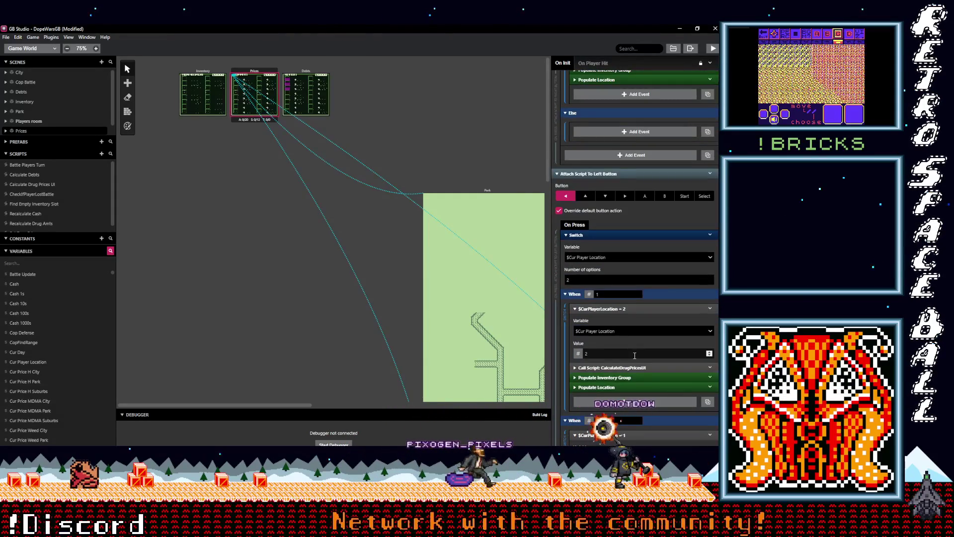
scroll(637, 356, "down", 4)
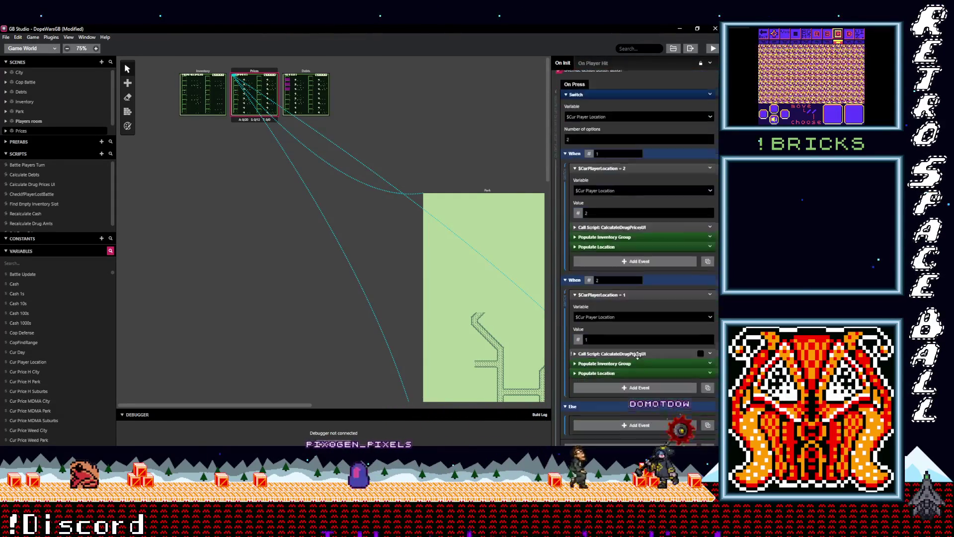
scroll(646, 355, "down", 1)
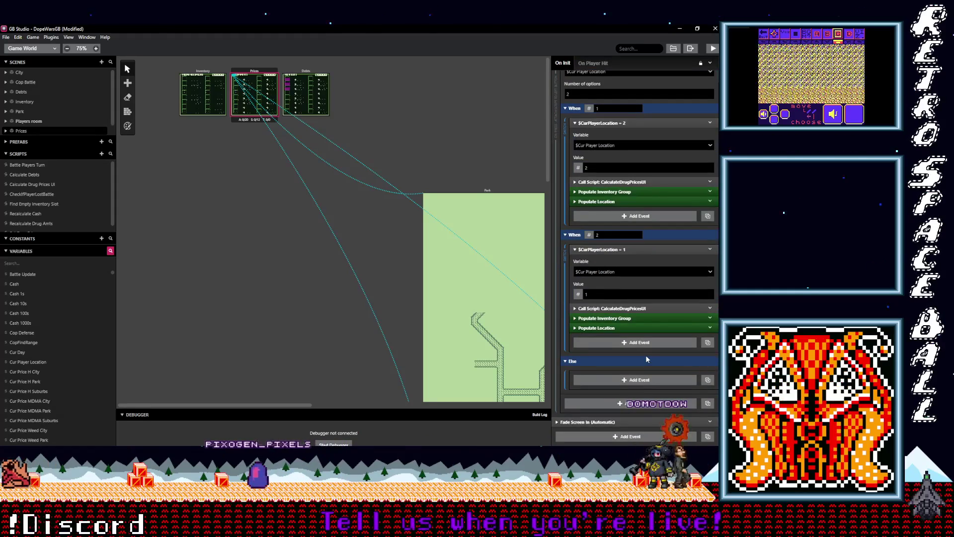
scroll(646, 355, "up", 3)
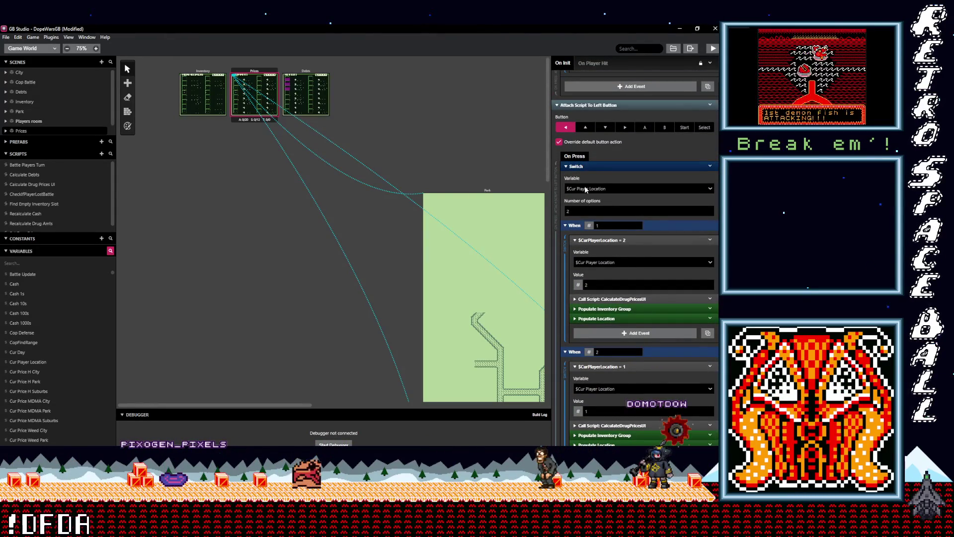
left_click(637, 224)
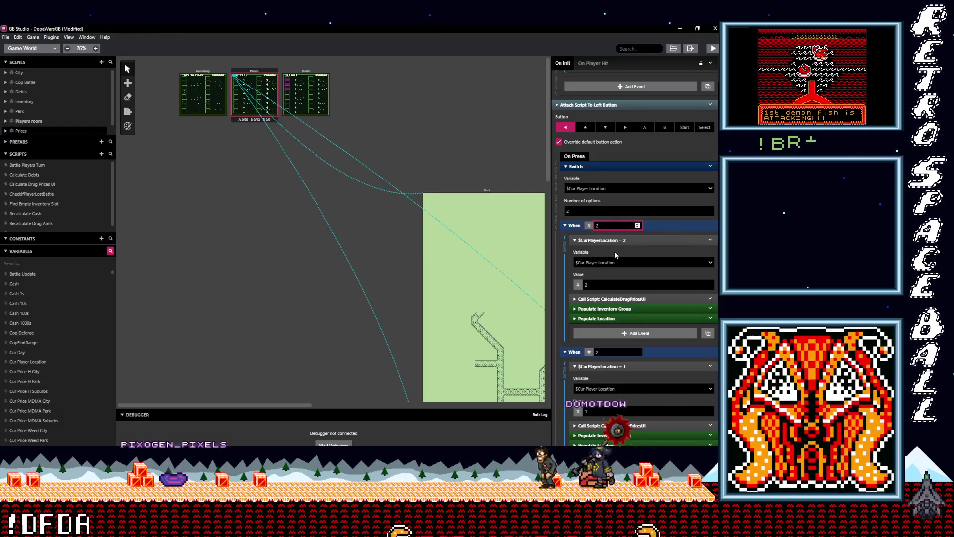
scroll(618, 255, "down", 1)
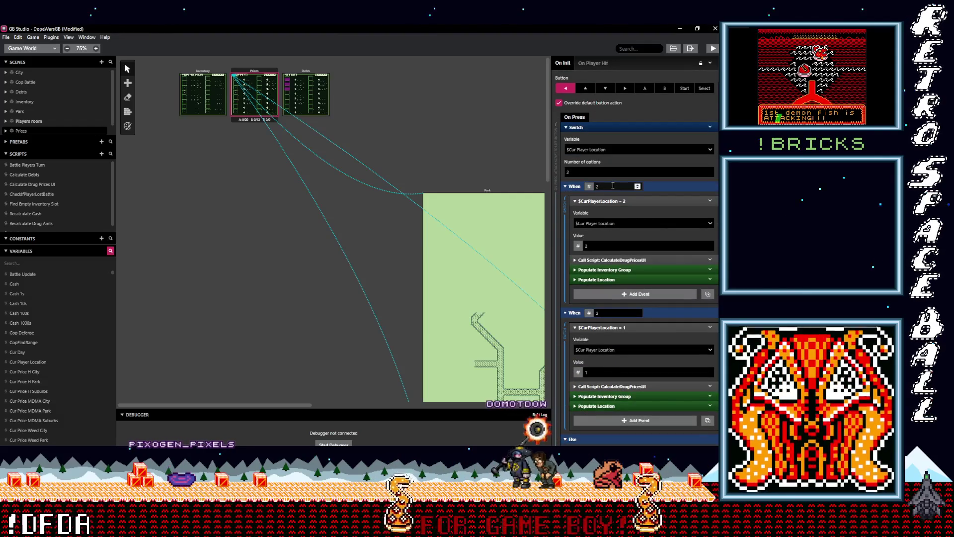
left_click(566, 187)
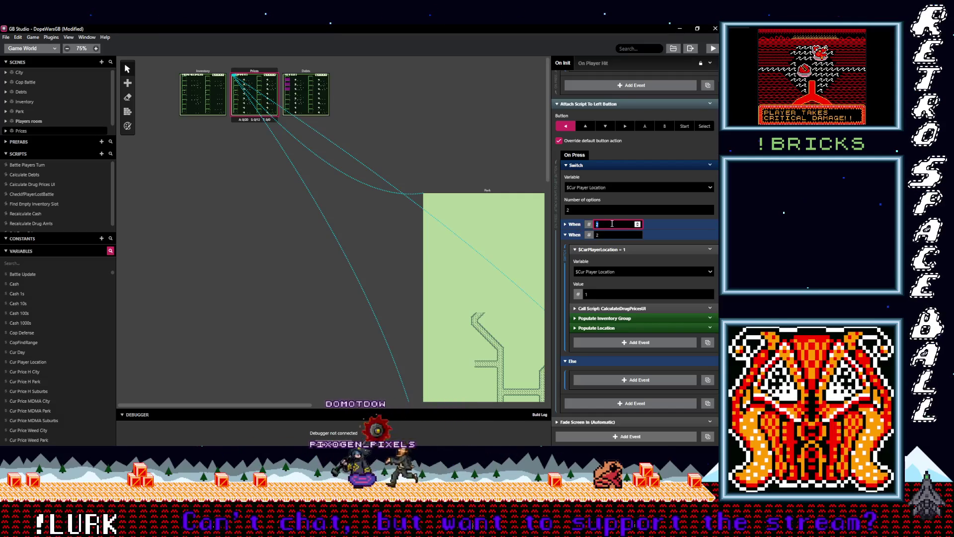
type("21")
key("BackSpace")
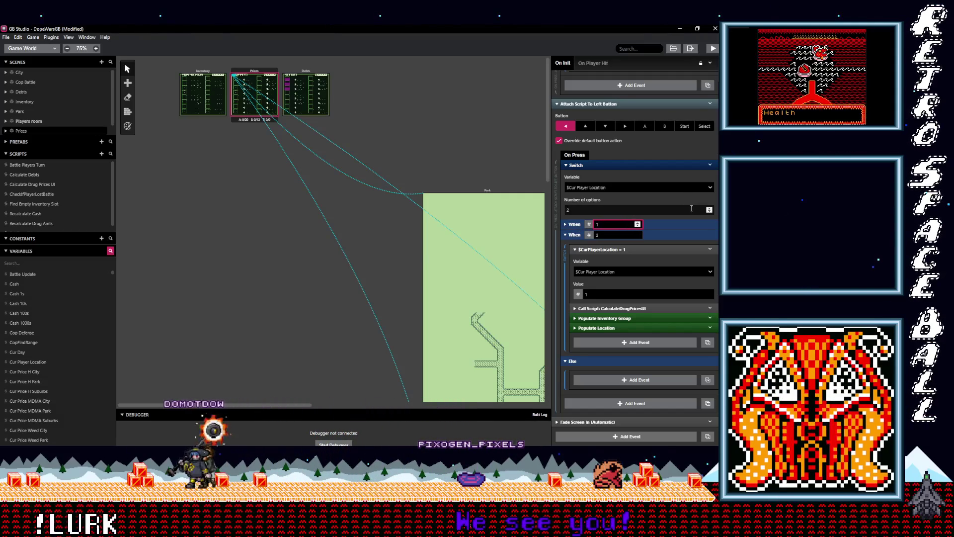
Step: Add a When 3 case and paste copies of When 2's four events into it
left_click(710, 209)
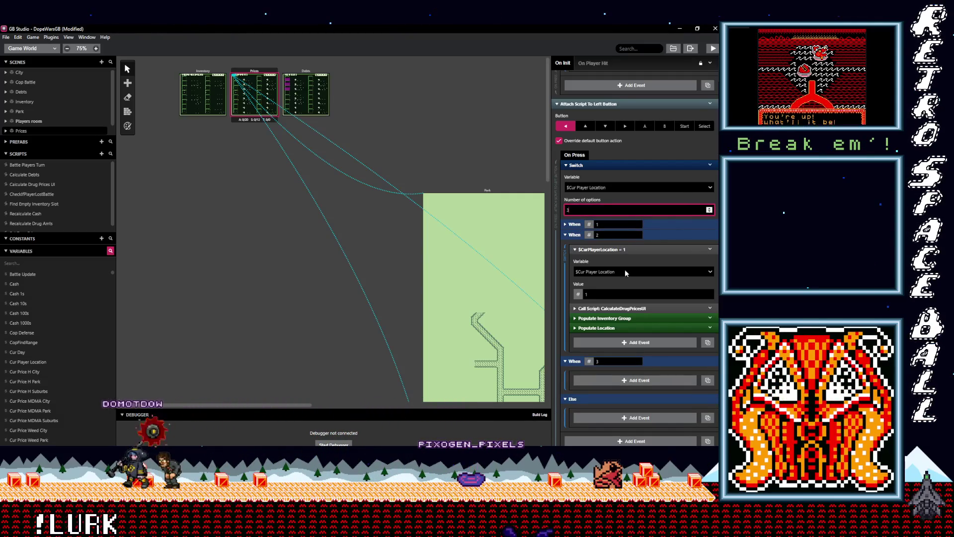
left_click(624, 247)
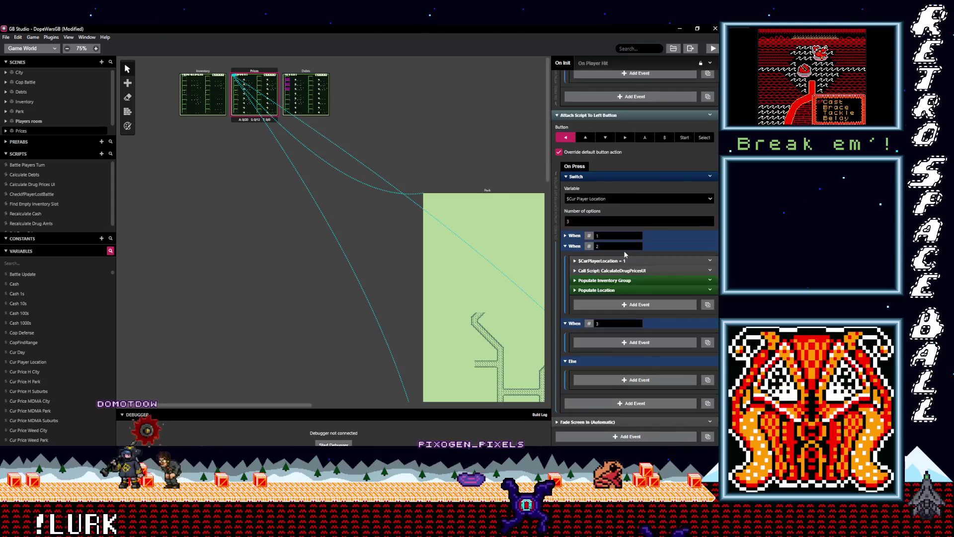
left_click(623, 280, "shift")
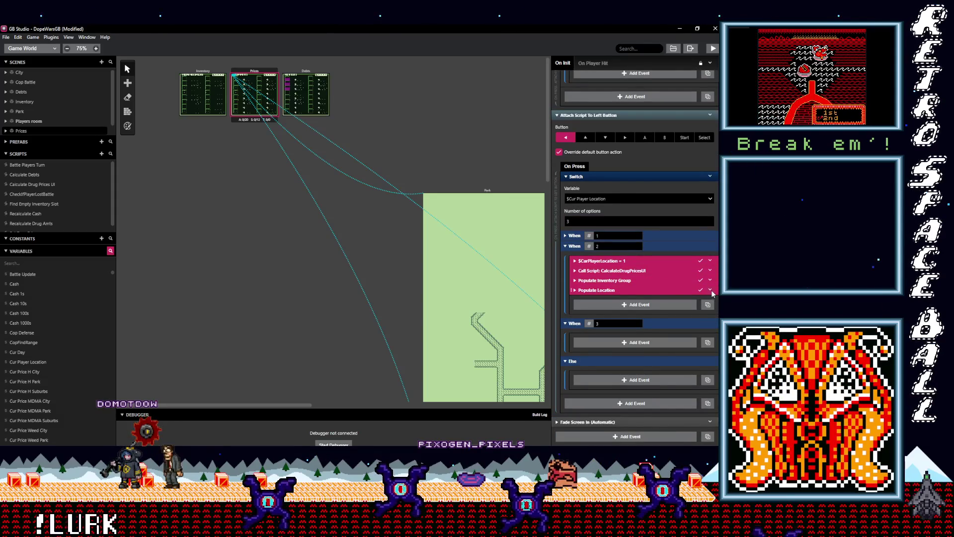
left_click(711, 290)
left_click(667, 376)
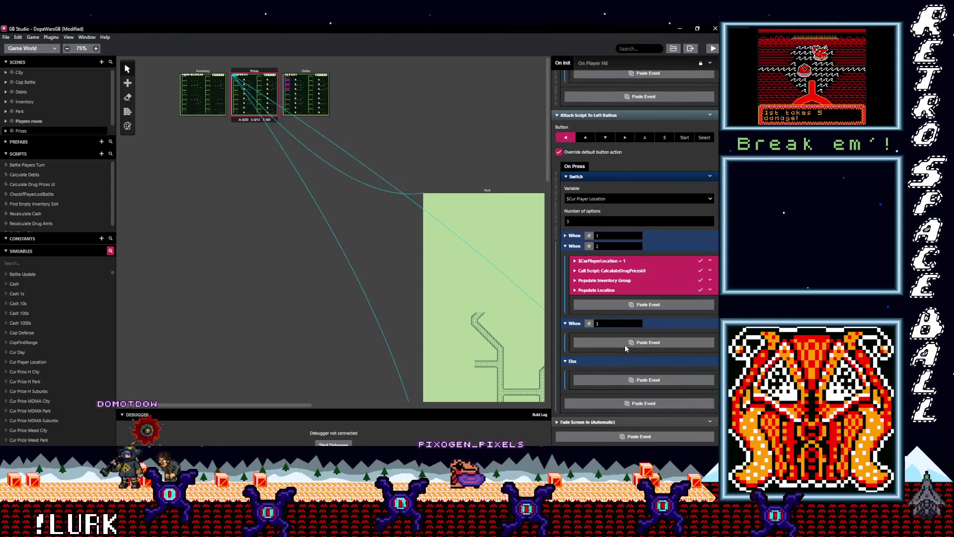
left_click(624, 342, "alt")
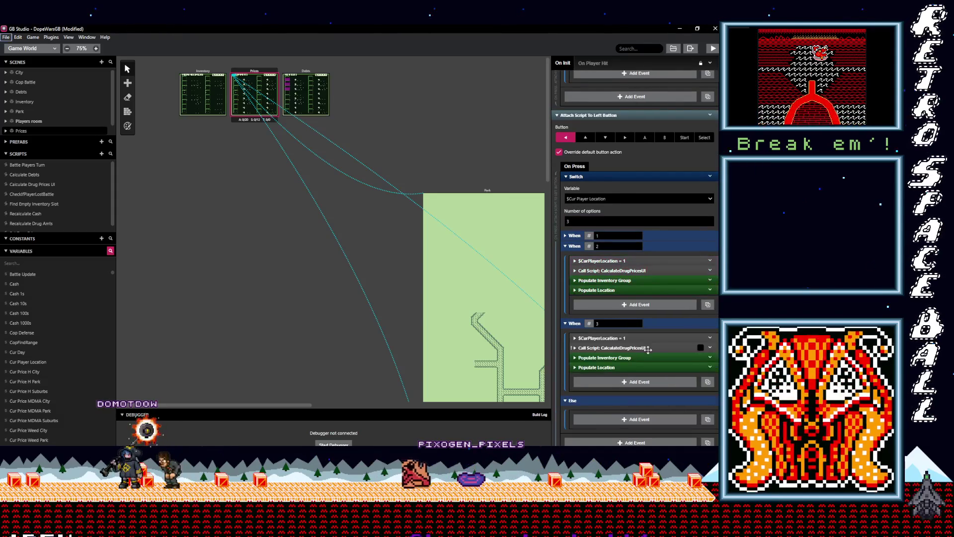
left_click(627, 261)
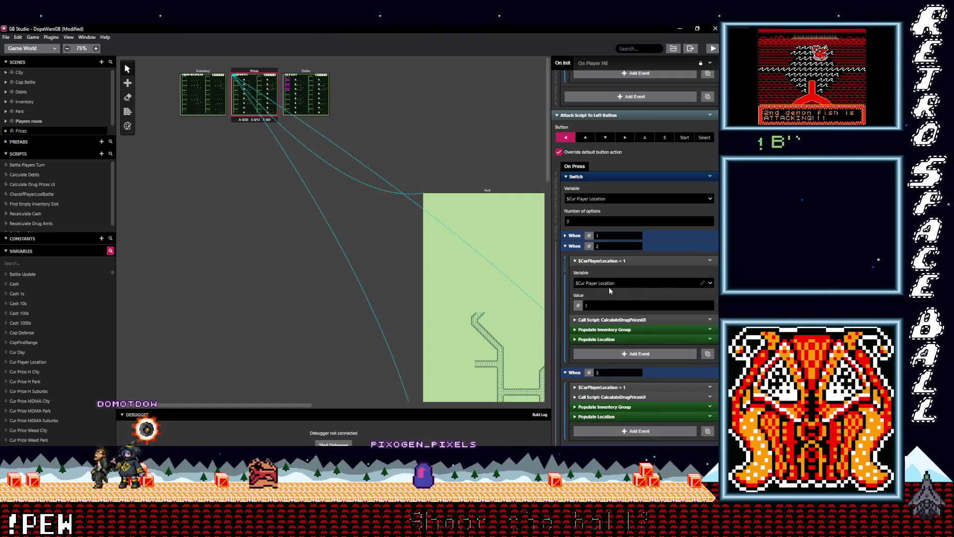
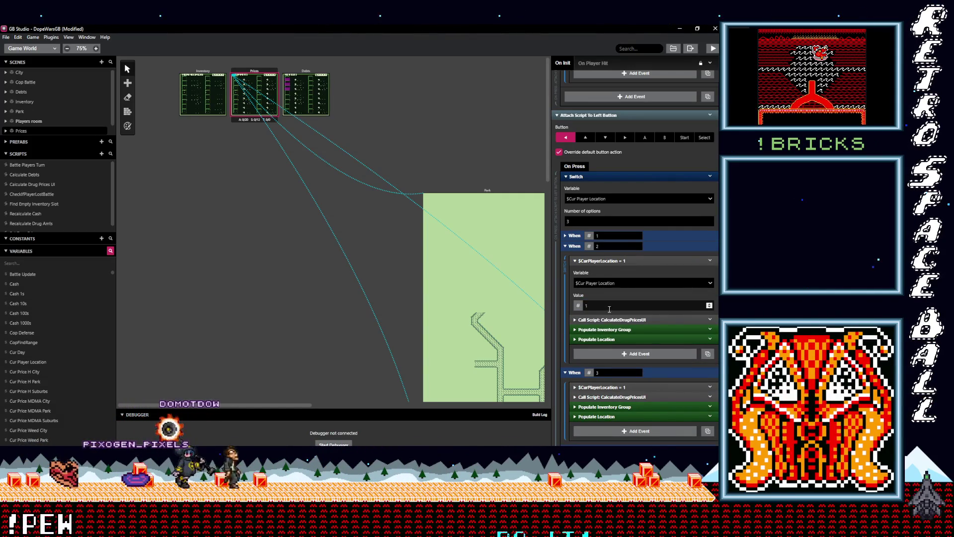
Step: Change the When 3 branch's $CurPlayerLocation value from 1 to 2
left_click(617, 387)
scroll(616, 387, "down", 2)
left_click(622, 354)
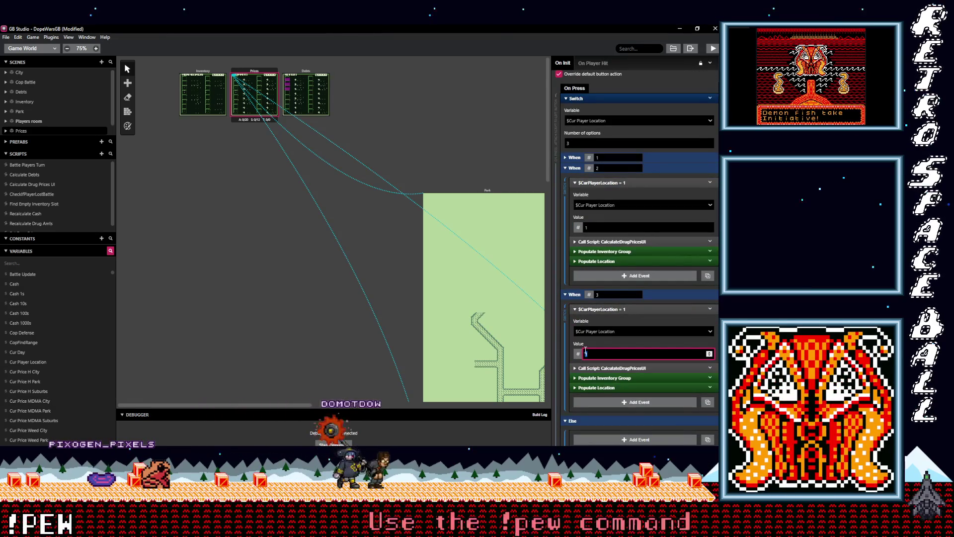
Step: Inspect Populate Inventory Group in the third branch, collapsing its Set slot 3 H price event
left_click(635, 379)
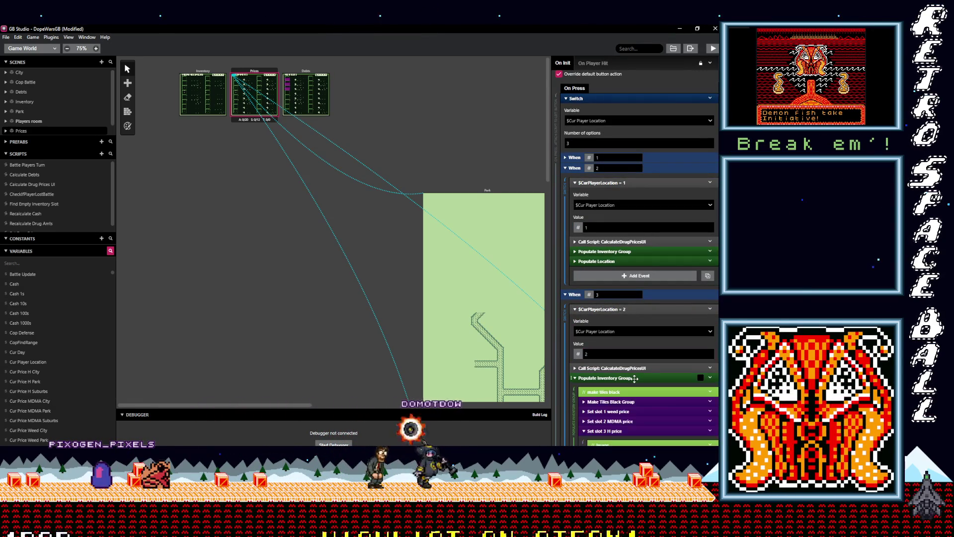
scroll(635, 381, "down", 3)
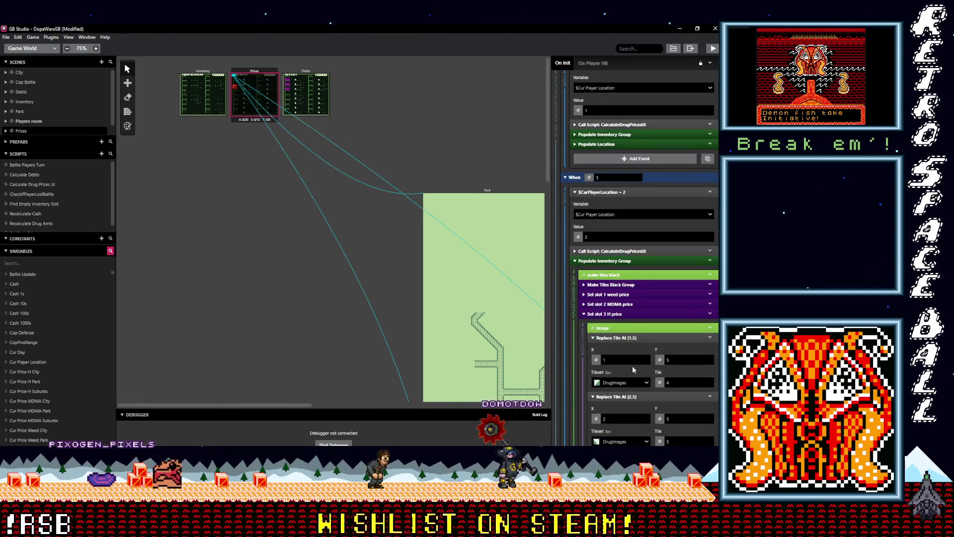
scroll(633, 368, "down", 1)
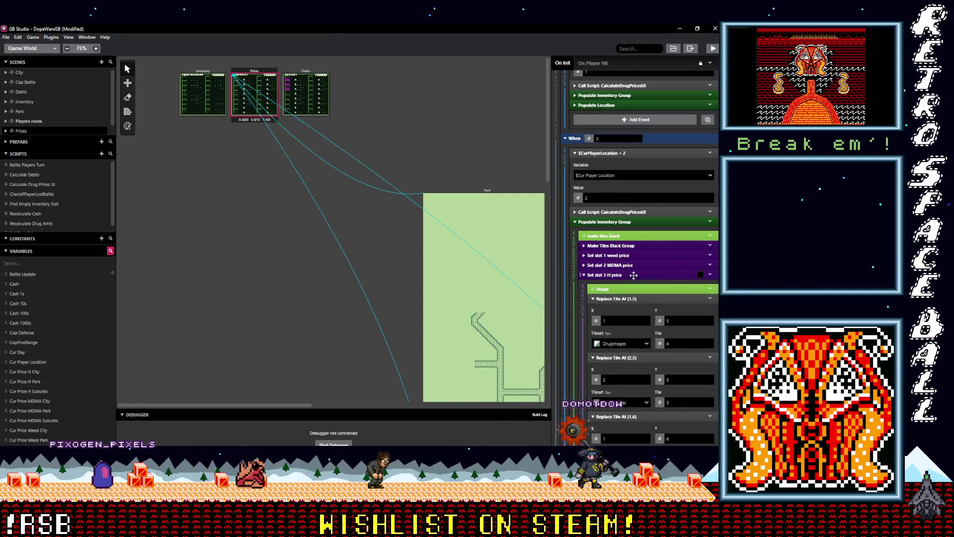
left_click(634, 275)
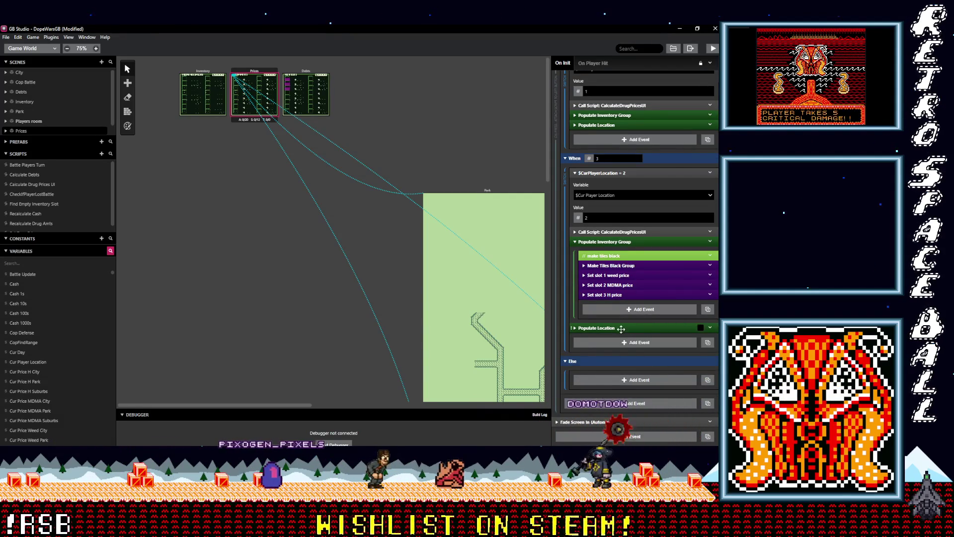
Step: Review the Switch and tile changes inside Populate Location
left_click(621, 328)
scroll(631, 333, "down", 5)
scroll(628, 358, "up", 10)
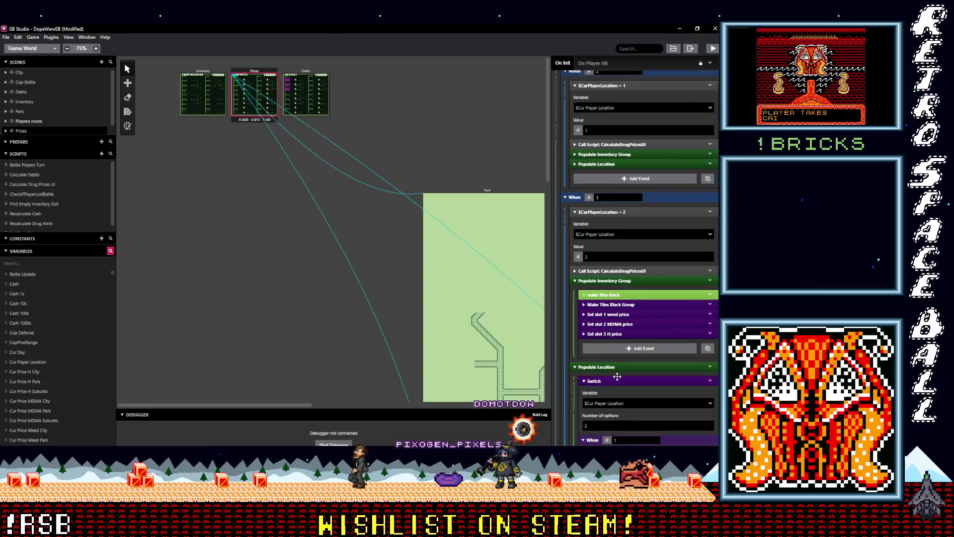
left_click(618, 381)
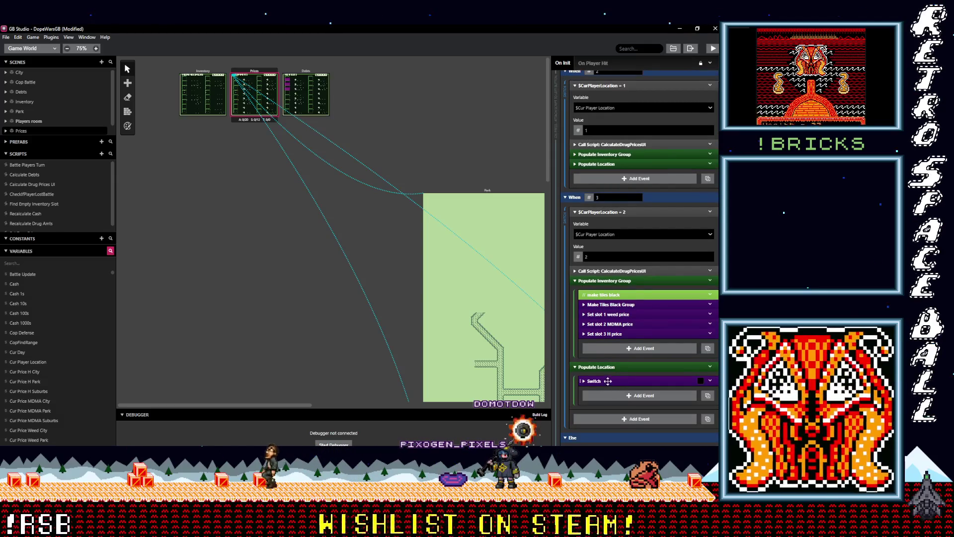
left_click(608, 381)
scroll(622, 382, "down", 8)
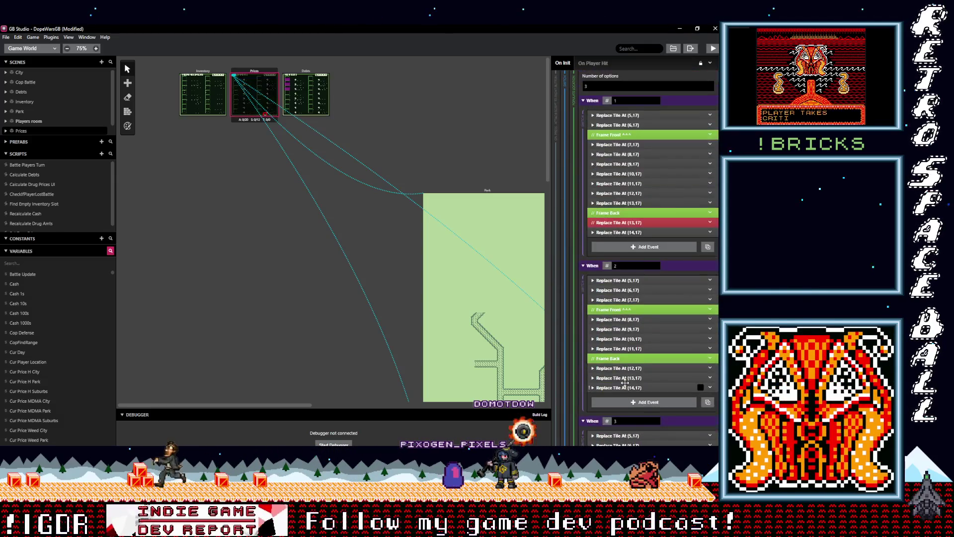
scroll(626, 383, "up", 10)
left_click(609, 315)
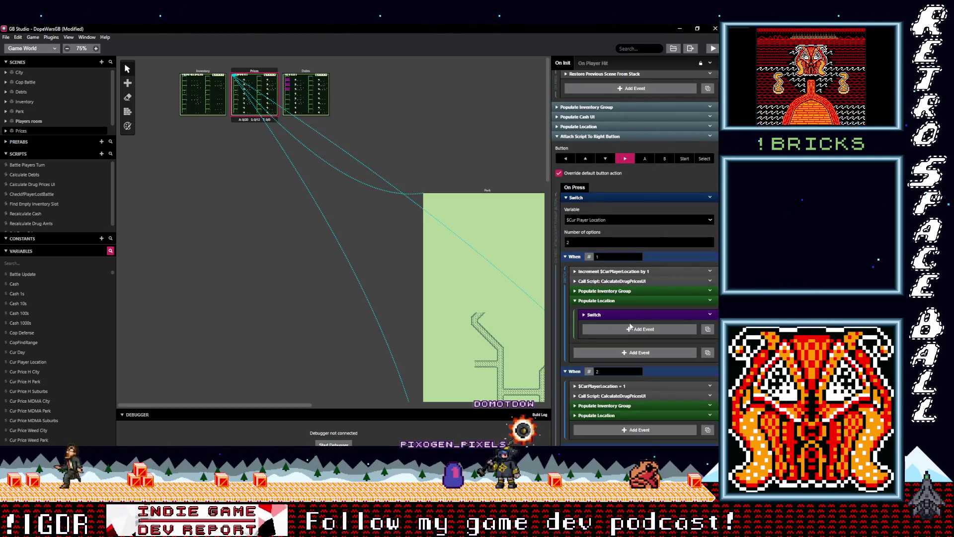
Step: Inspect the Populate Location events and their nested Switch
scroll(629, 322, "down", 5)
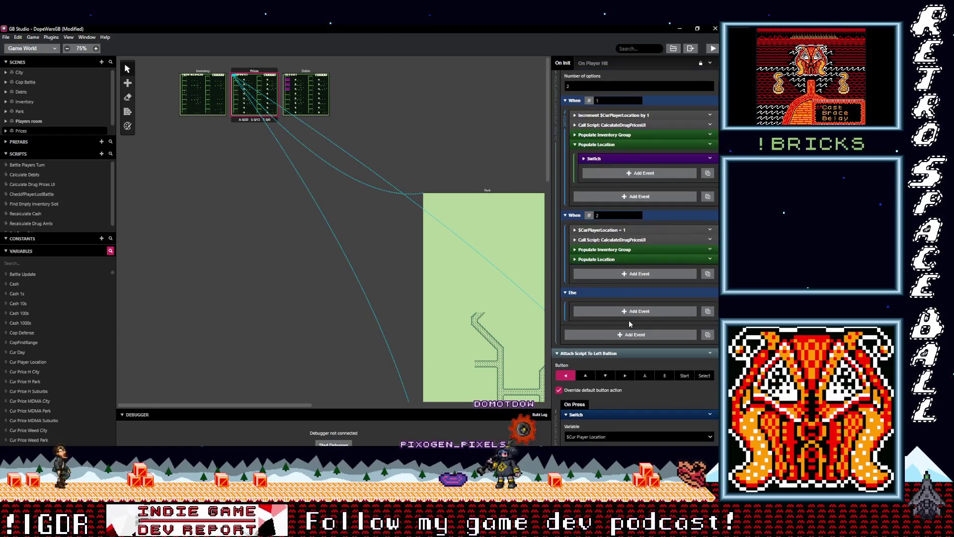
scroll(629, 323, "up", 3)
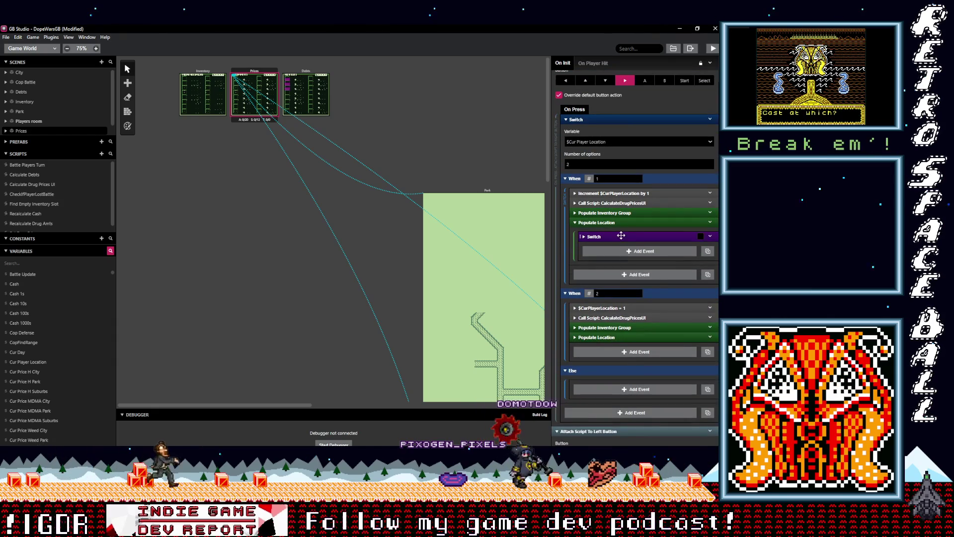
left_click(621, 235)
left_click(621, 235)
left_click(702, 224)
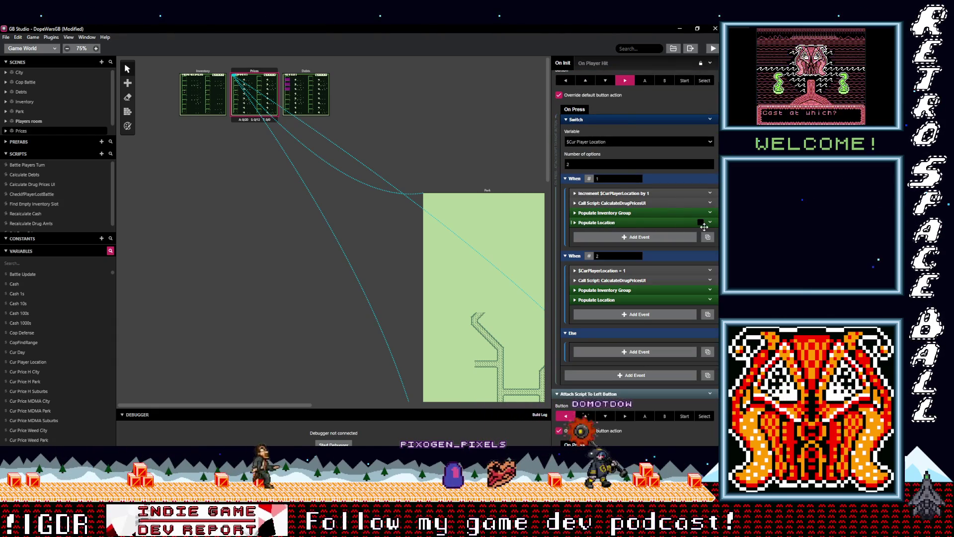
left_click(711, 223)
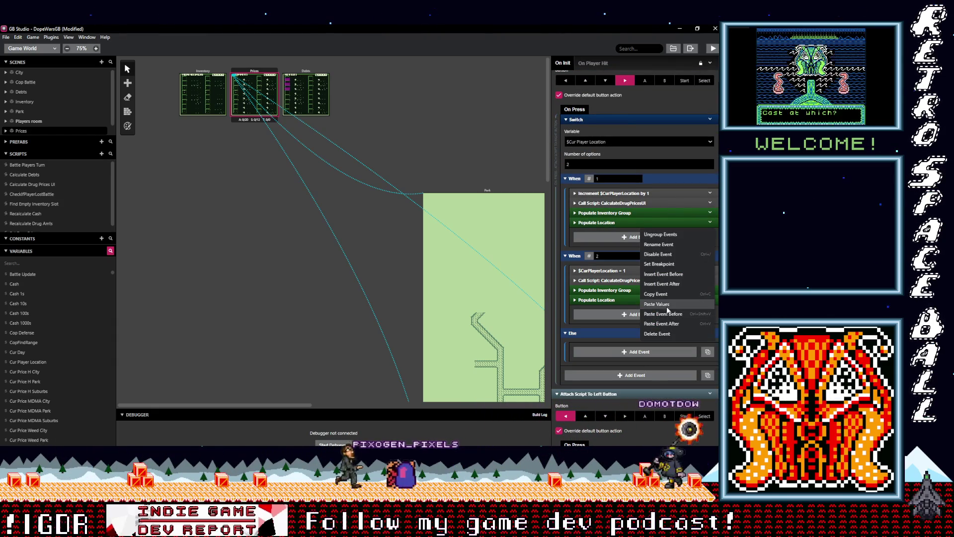
left_click(613, 300)
left_click(613, 299)
left_click(613, 300)
scroll(619, 316, "down", 3)
scroll(620, 315, "up", 3)
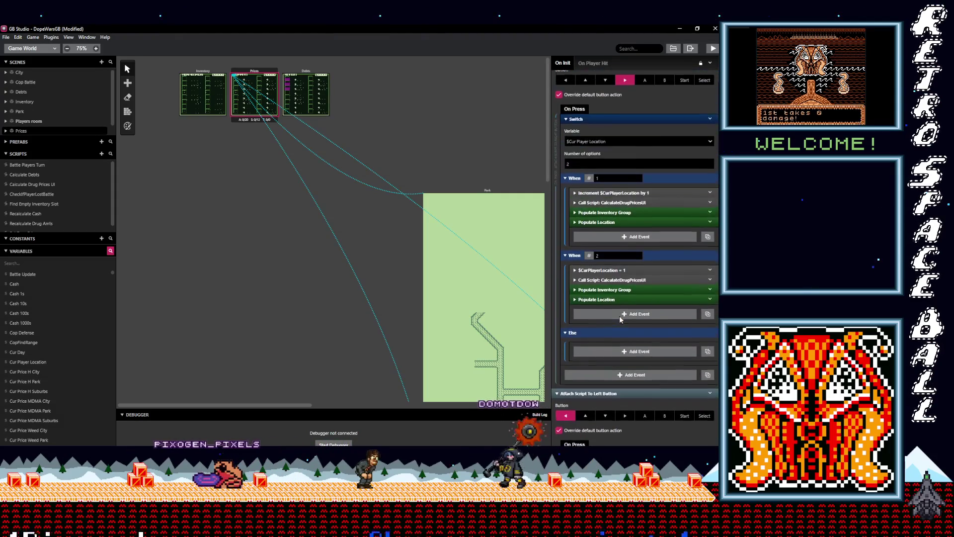
scroll(619, 315, "up", 1)
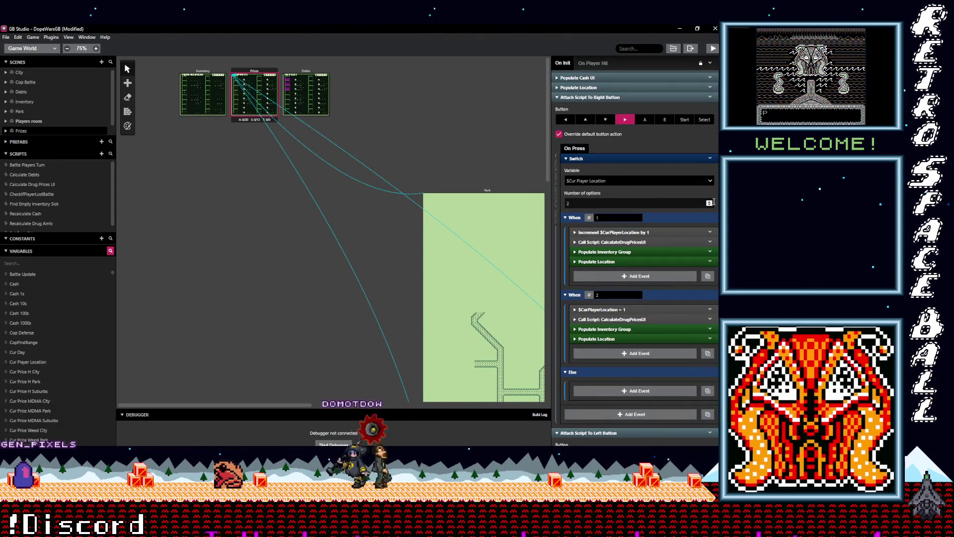
Step: Add a third case to the location switch and paste Populate Location into it
left_click(709, 201)
scroll(631, 296, "down", 2)
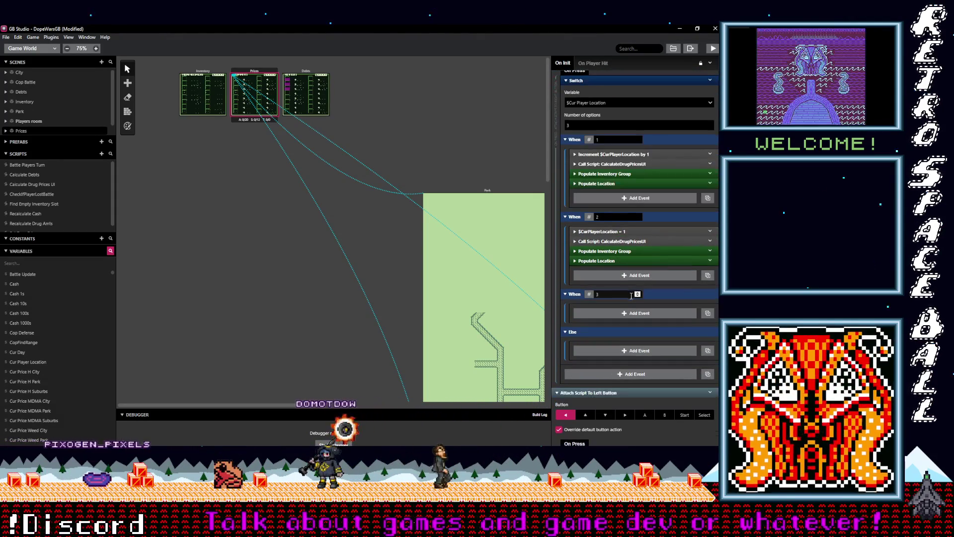
key("alt")
left_click(613, 313, "alt")
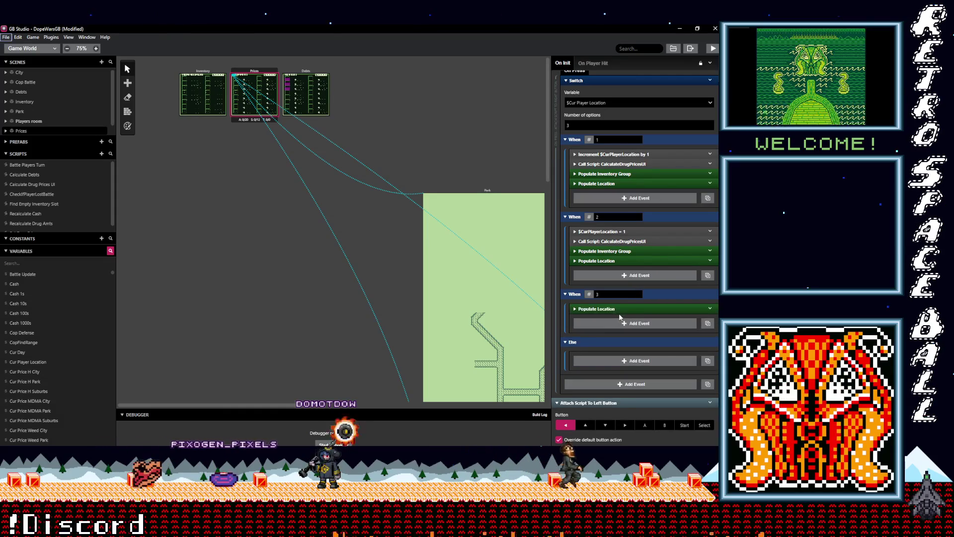
Step: Replace Populate Location in the second branch by deleting it and pasting it back
left_click(638, 261)
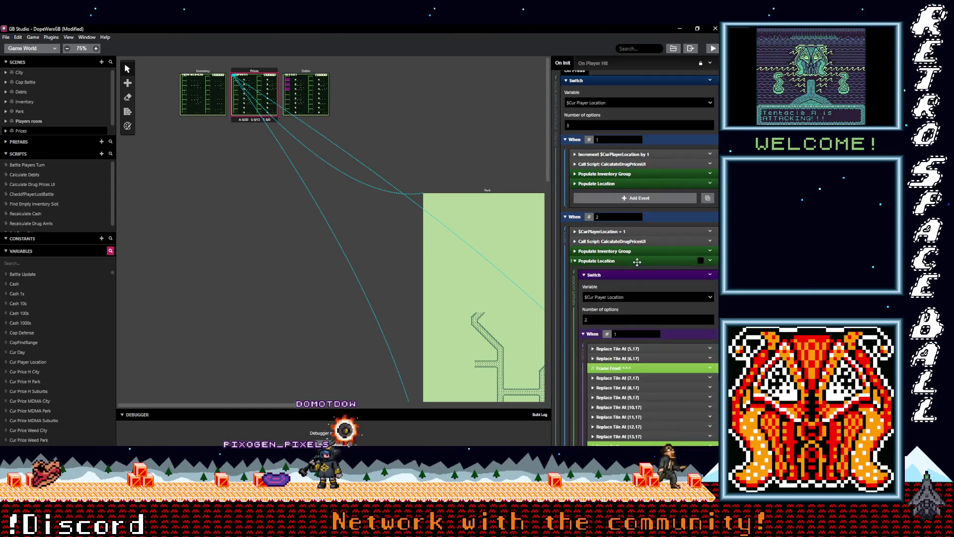
scroll(640, 298, "down", 10)
scroll(641, 328, "up", 10)
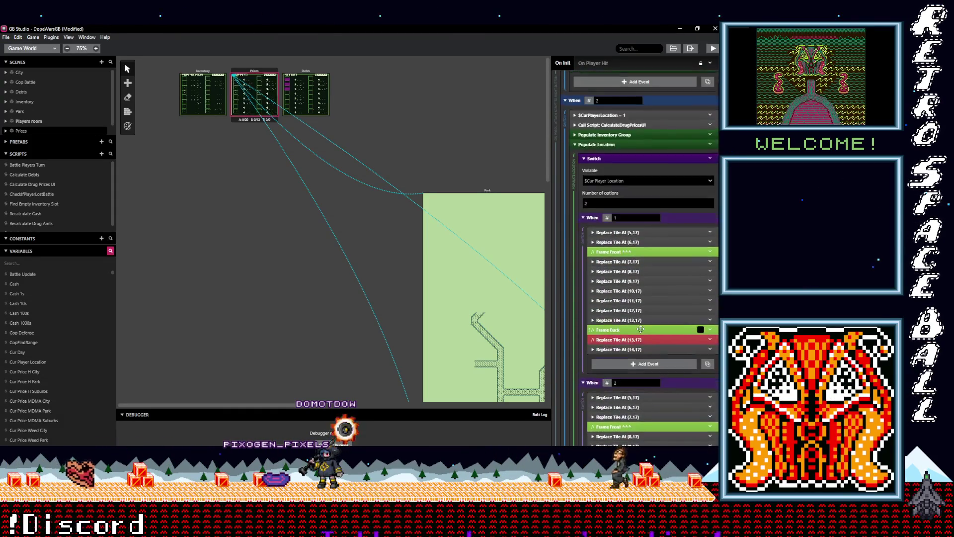
left_click(616, 300)
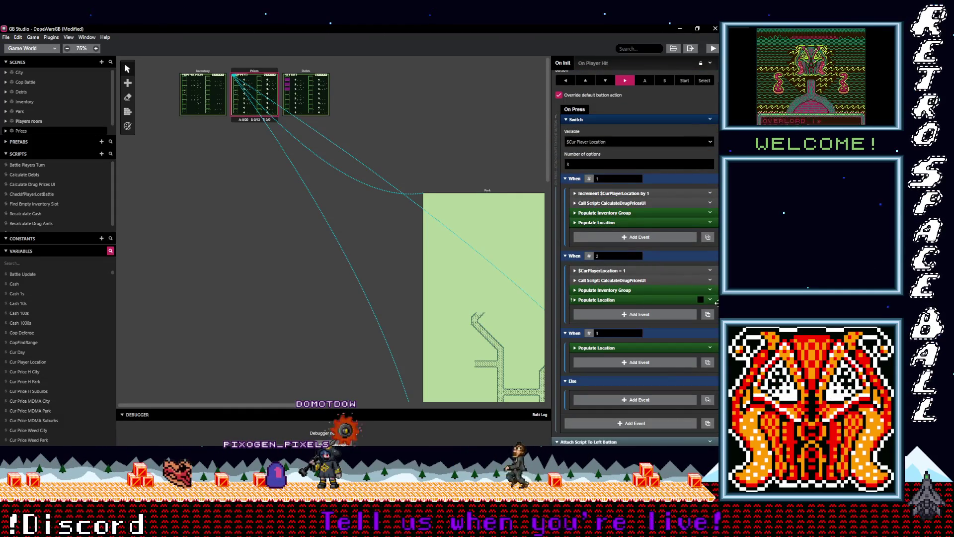
left_click(711, 300)
left_click(679, 405)
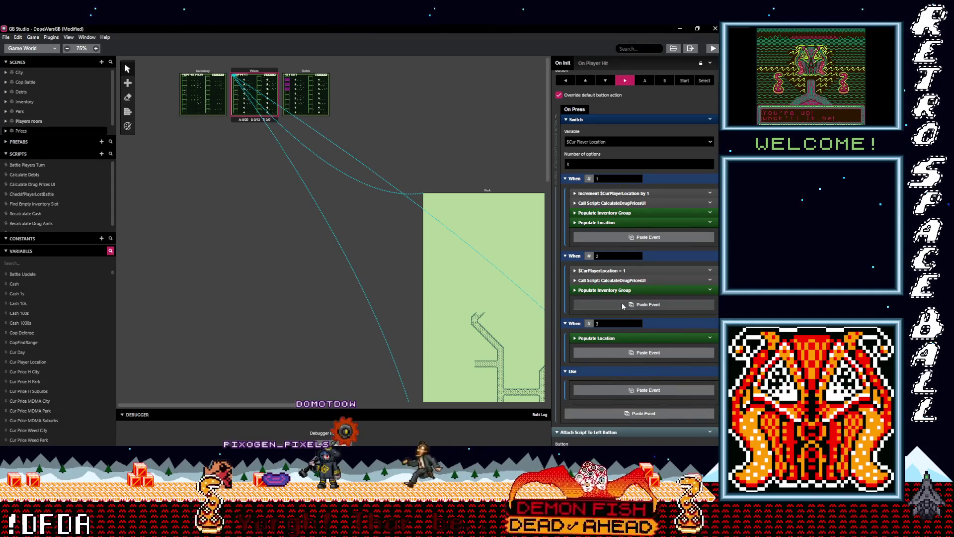
left_click(622, 305, "alt")
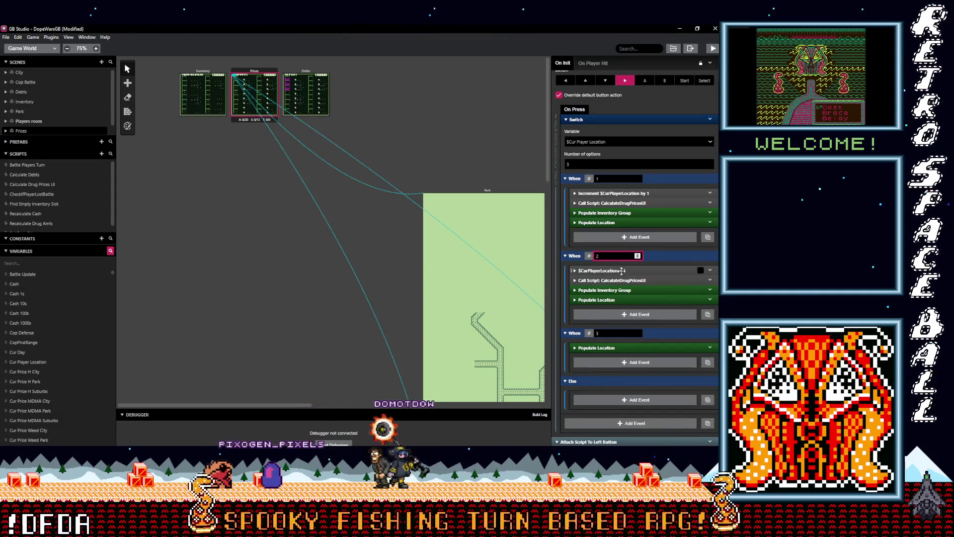
Step: Set the second branch's location assignment to 2
left_click(621, 270)
left_click(584, 316)
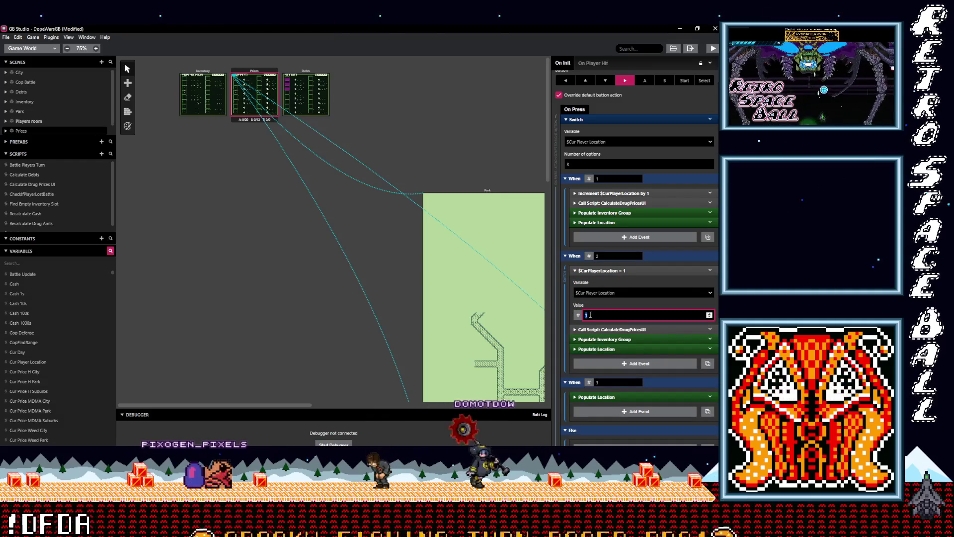
left_click(618, 271)
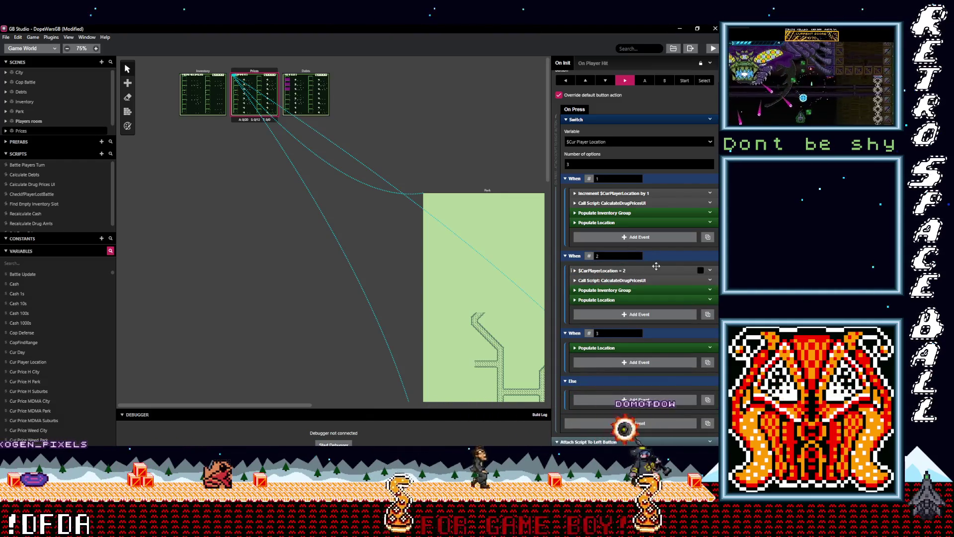
Step: Copy branch 1's increment, price-calculation and Populate Inventory Group events
left_click(637, 203, "shift")
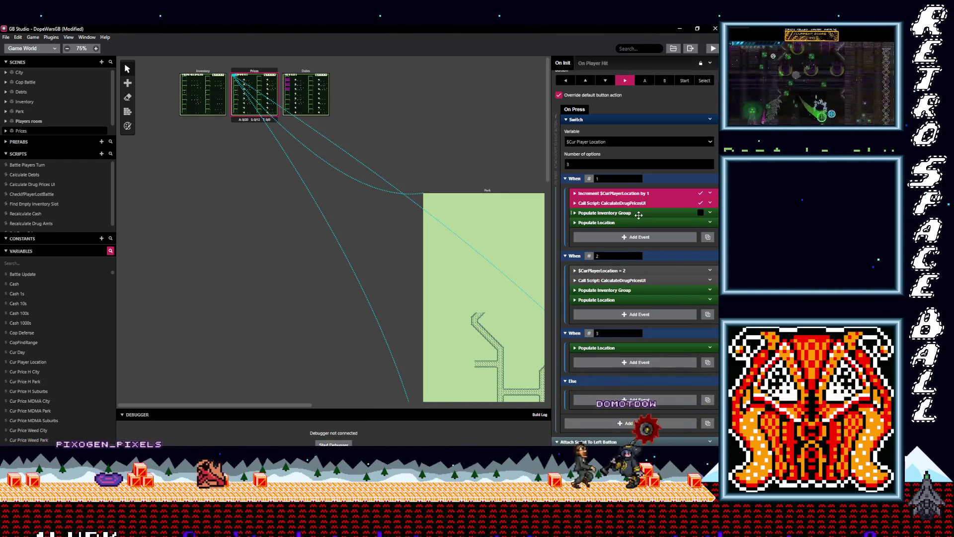
left_click(687, 213, "shift")
left_click(710, 212)
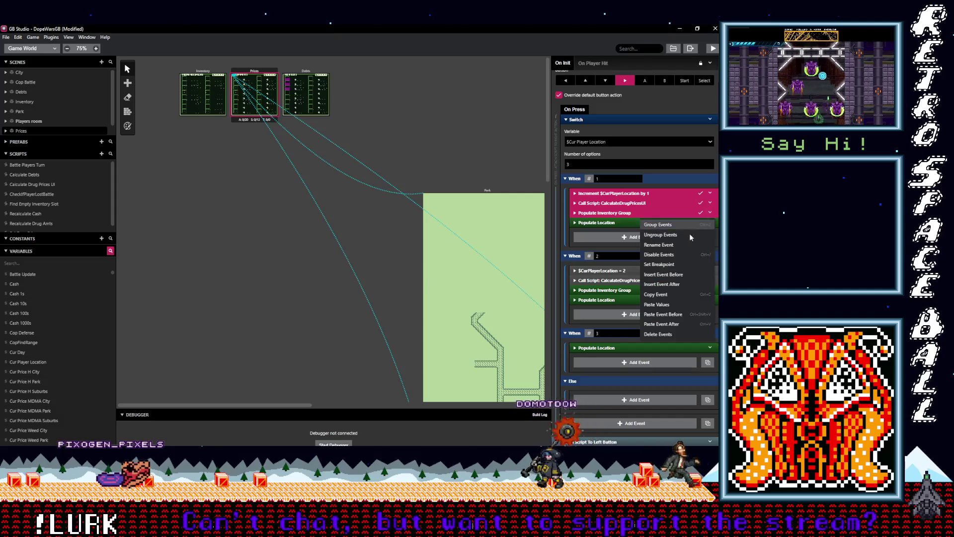
left_click(656, 289)
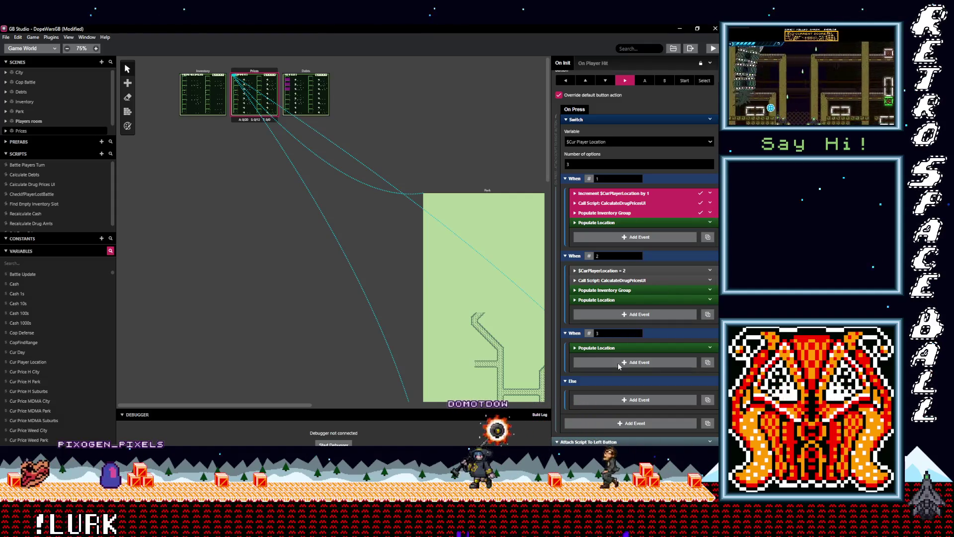
left_click(617, 293)
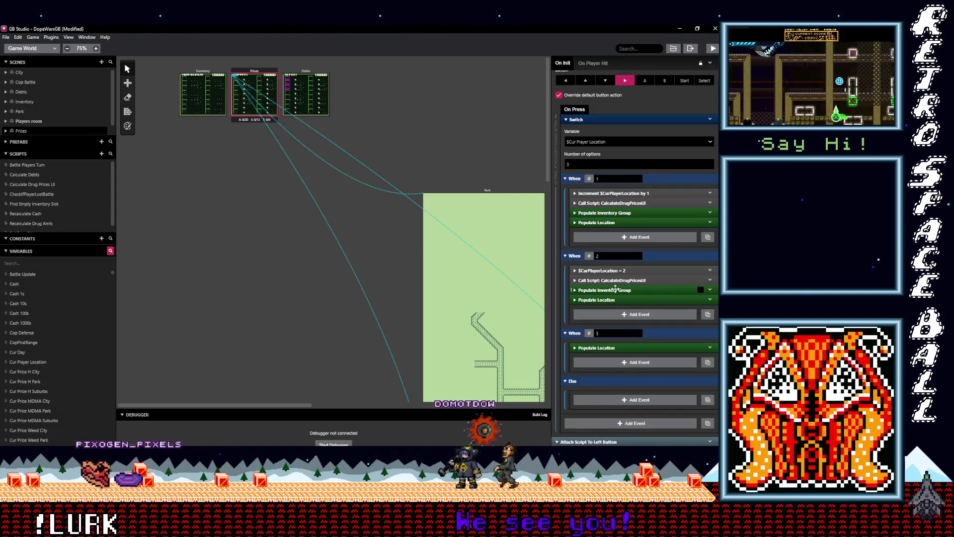
Step: Paste the three events into the third branch and move Populate Location below Populate Inventory Group
left_click(615, 289)
left_click(616, 290)
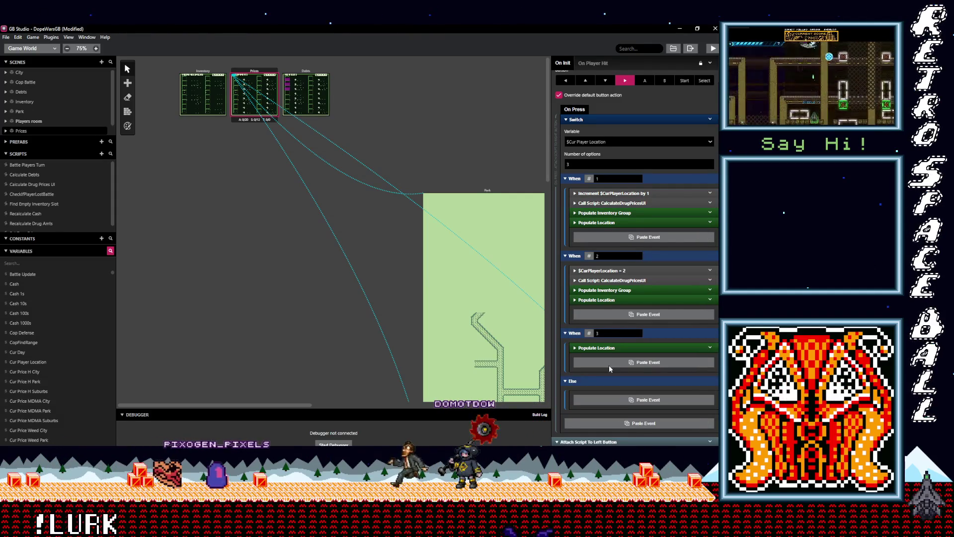
left_click(617, 364)
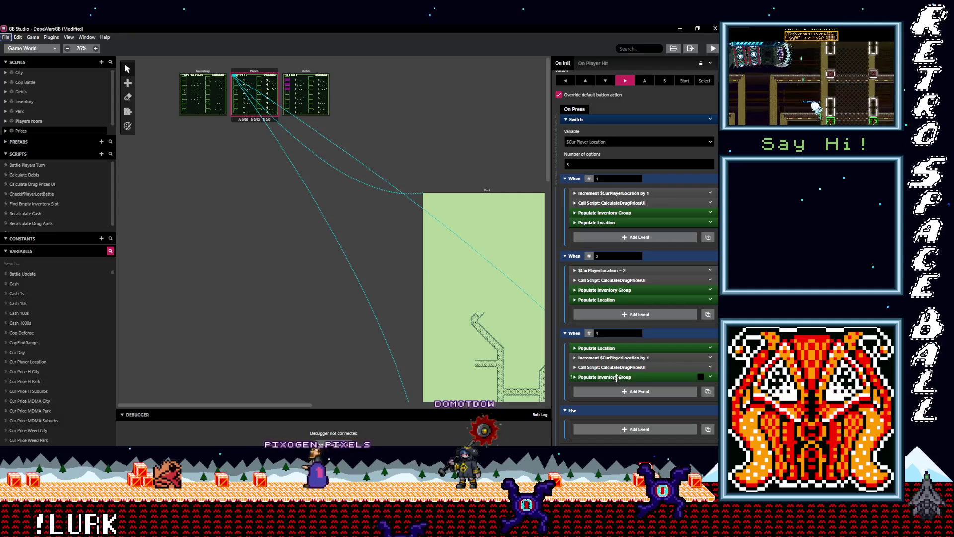
left_click(616, 377)
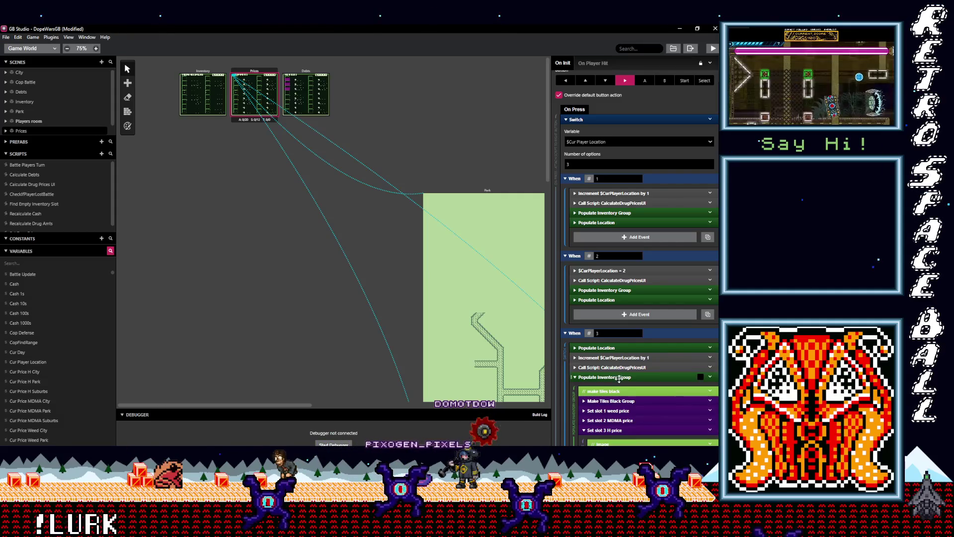
left_click(620, 378)
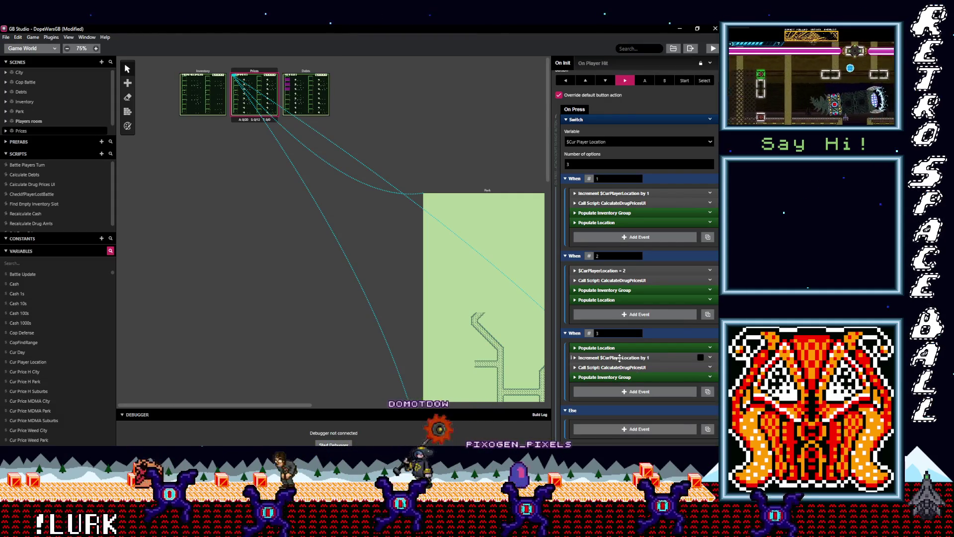
left_click_drag(613, 347, 622, 381)
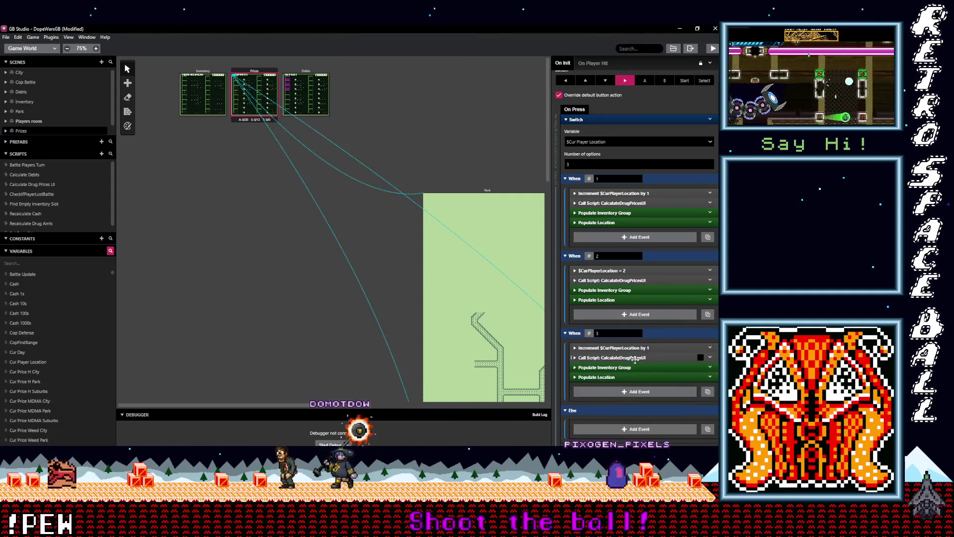
scroll(646, 350, "down", 10)
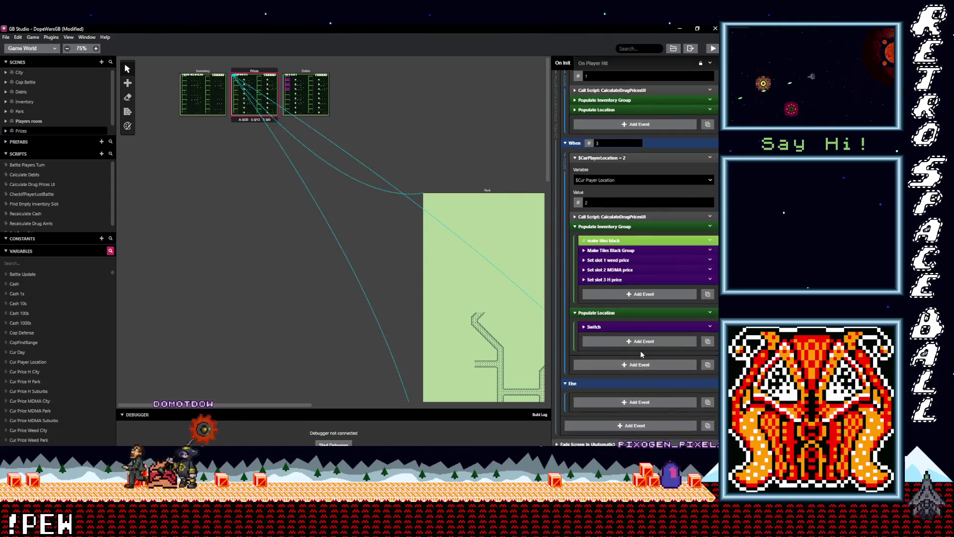
scroll(627, 351, "down", 1)
left_click(613, 352)
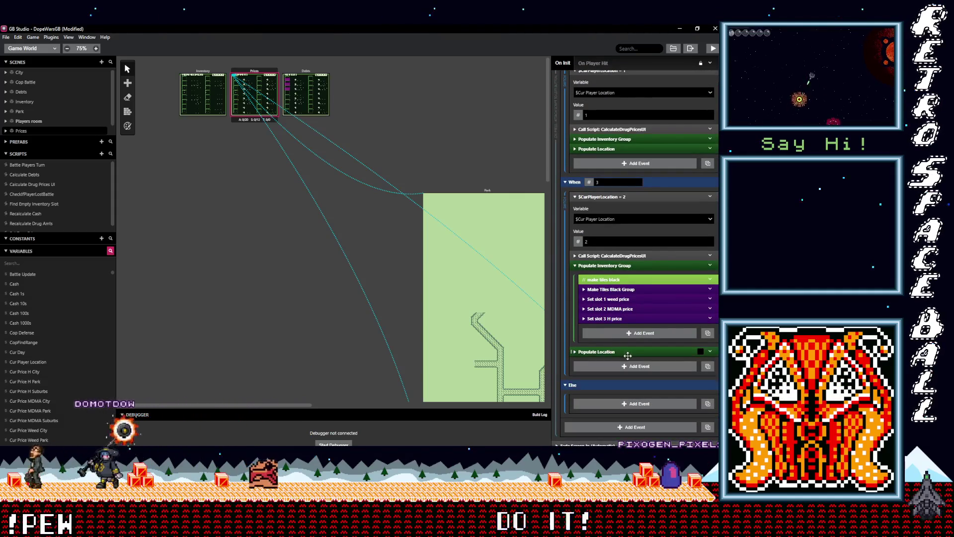
left_click(617, 267)
scroll(619, 266, "up", 3)
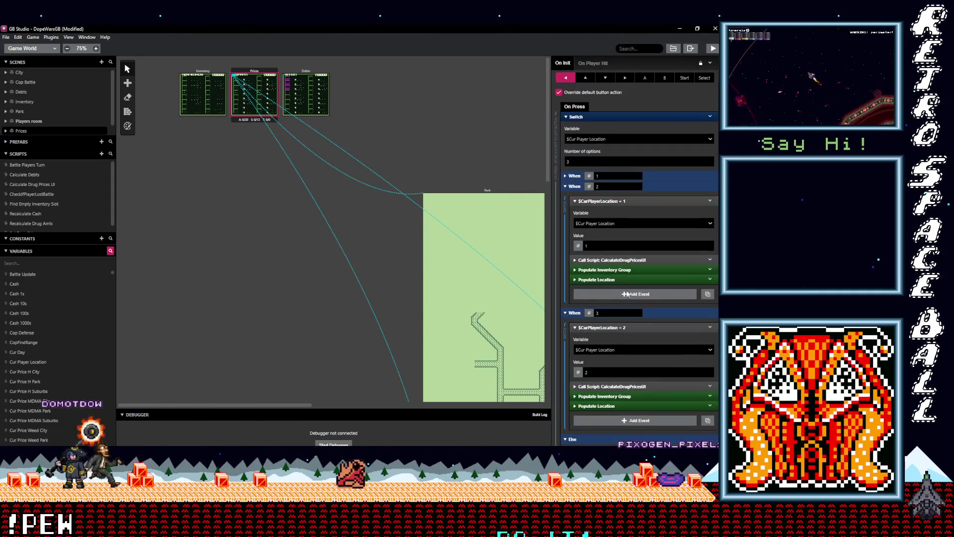
scroll(658, 396, "down", 3)
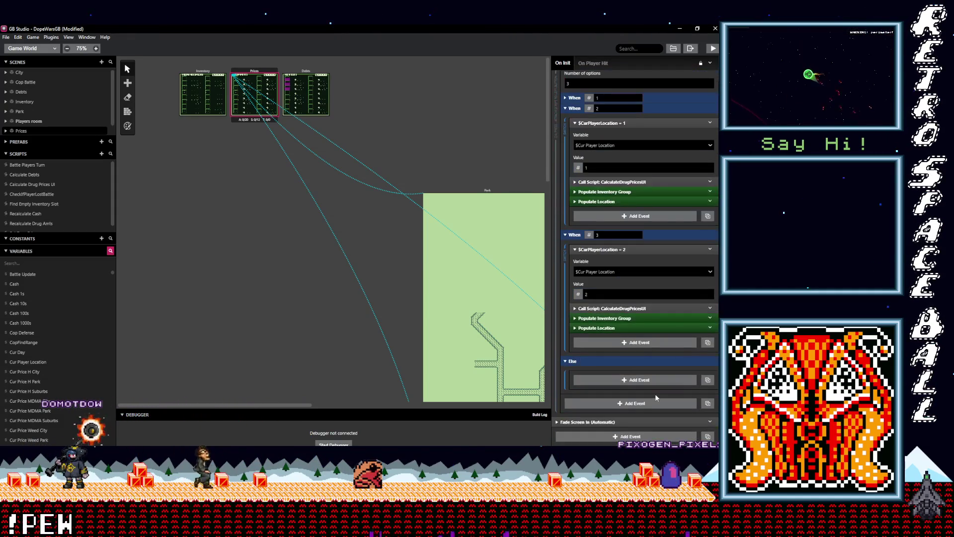
left_click(625, 327)
scroll(598, 333, "down", 3)
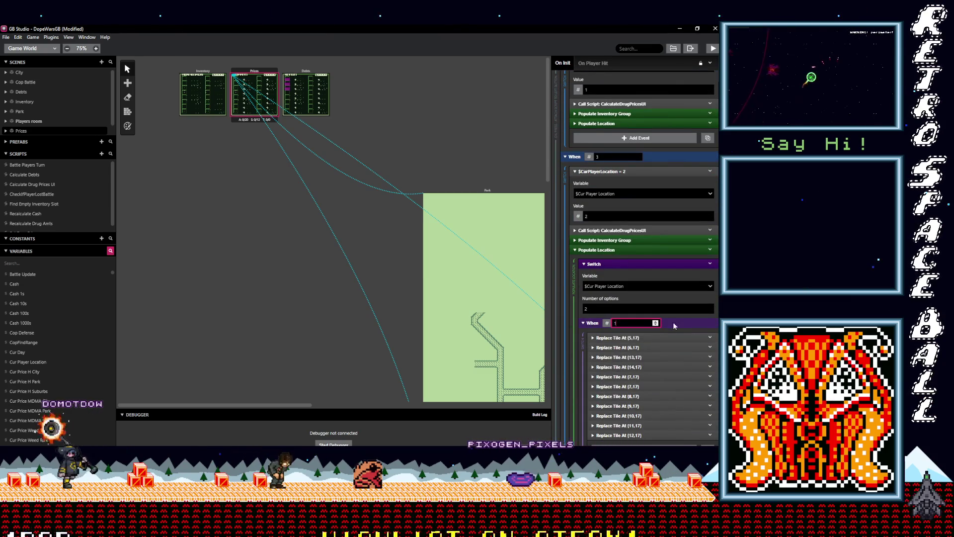
left_click(676, 323)
scroll(633, 345, "down", 3)
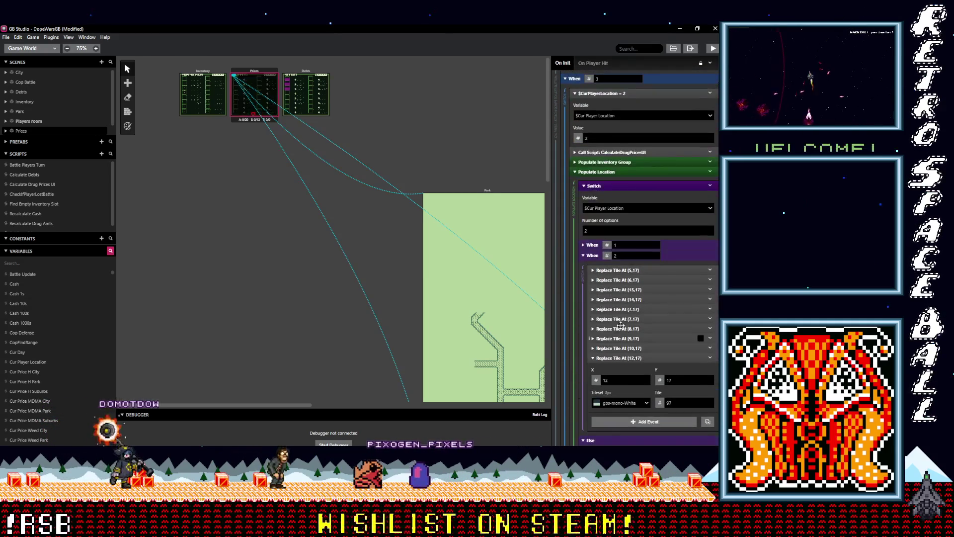
left_click(672, 257)
scroll(661, 279, "up", 8)
scroll(635, 353, "up", 2)
left_click(638, 292)
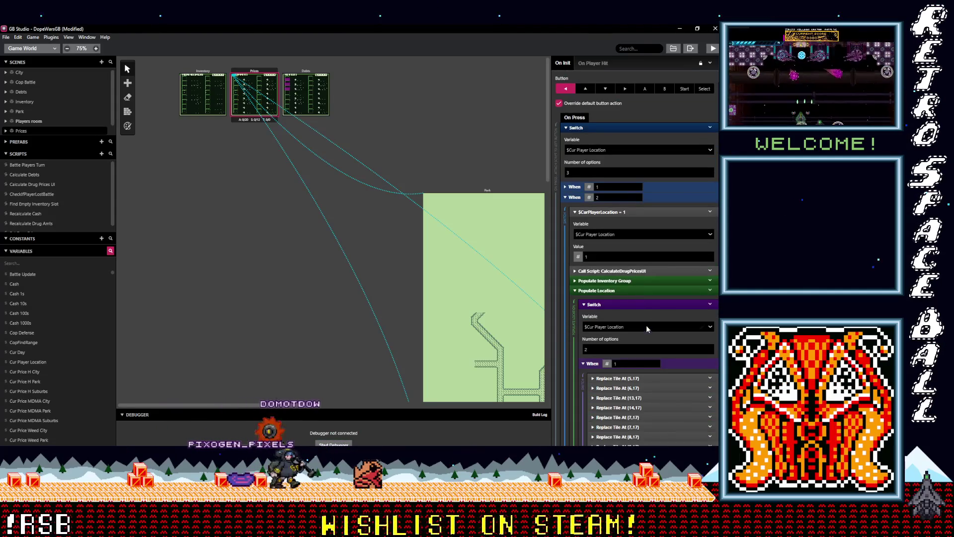
scroll(647, 326, "down", 6)
left_click(670, 207)
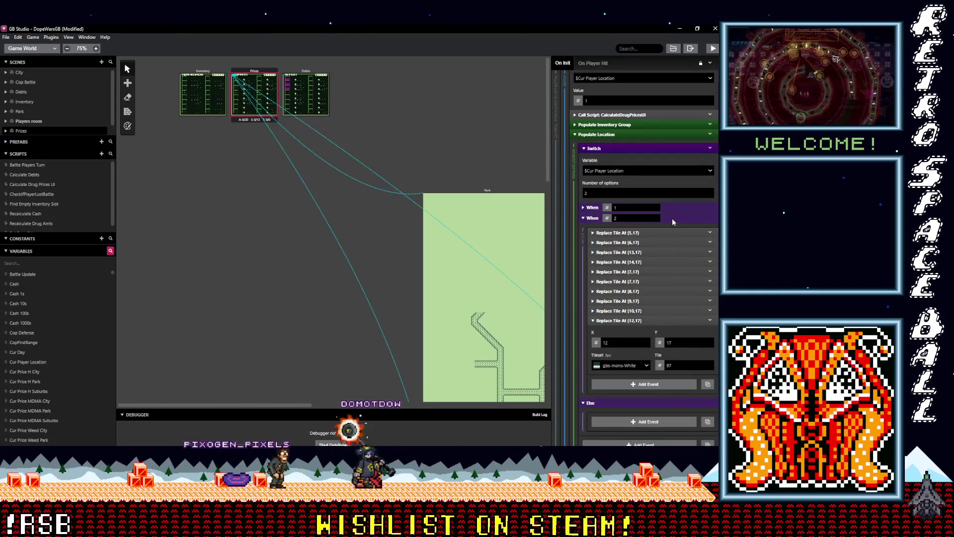
left_click(672, 218)
scroll(666, 252, "up", 2)
scroll(666, 252, "up", 8)
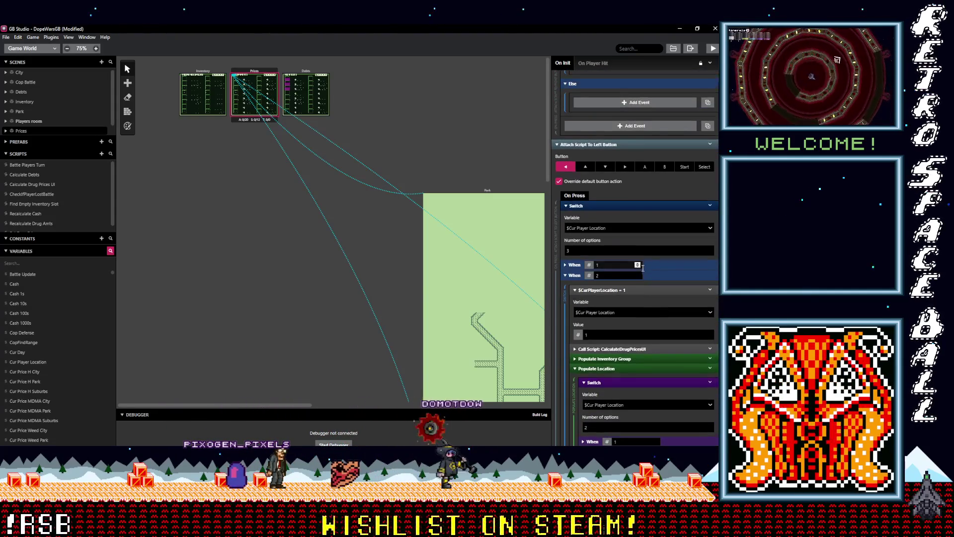
left_click(655, 267)
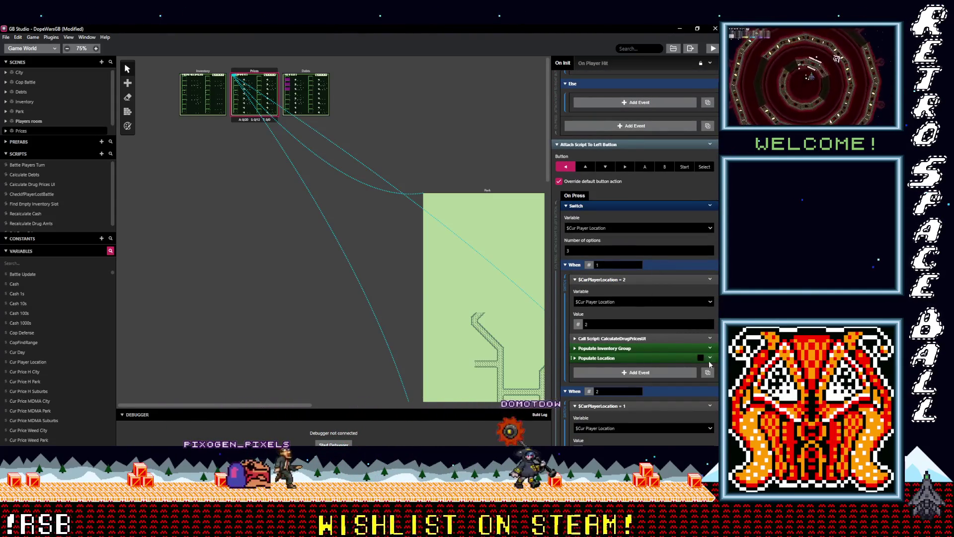
left_click(669, 358)
scroll(669, 358, "down", 5)
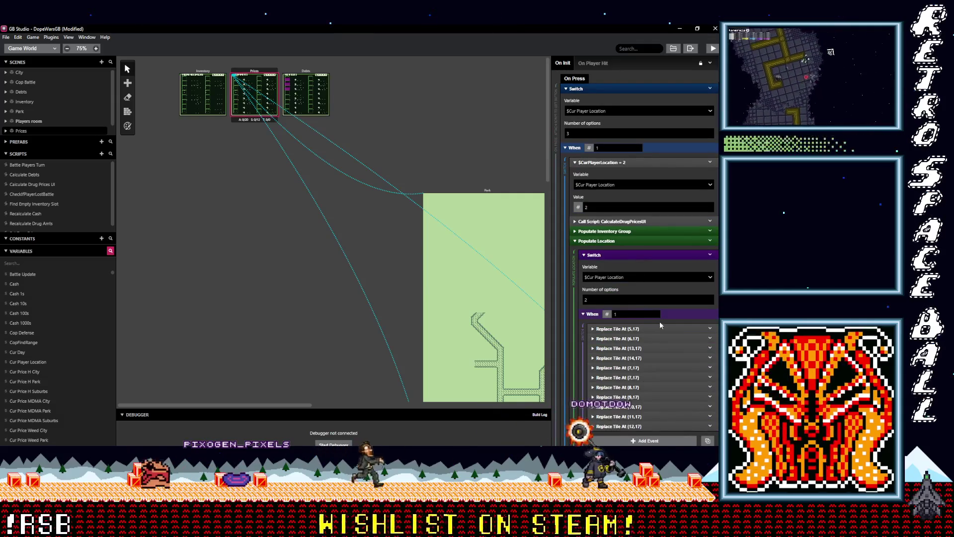
left_click(675, 325)
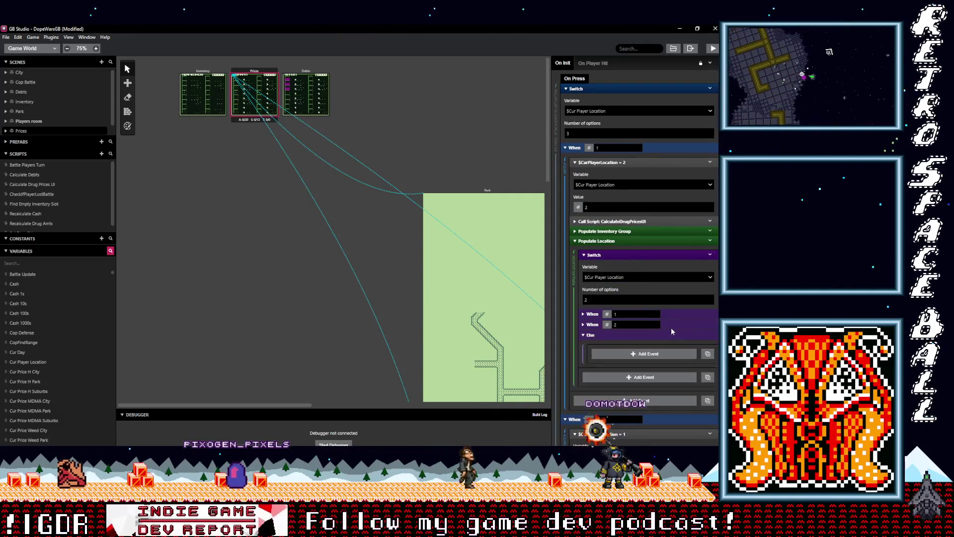
scroll(659, 335, "down", 8)
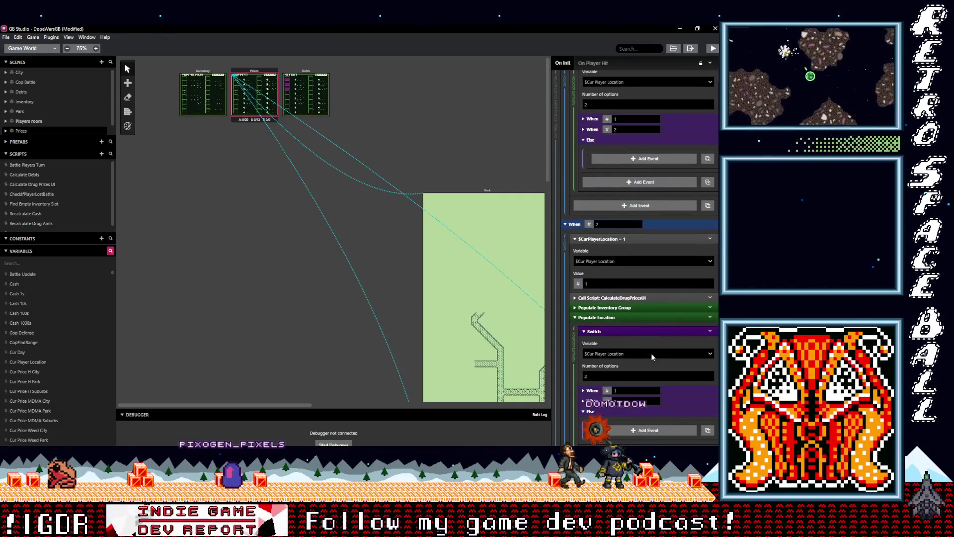
scroll(650, 348, "down", 15)
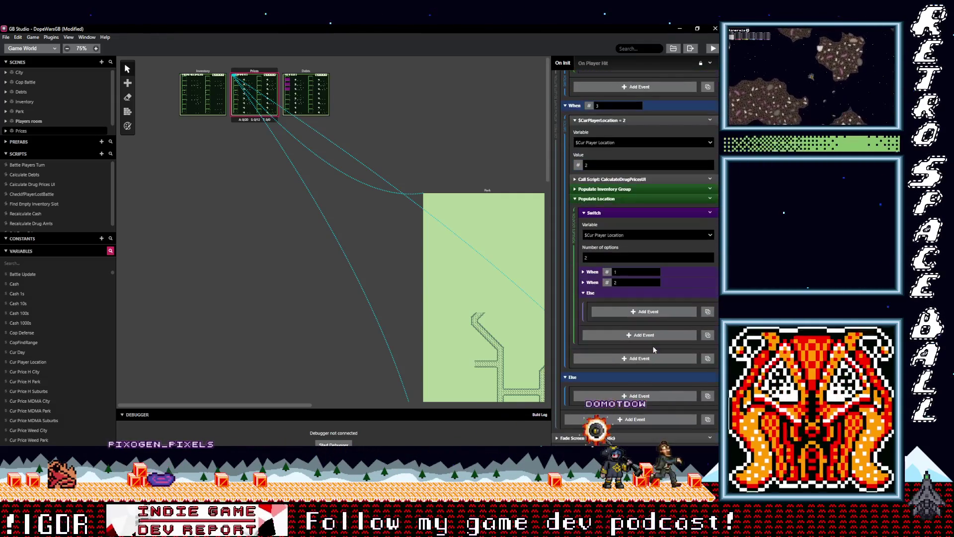
scroll(654, 349, "up", 8)
scroll(654, 348, "up", 4)
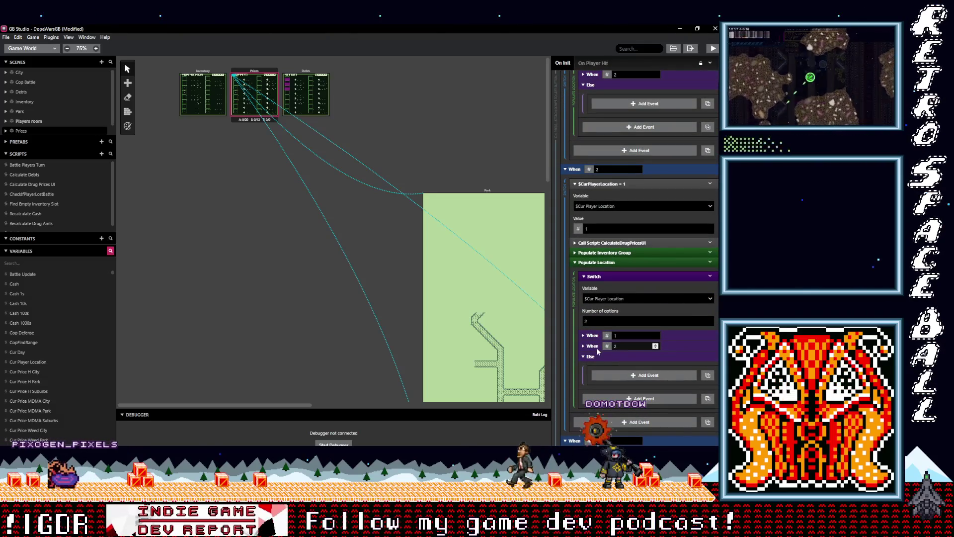
scroll(616, 350, "up", 7)
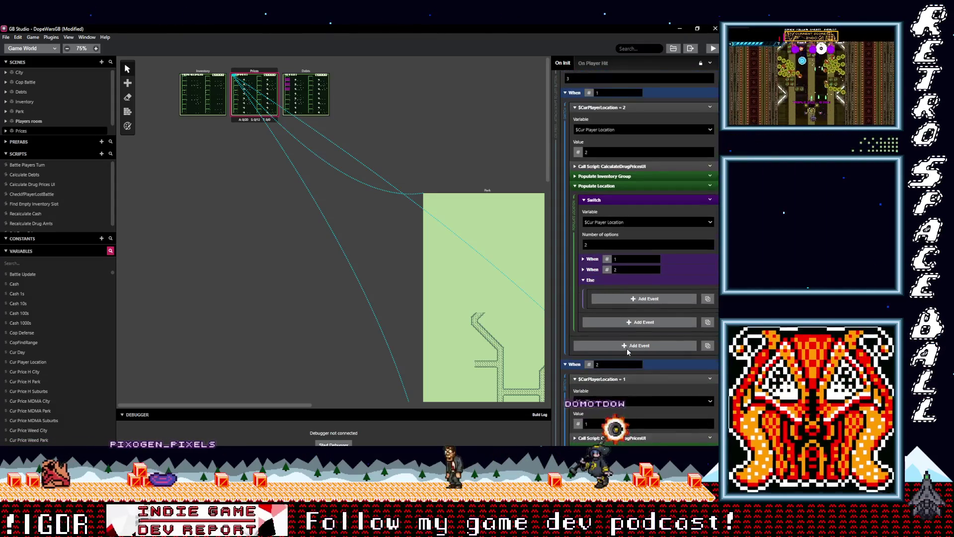
scroll(627, 347, "down", 15)
scroll(627, 348, "down", 10)
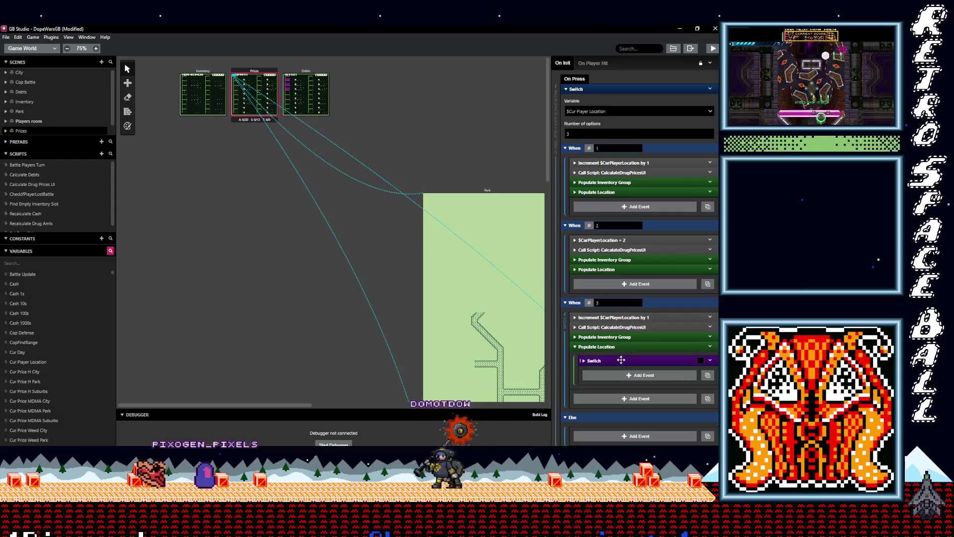
Step: Collapse the location switch's cases and copy the When 3 Populate Location event
left_click(621, 359)
scroll(646, 318, "down", 5)
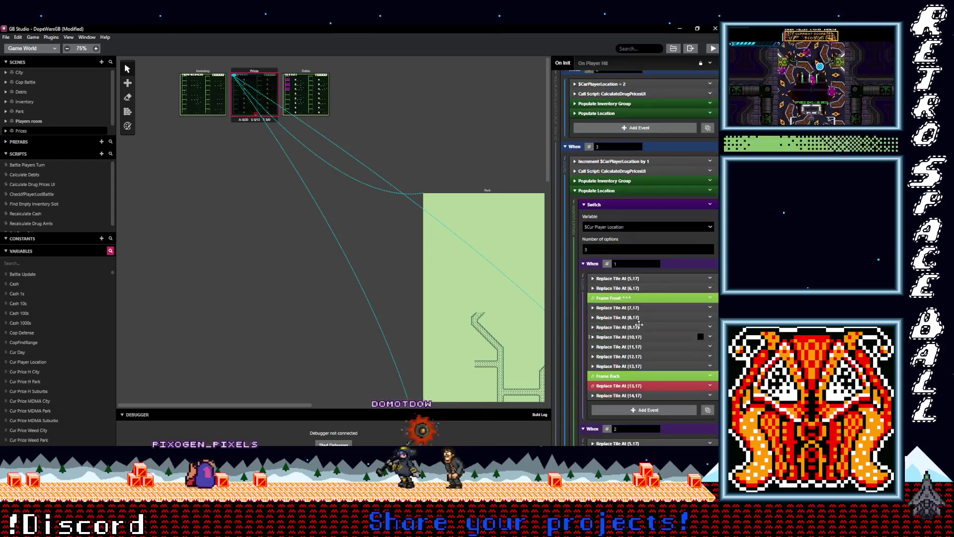
left_click(675, 263)
left_click(670, 274)
left_click(675, 284)
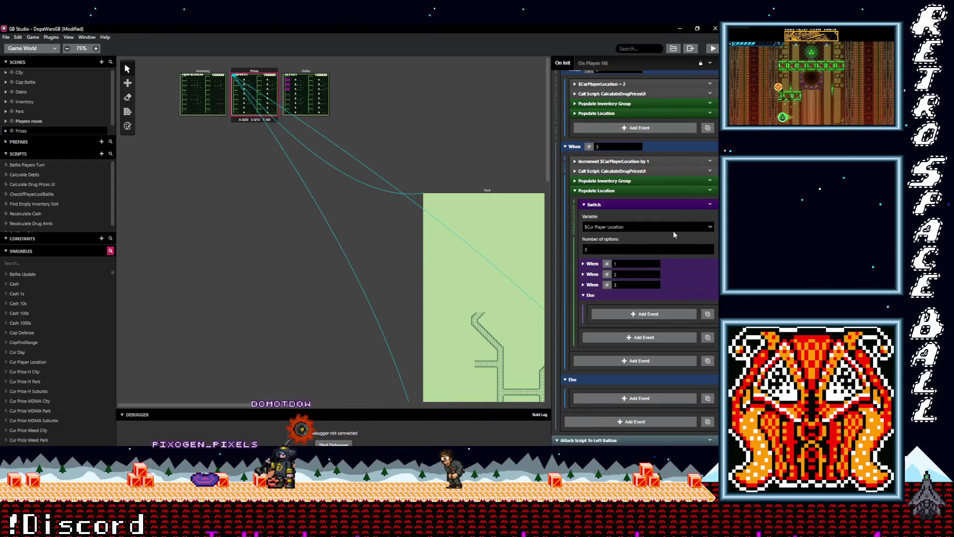
left_click(675, 191)
left_click(711, 190)
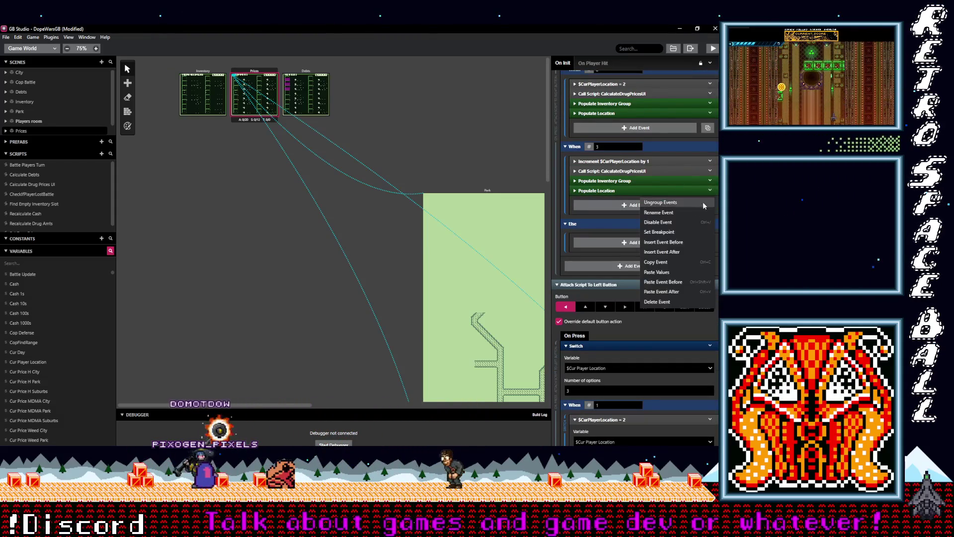
left_click(655, 263)
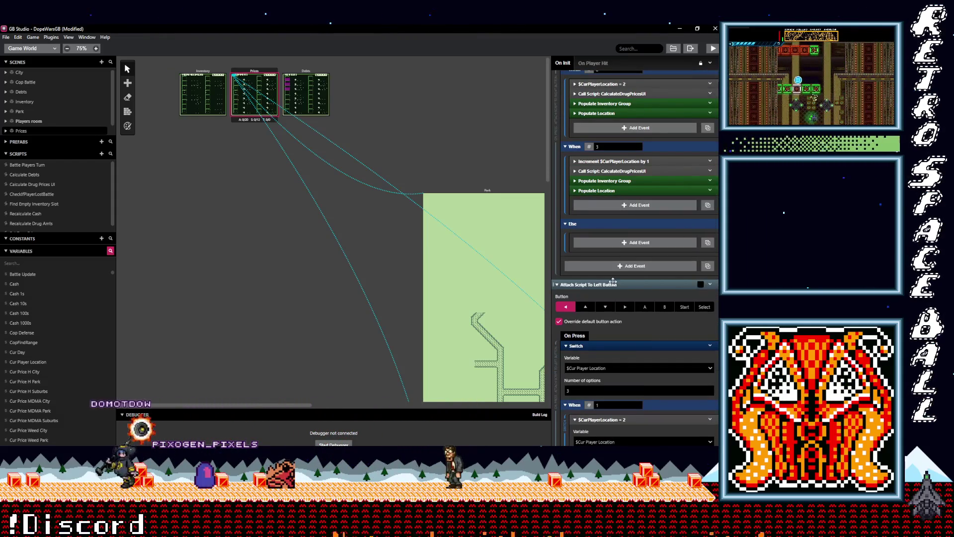
Step: Delete Populate Location from the When 1 and When 2 branches
scroll(621, 210, "down", 6)
left_click(626, 187)
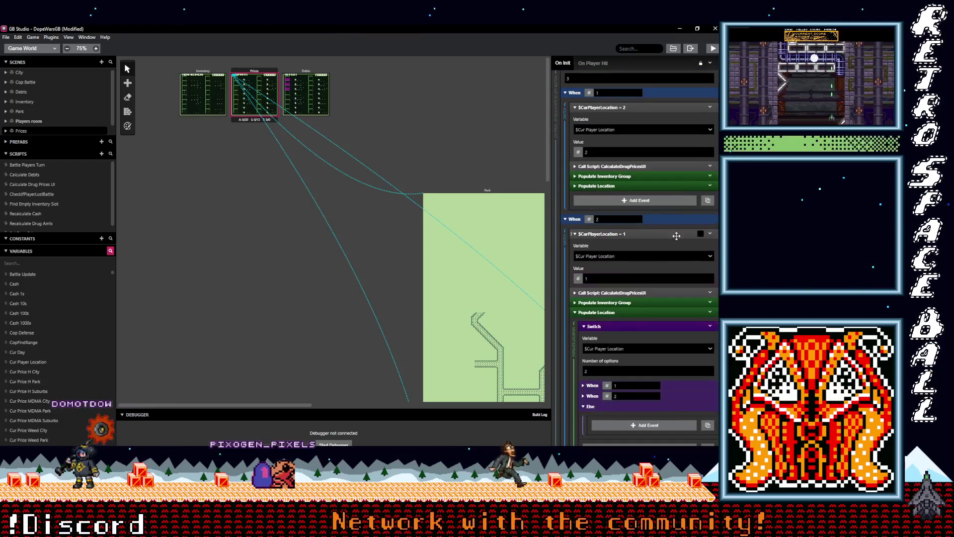
left_click(711, 185)
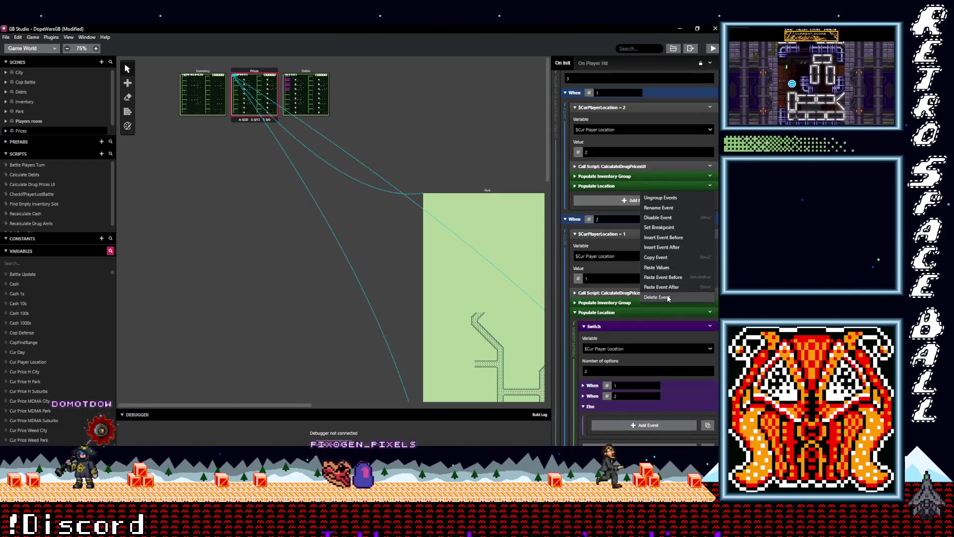
left_click(658, 297)
left_click(627, 303)
left_click(711, 302)
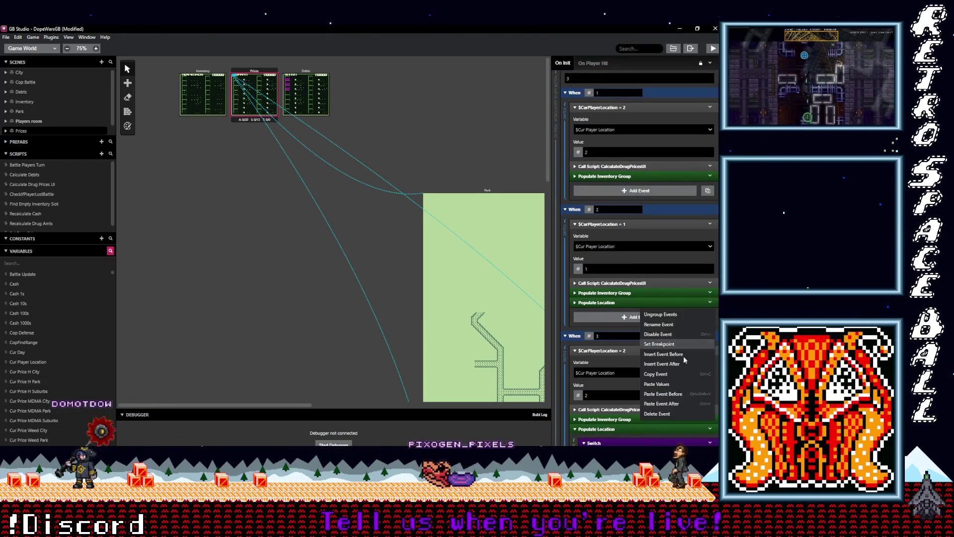
left_click(657, 413)
scroll(677, 358, "down", 2)
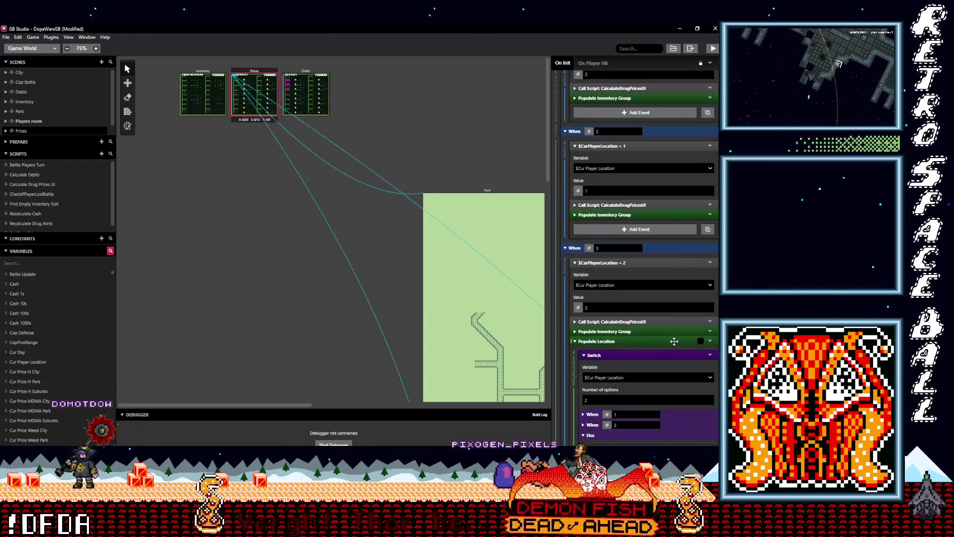
left_click(674, 341)
left_click(711, 342)
left_click(666, 400)
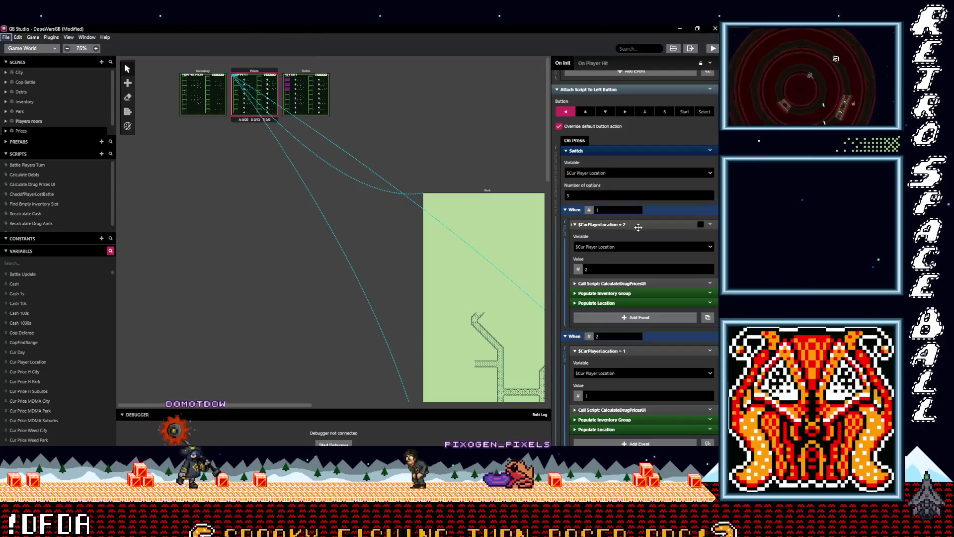
scroll(637, 227, "up", 5)
double_click(637, 229)
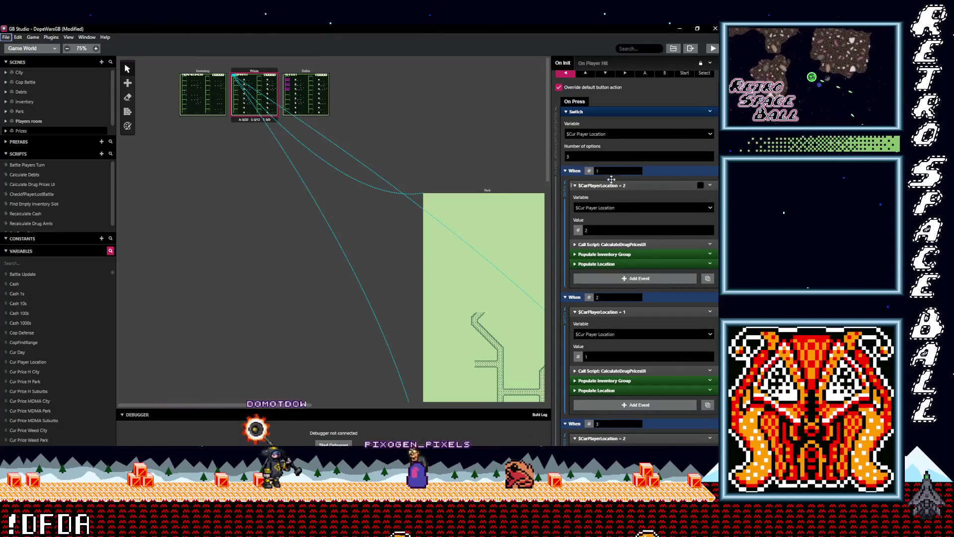
type("3")
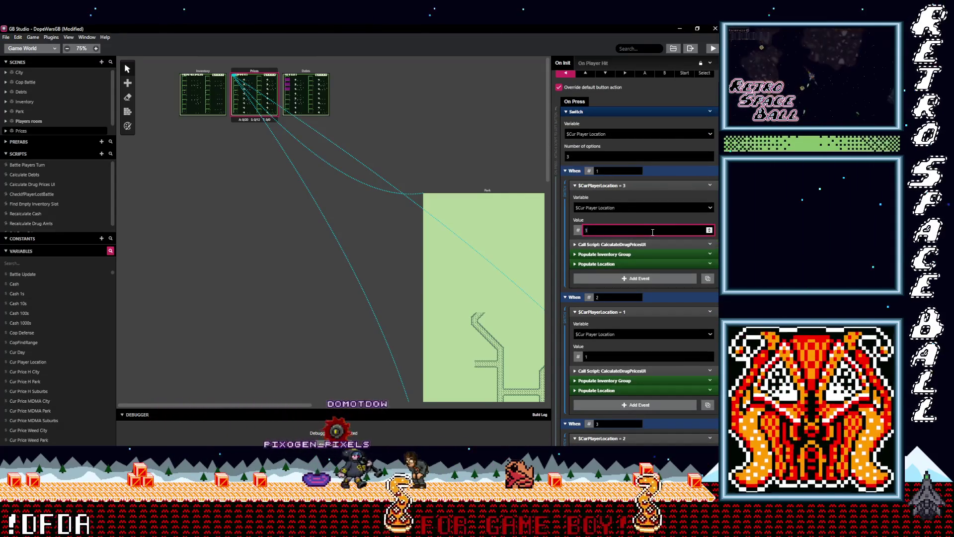
scroll(631, 295, "down", 5)
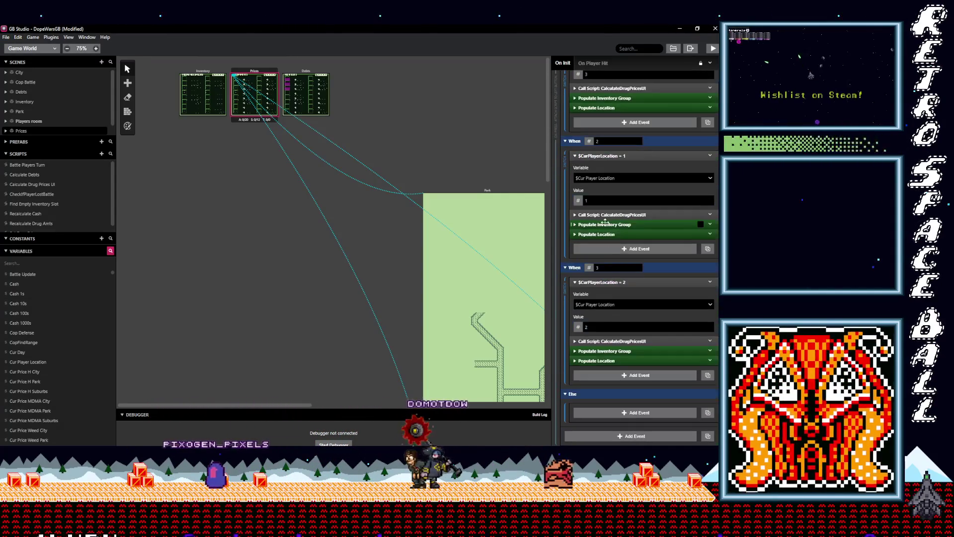
scroll(613, 287, "up", 12)
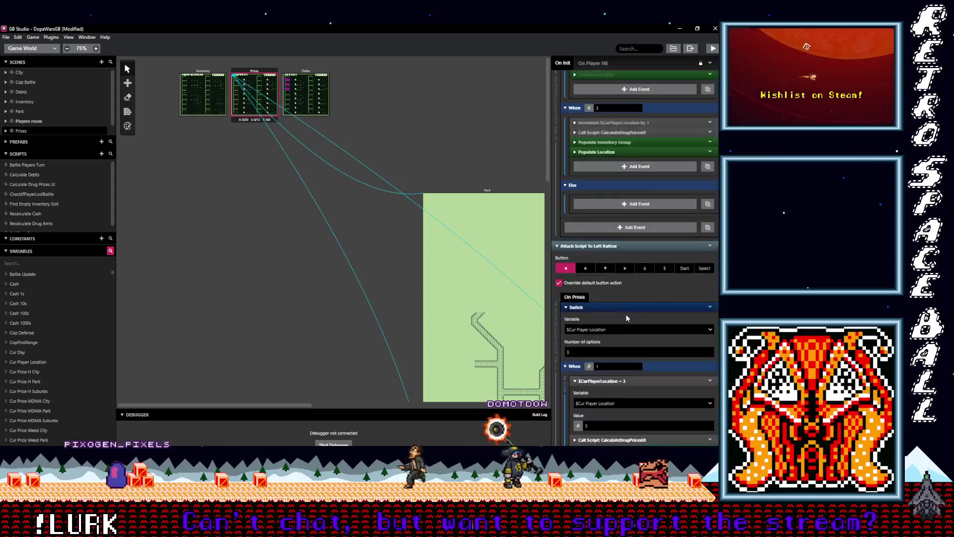
scroll(649, 335, "down", 10)
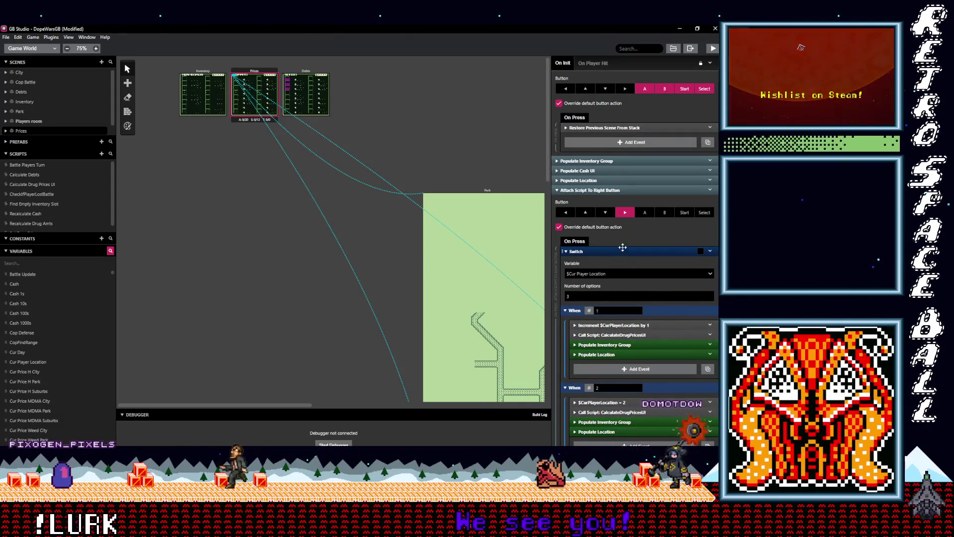
Step: Change the When 2 $CurPlayerLocation value from 2 to 3
scroll(617, 199, "down", 2)
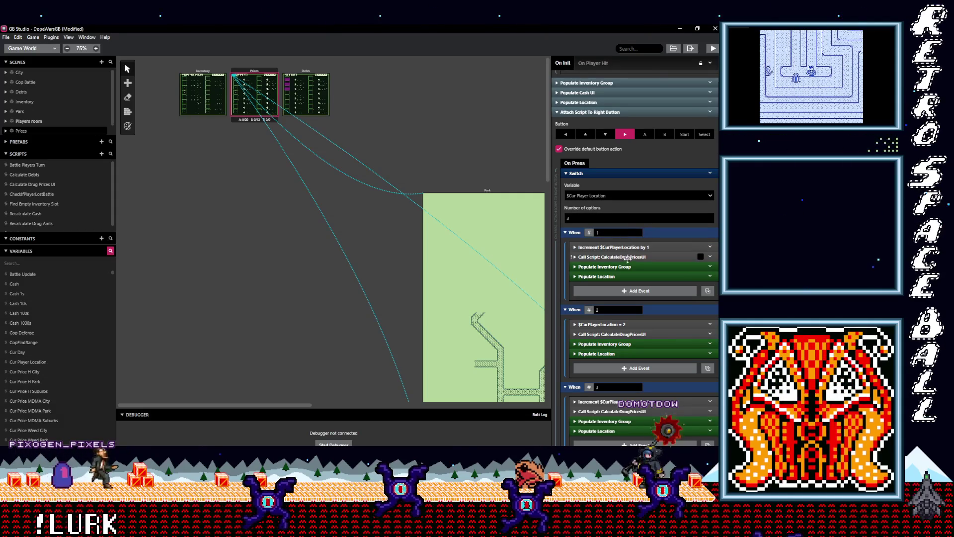
scroll(619, 253, "down", 2)
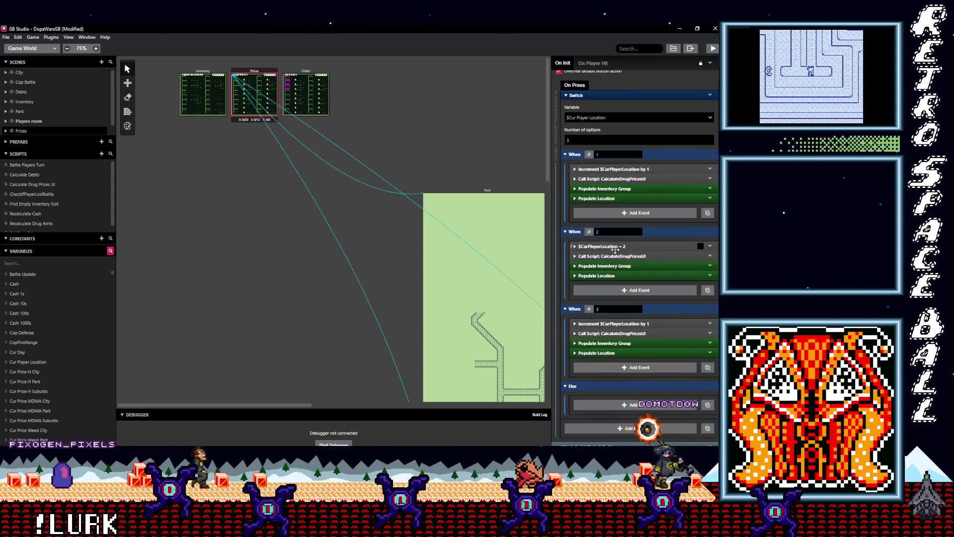
left_click(623, 247)
left_click(587, 290)
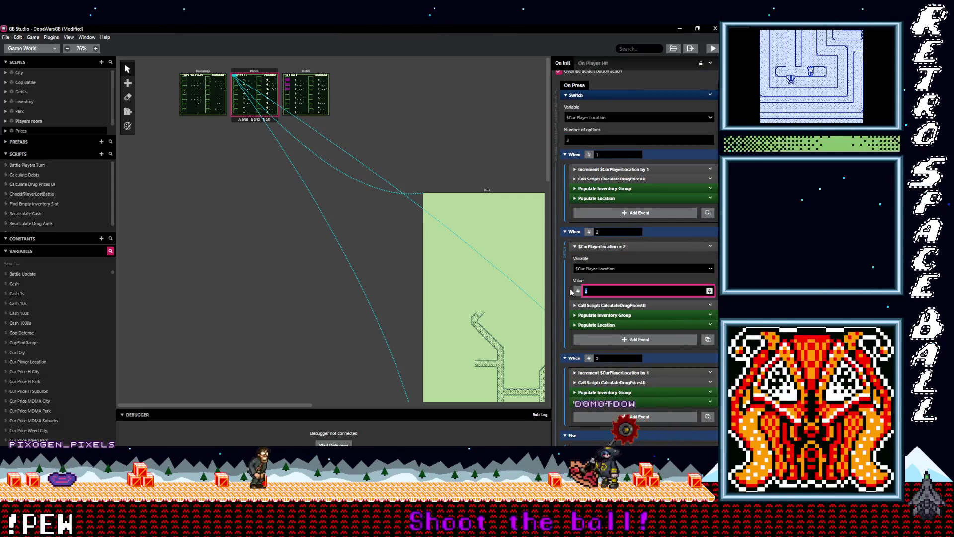
type("3")
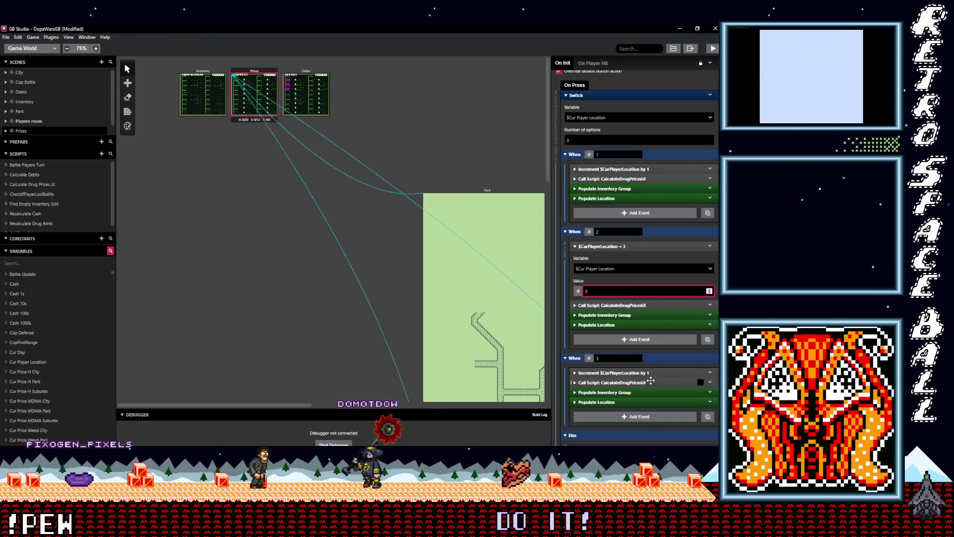
Step: Save the DopeWarsGB project with Ctrl+S
scroll(652, 380, "down", 2)
scroll(652, 379, "down", 5)
key("ctrl+s")
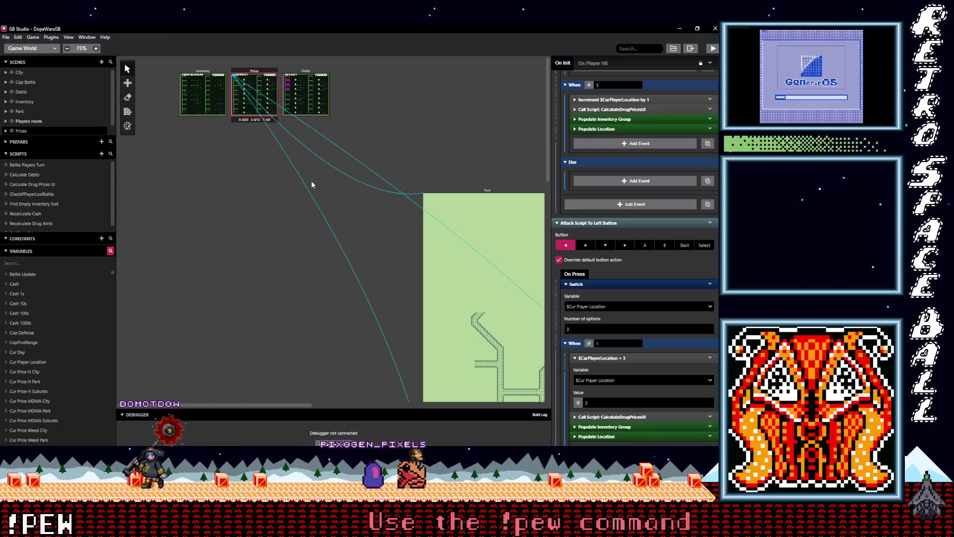
Step: Build and run DopeWarsGB, walk the player down to the street, and maximize the game window
left_click(715, 49)
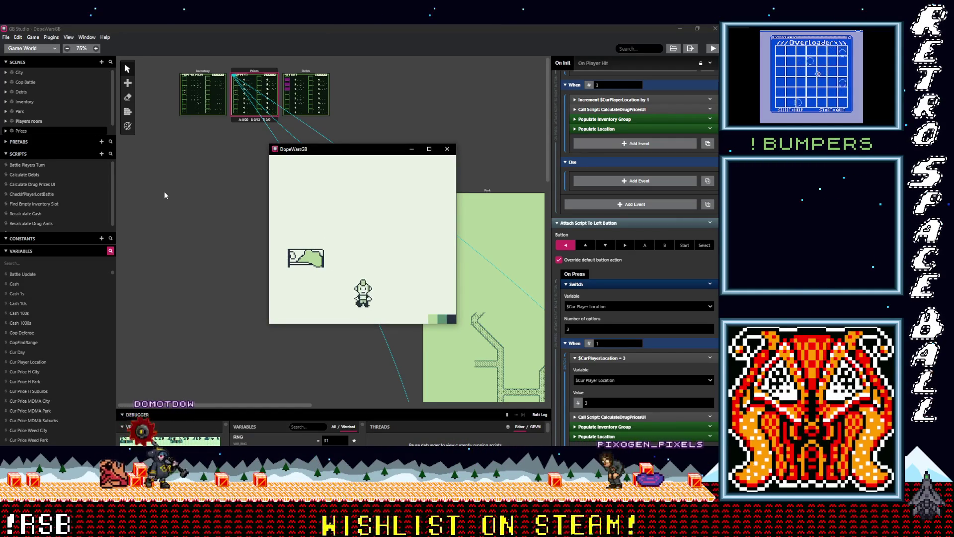
key("Down")
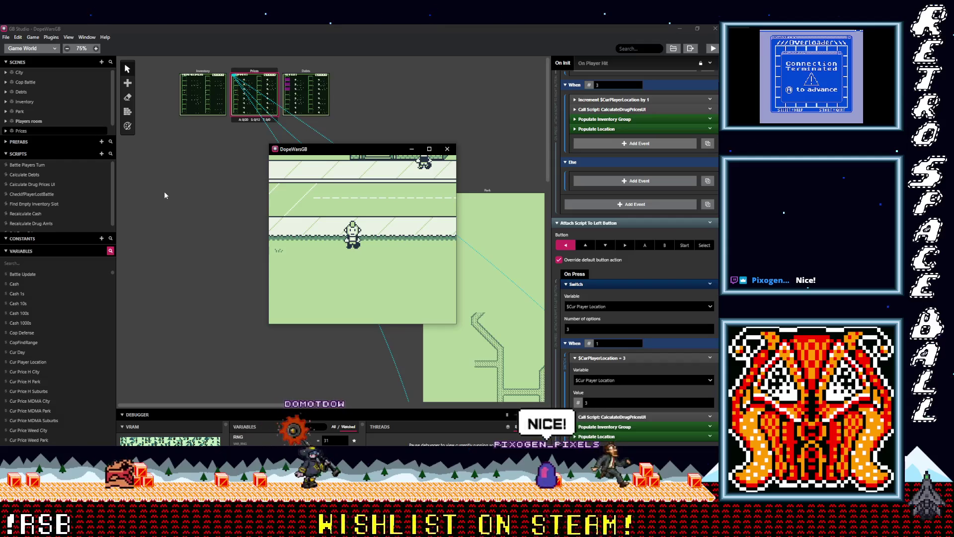
left_click(429, 149)
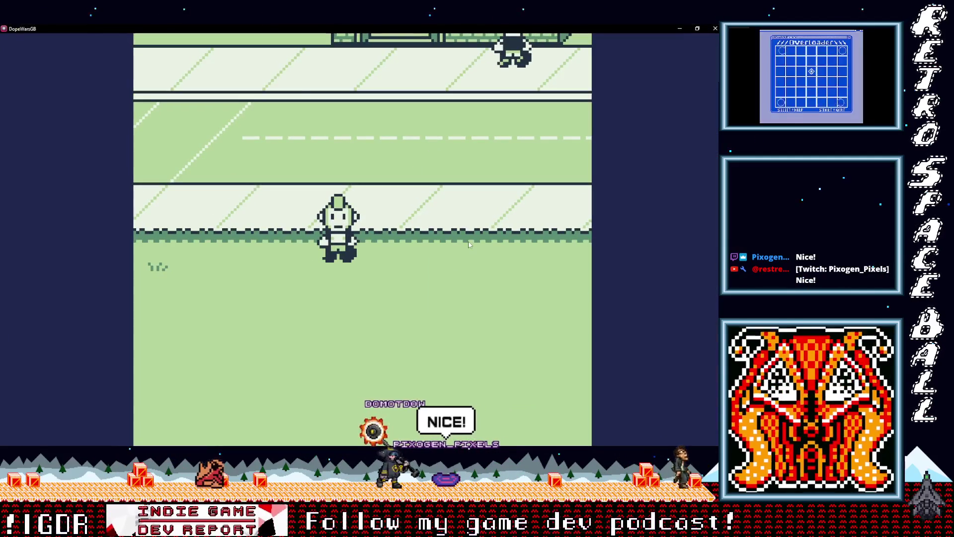
Step: Open the Prices screen, cycle through Suburbs, Park and City, then return to the street
key("Return")
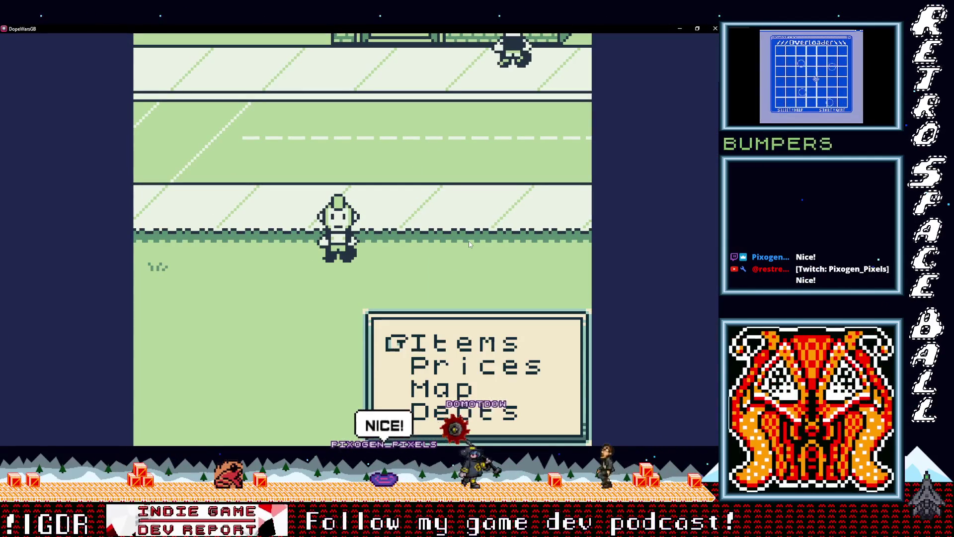
key("Down")
key("Return")
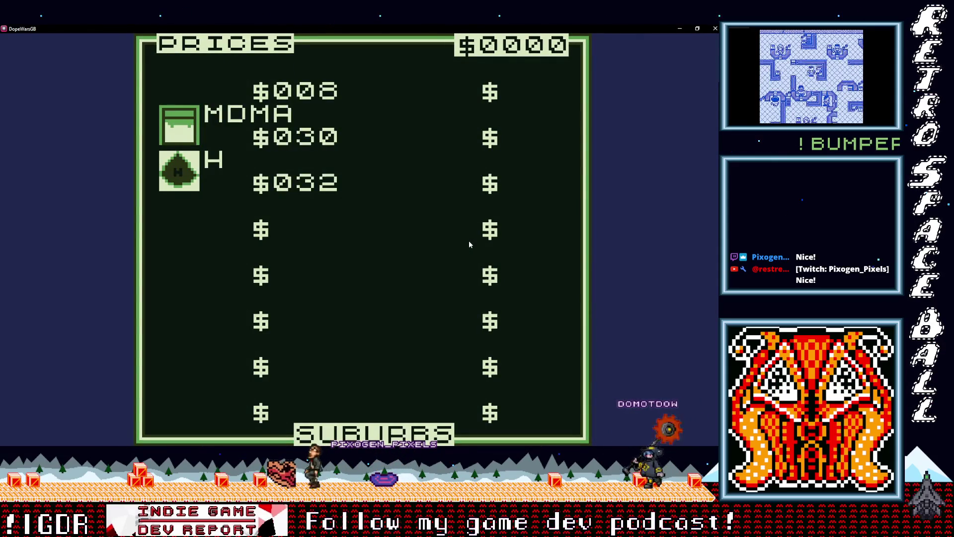
key("Right")
key("Right")
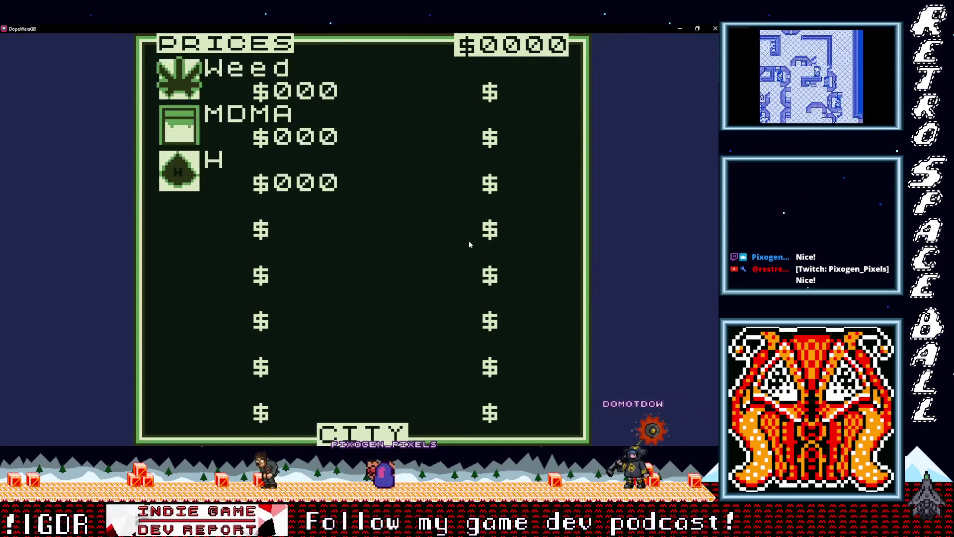
key("Left")
key("Left")
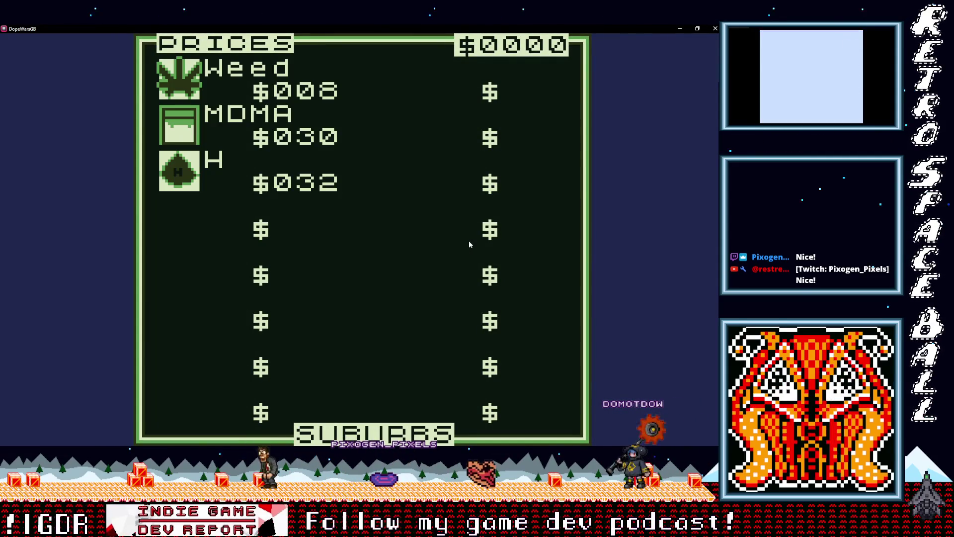
key("Right")
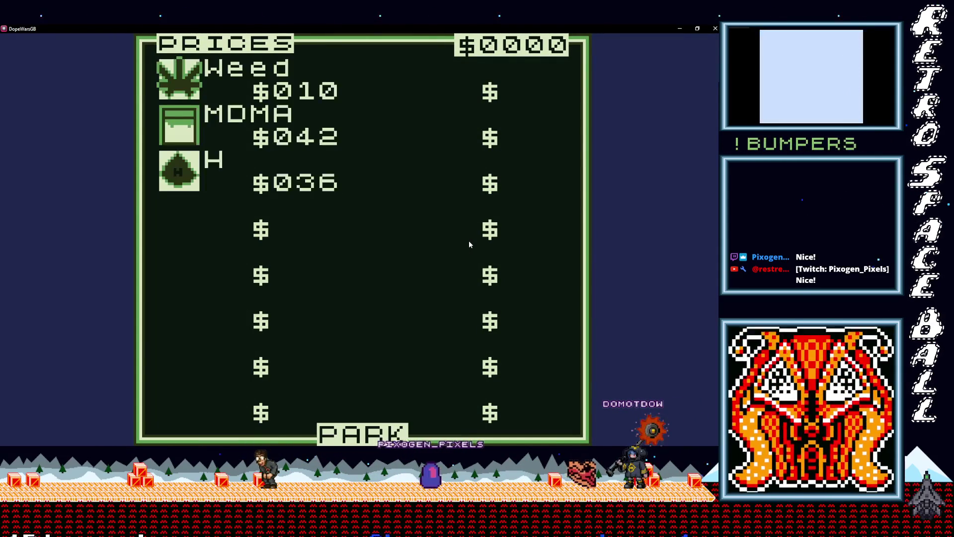
key("Right")
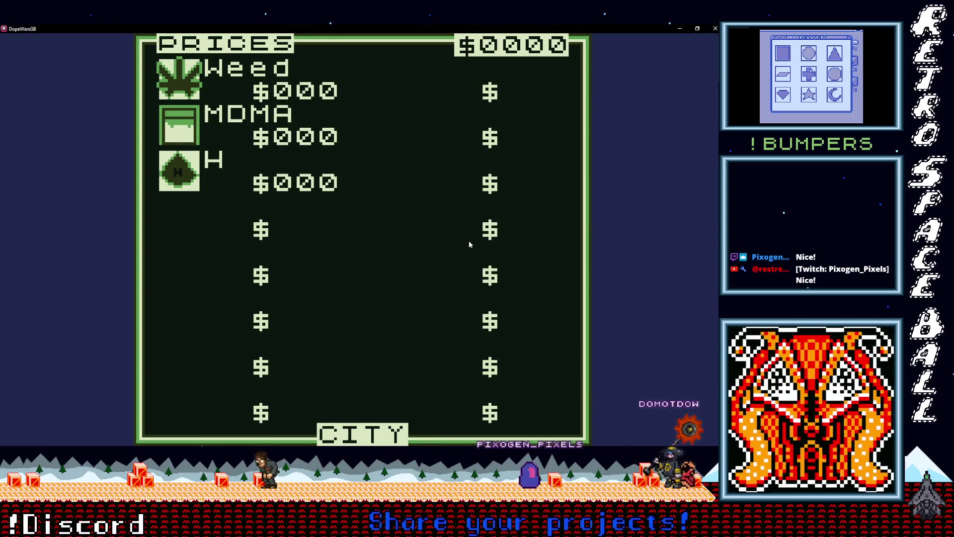
key("Left")
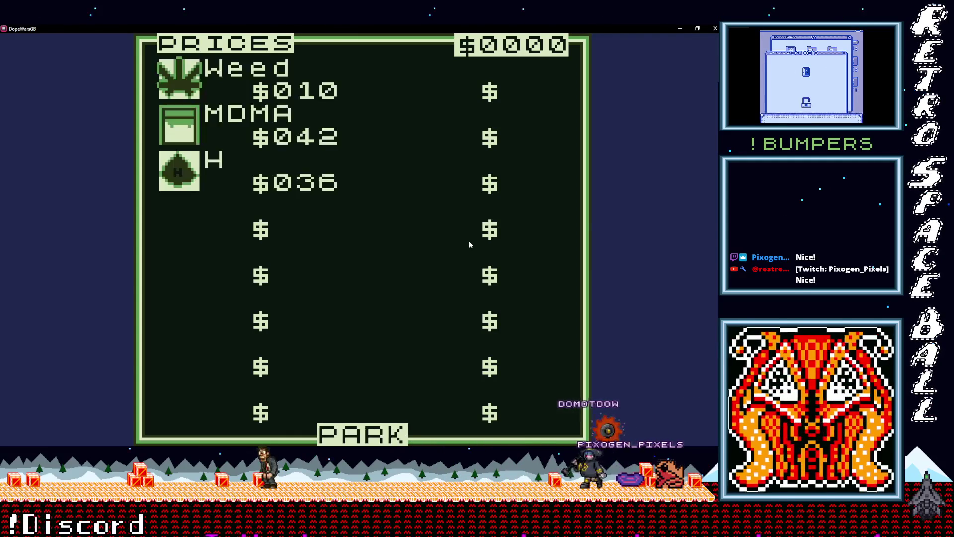
key("Right")
key("Left")
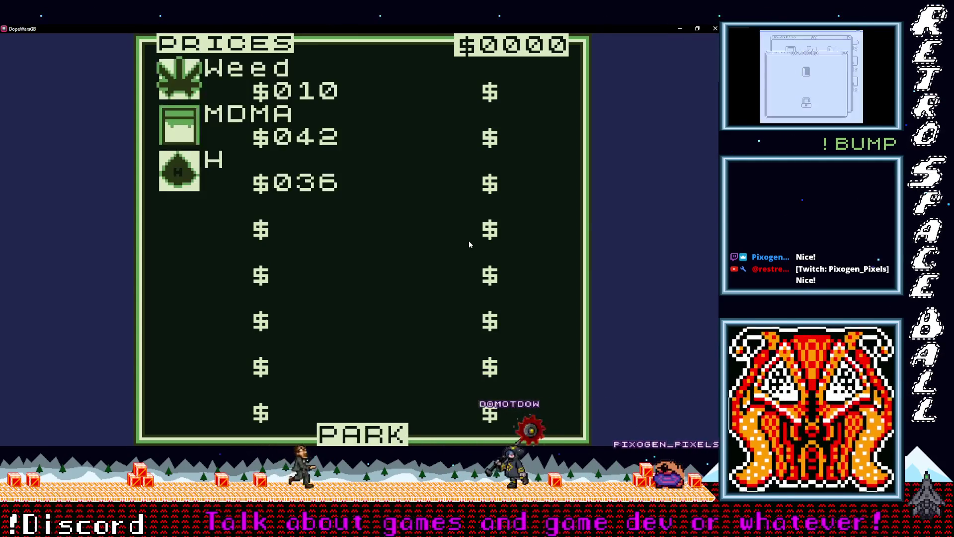
key("Right")
key("Left")
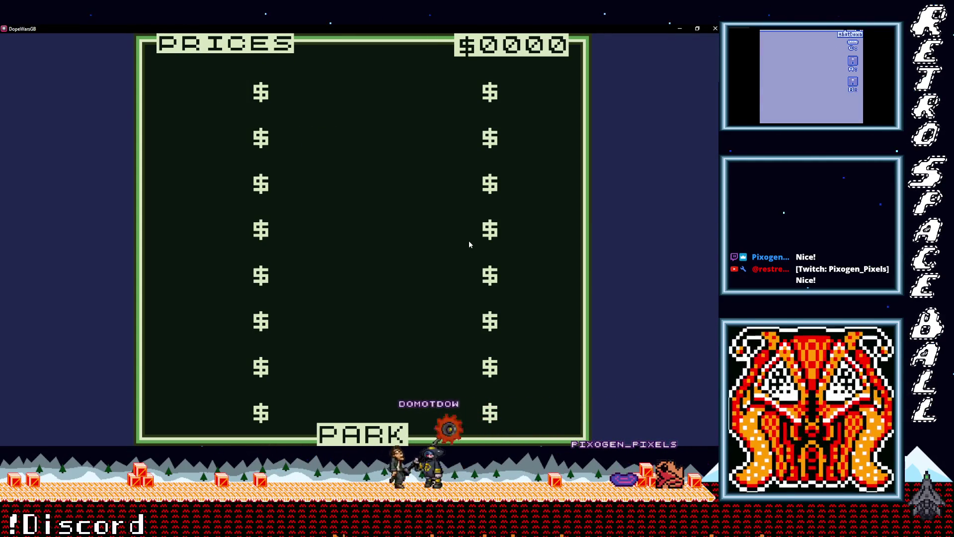
key("Left")
key("Right")
key("Right")
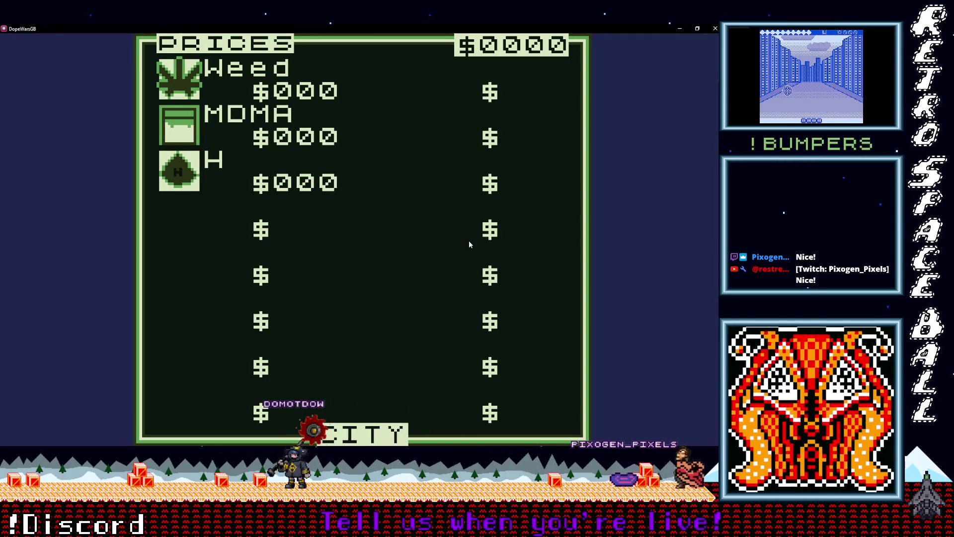
key("Return")
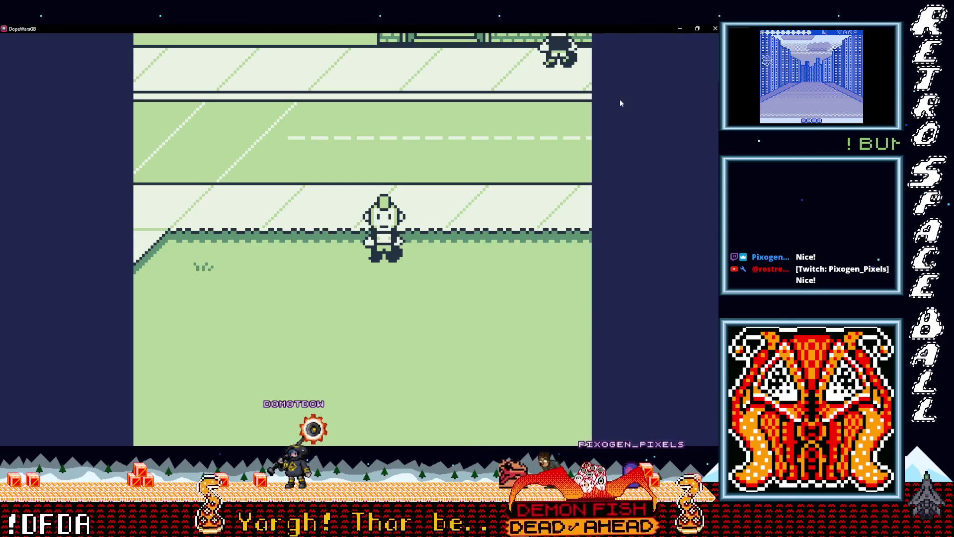
Step: Reopen Prices, cycle through Park and City, then close the game preview
key("Return")
key("Down")
key("Return")
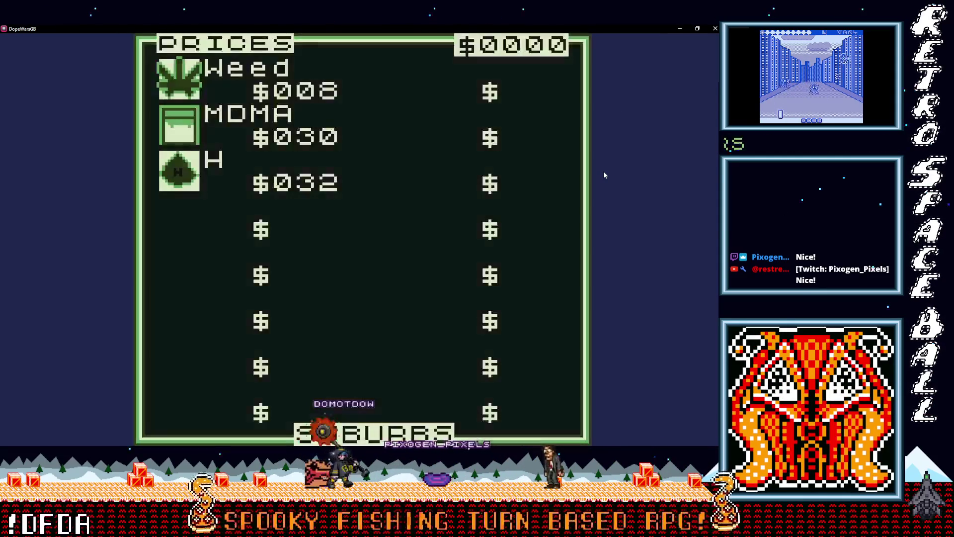
key("Escape")
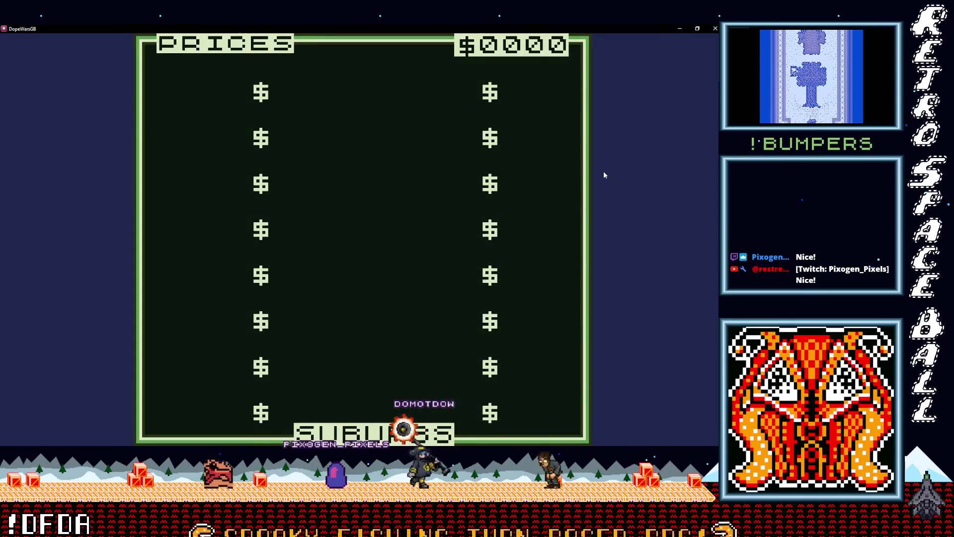
key("Right")
key("Right")
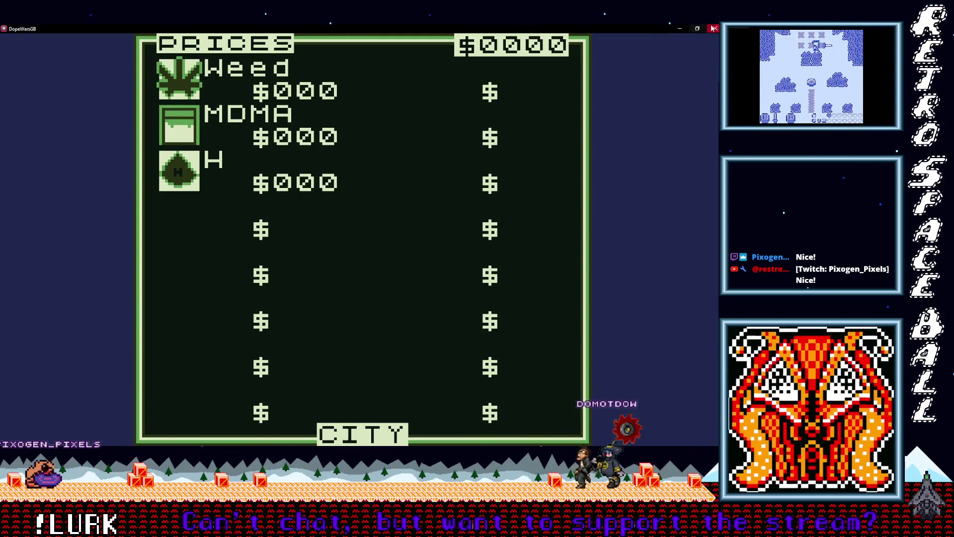
key("alt+F4")
scroll(627, 325, "down", 3)
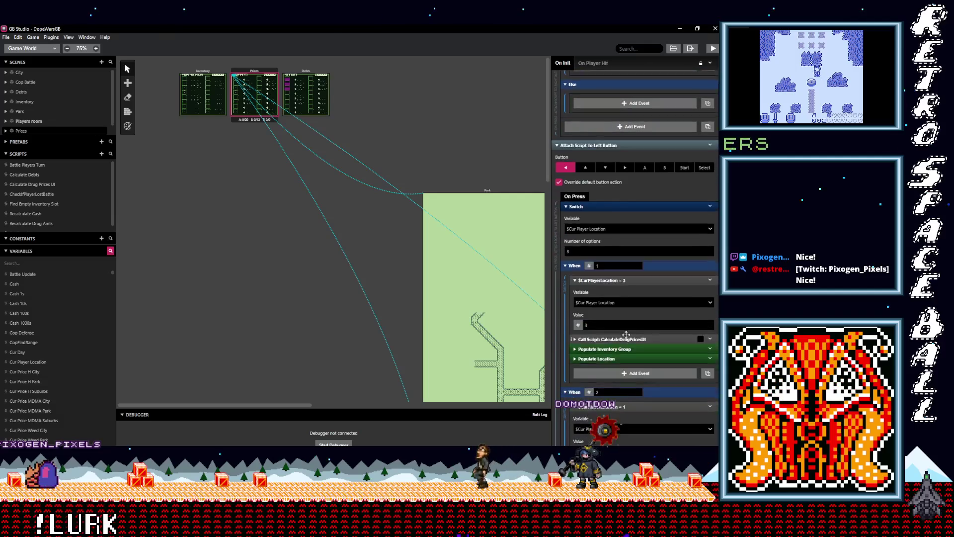
scroll(625, 332, "up", 8)
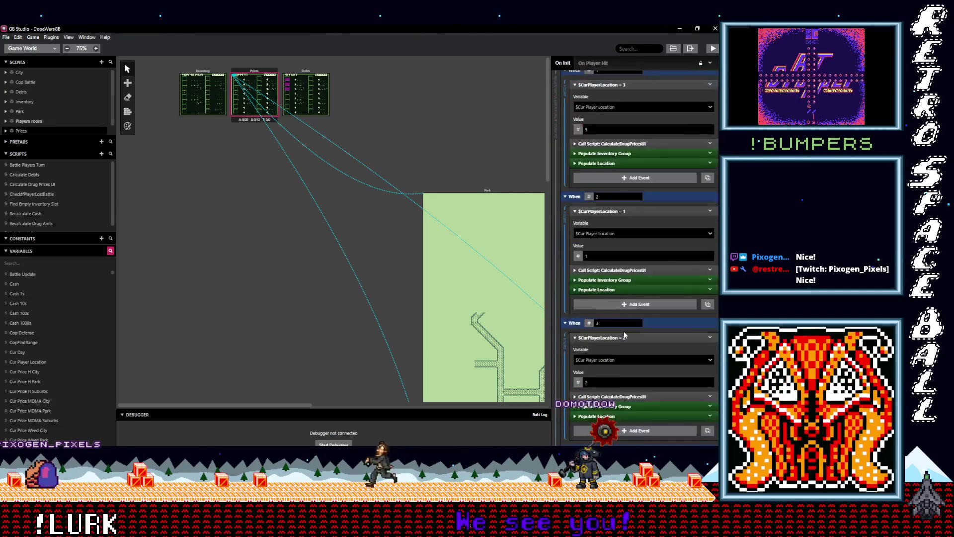
scroll(637, 349, "up", 8)
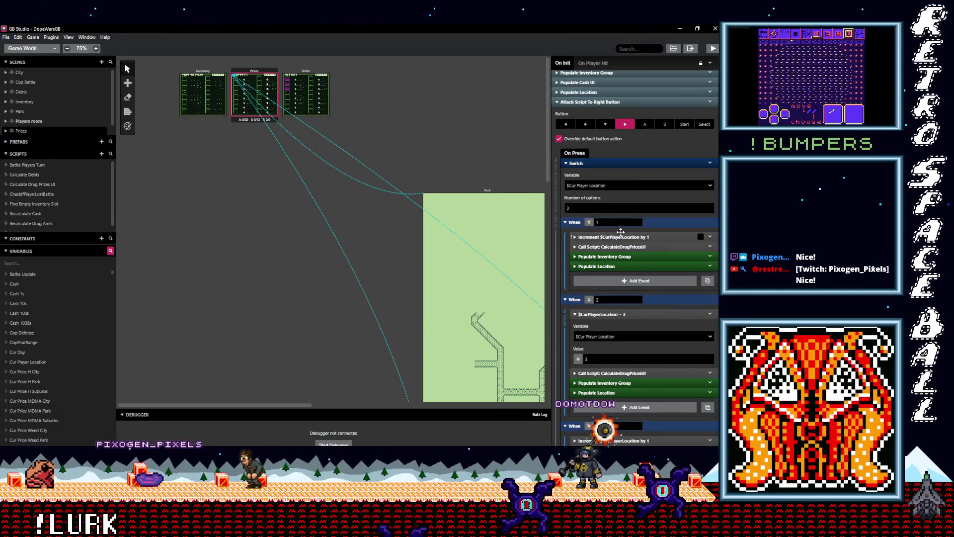
scroll(627, 237, "down", 3)
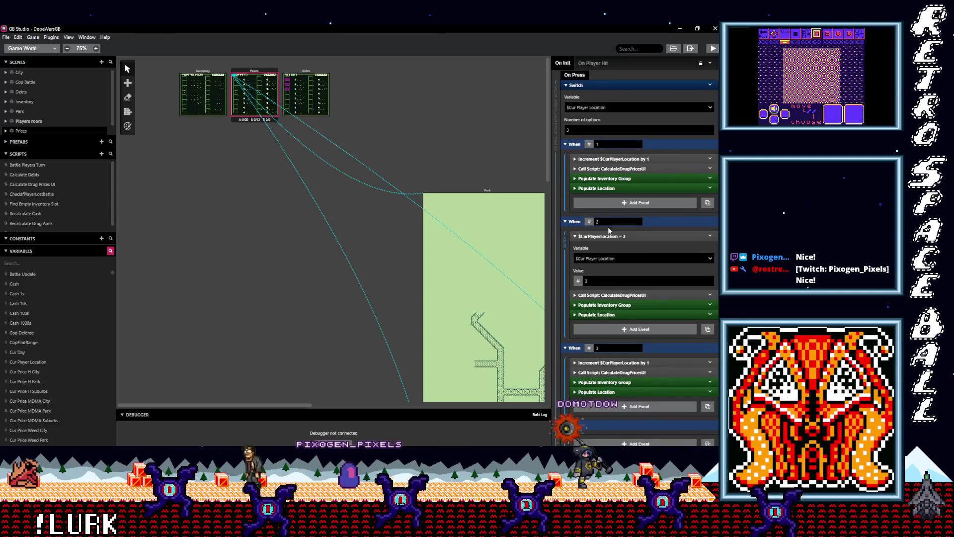
scroll(621, 239, "down", 3)
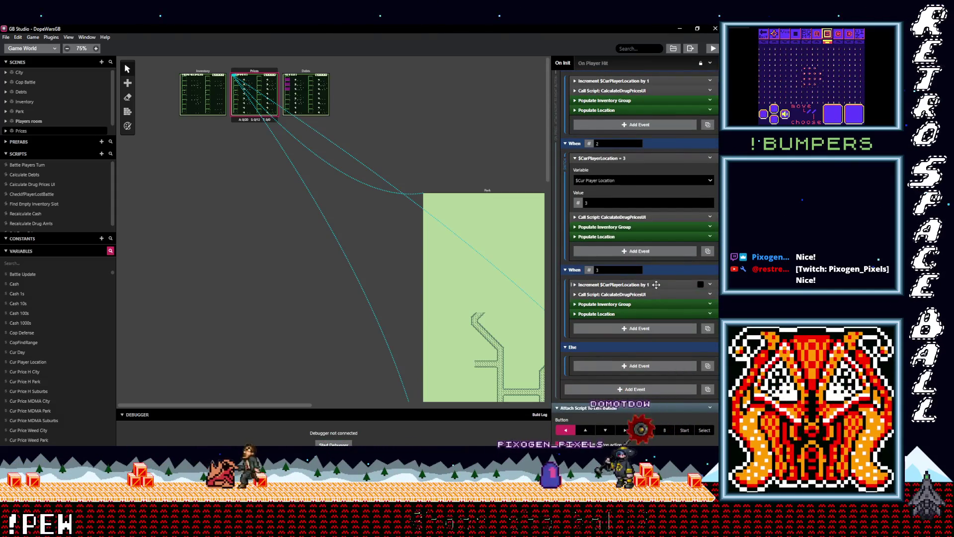
left_click(656, 284)
left_click(656, 284)
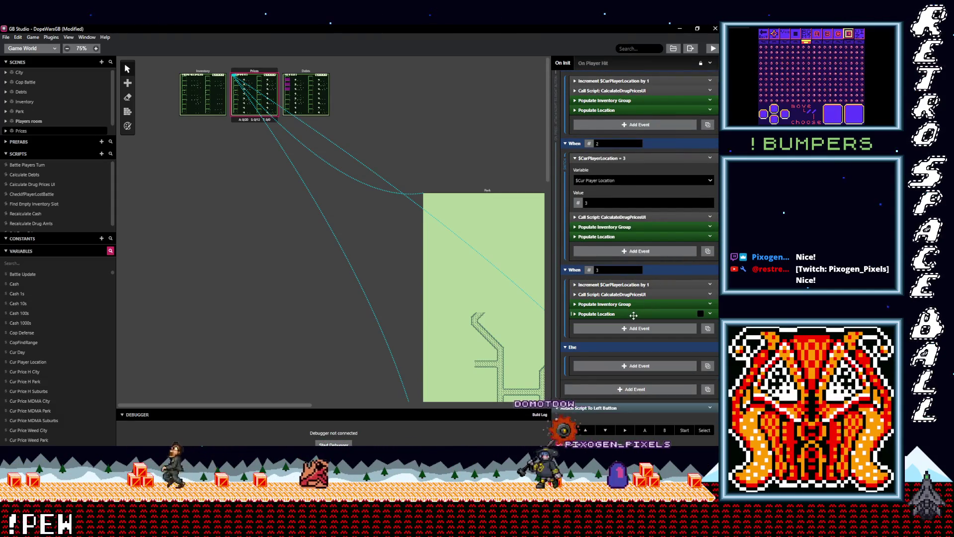
left_click(640, 314)
scroll(640, 319, "down", 4)
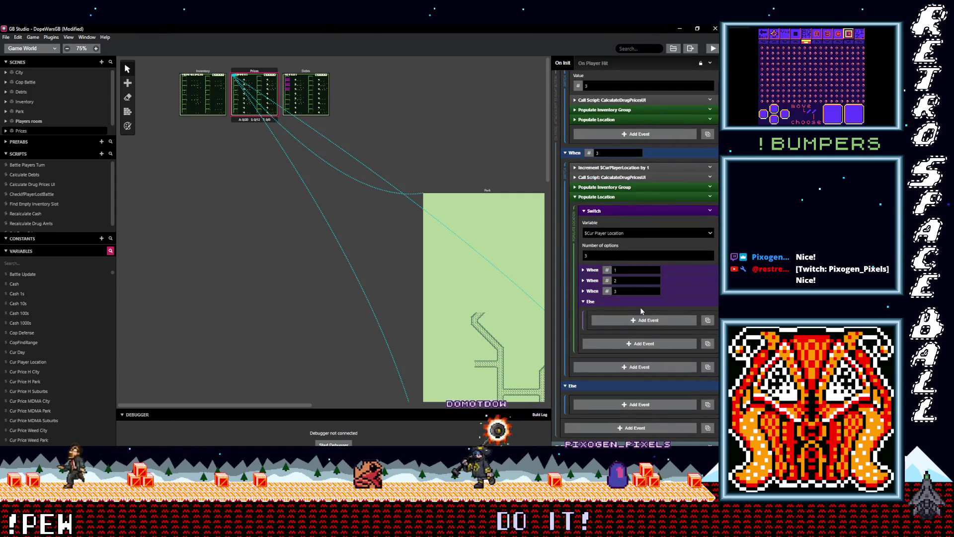
scroll(642, 306, "up", 3)
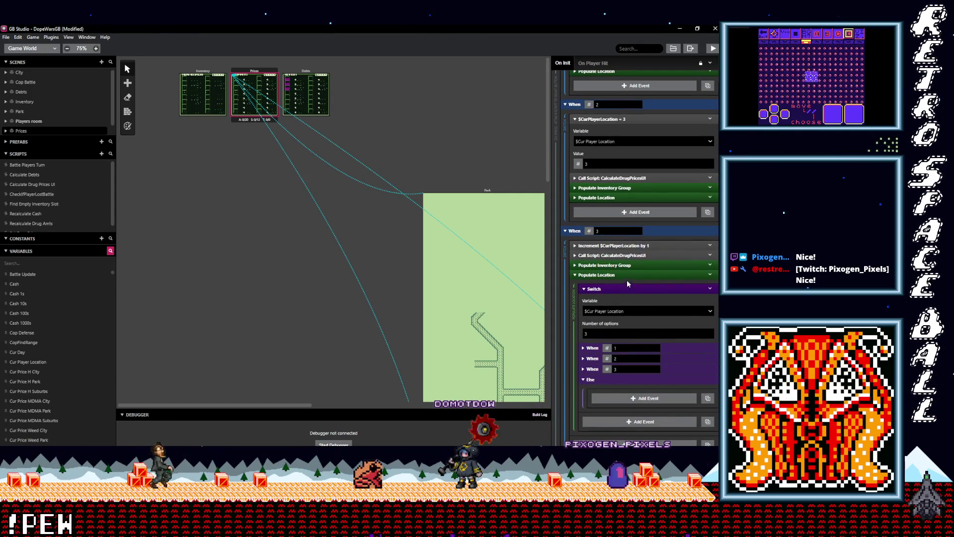
left_click(630, 255)
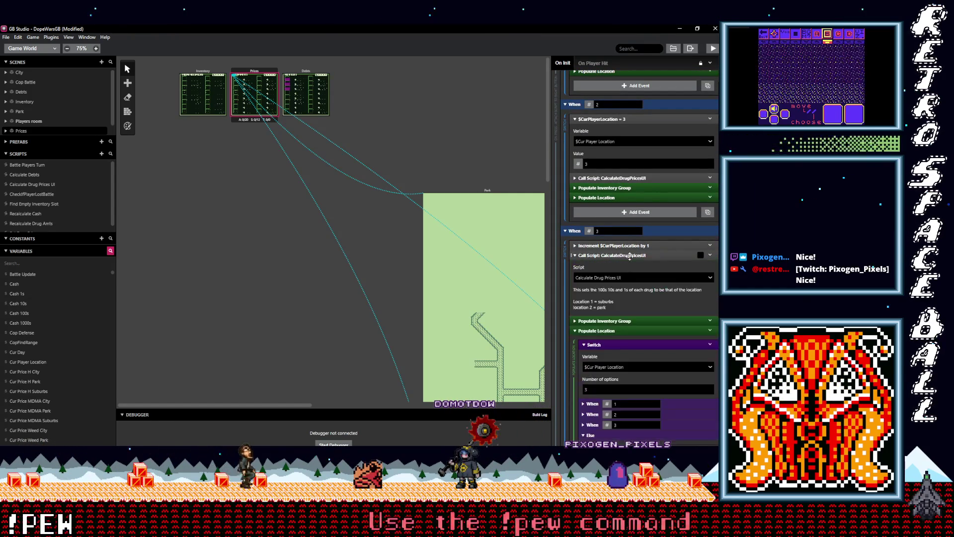
left_click(630, 256)
left_click(630, 264)
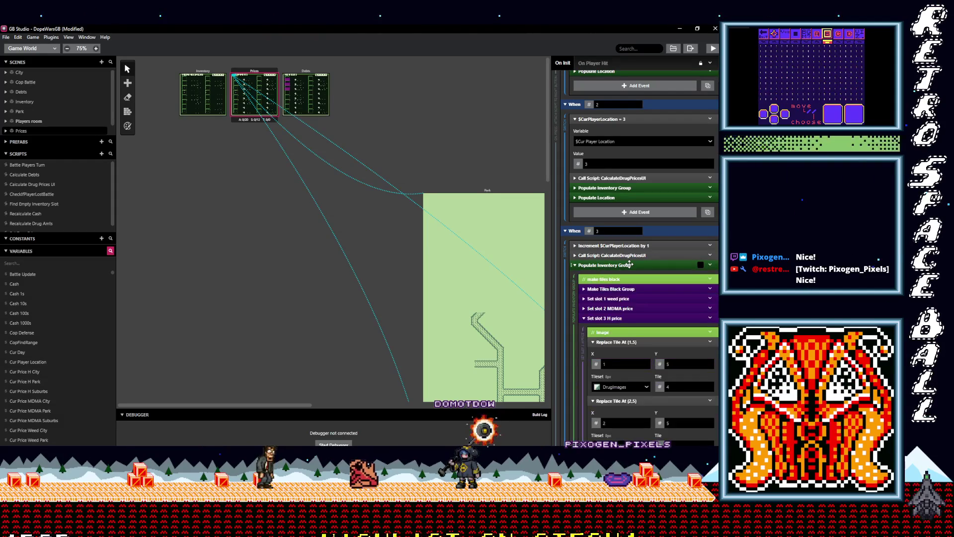
left_click(629, 265)
left_click(623, 265)
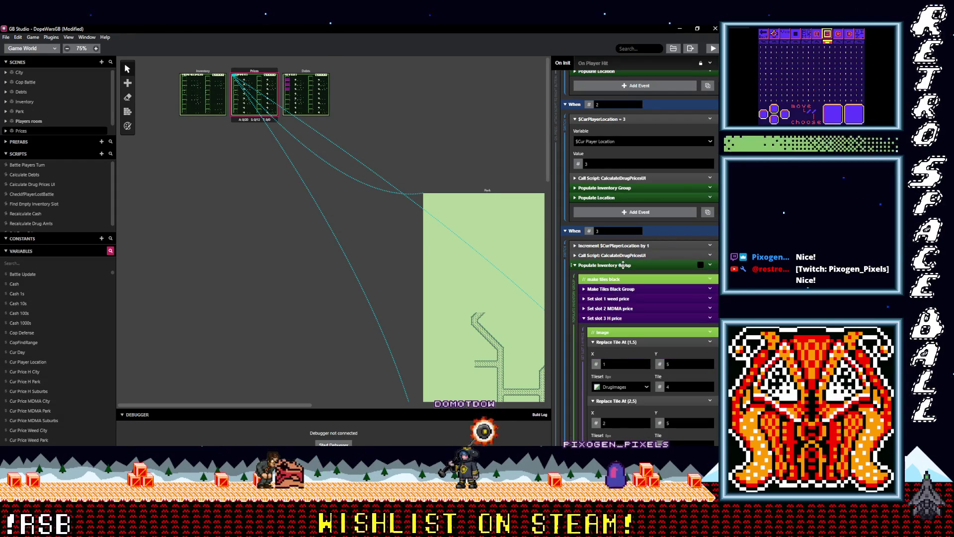
left_click(623, 265)
scroll(634, 286, "down", 3)
left_click(680, 251)
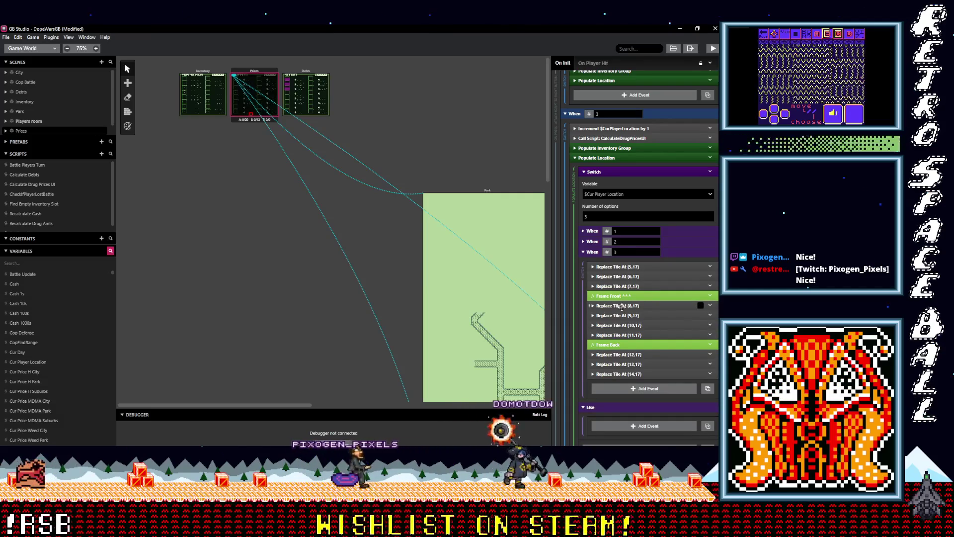
left_click(672, 249)
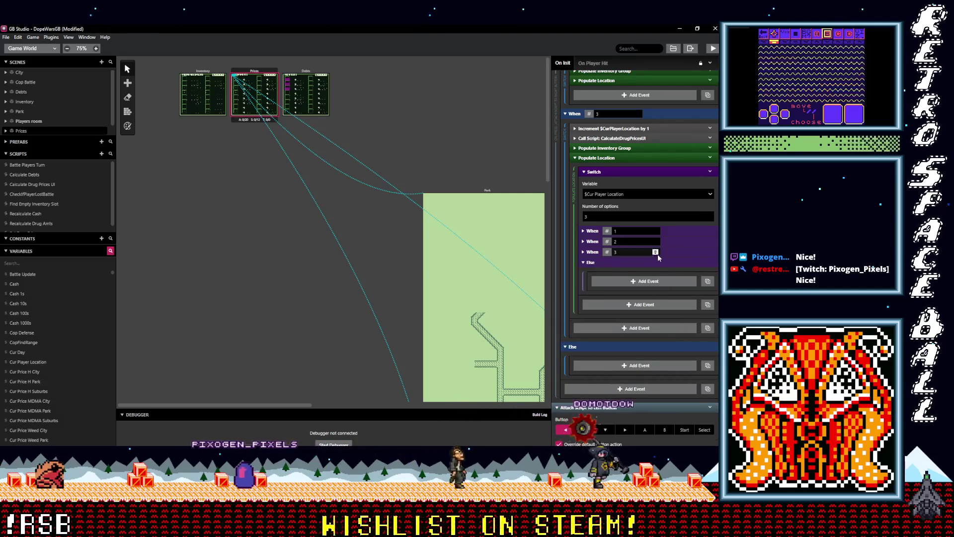
scroll(648, 261, "down", 2)
scroll(637, 261, "up", 6)
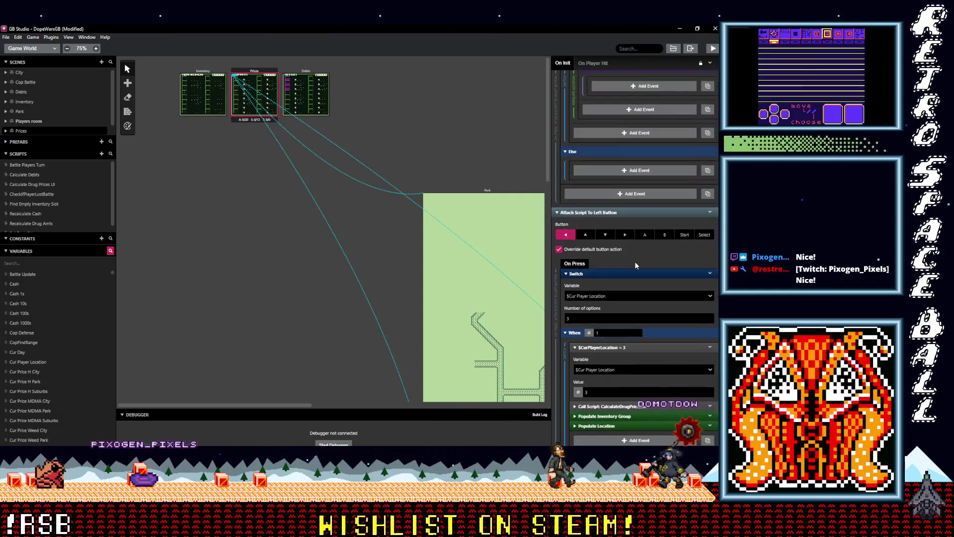
scroll(626, 278, "up", 5)
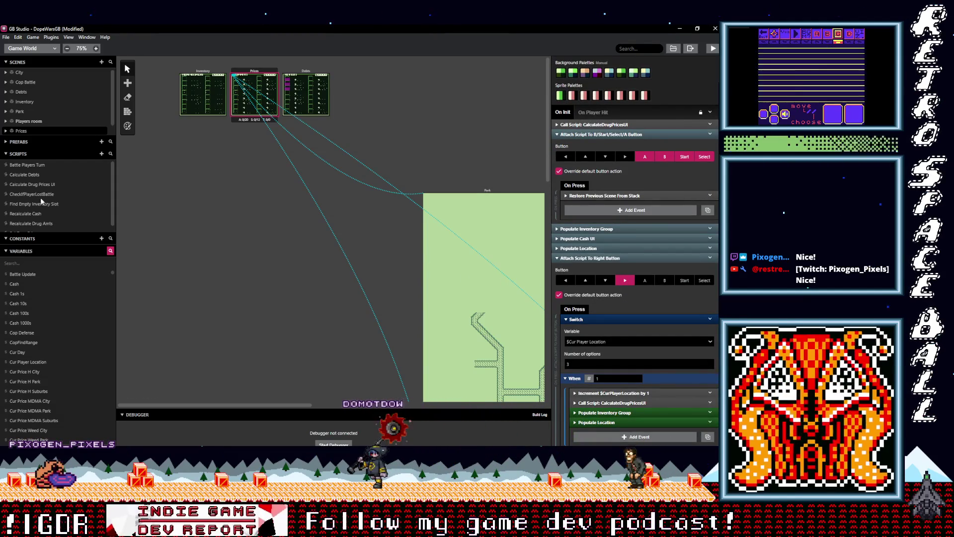
left_click(35, 184)
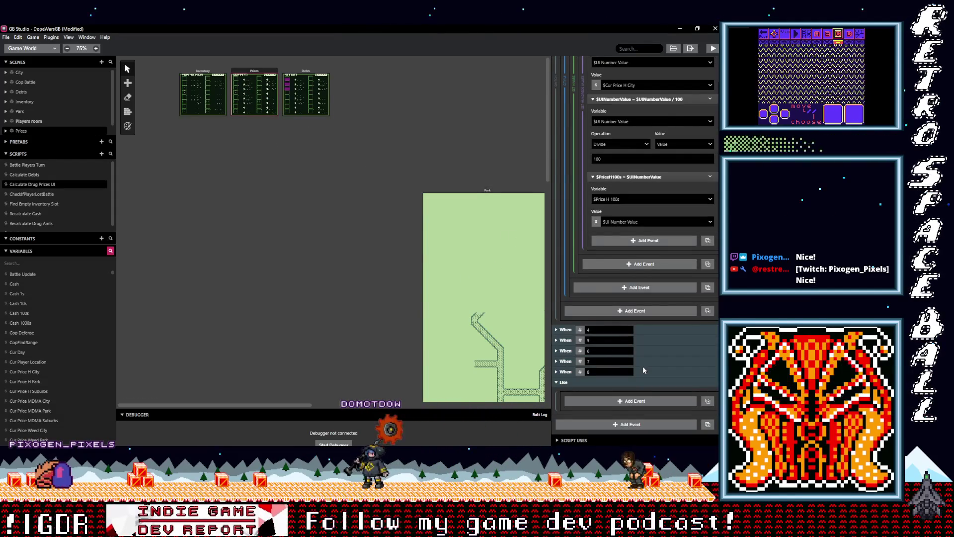
Step: Open the Set Drug Prices script and paste a copy of the Park Prices group
scroll(643, 371, "up", 10)
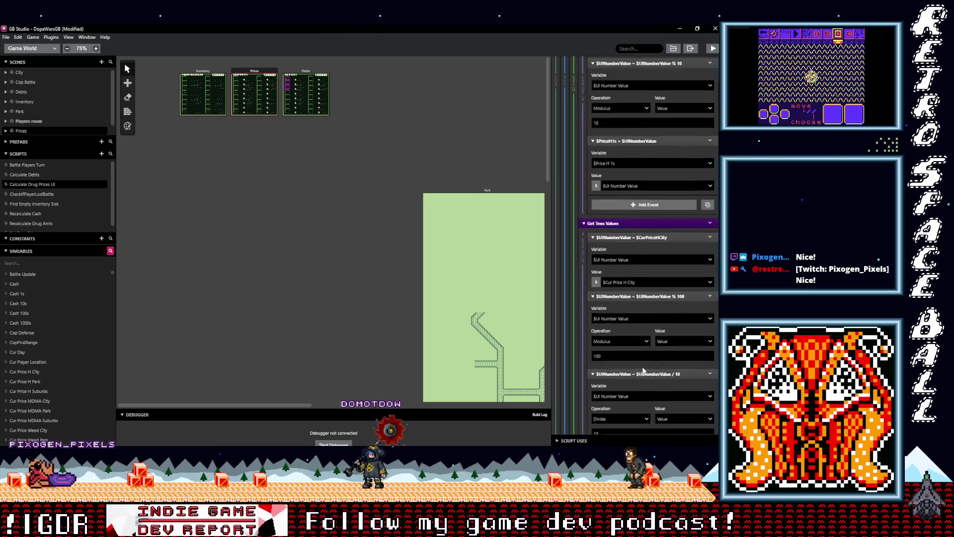
scroll(643, 370, "down", 15)
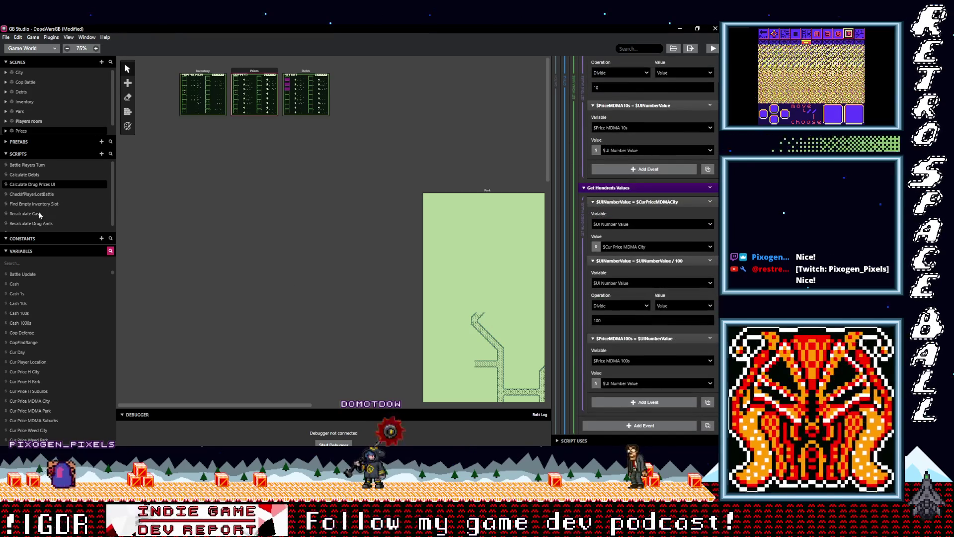
scroll(40, 204, "down", 1)
left_click(28, 228)
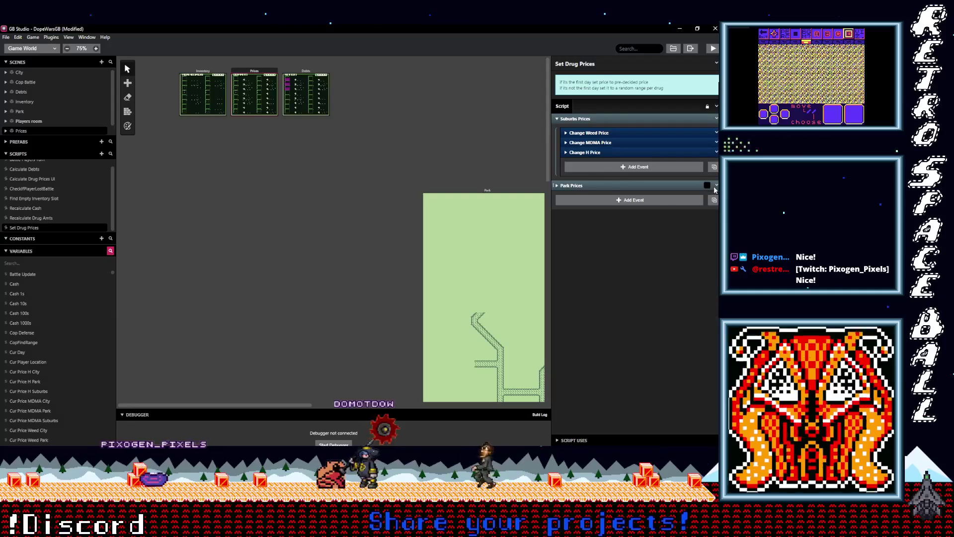
right_click(646, 187)
left_click(678, 269)
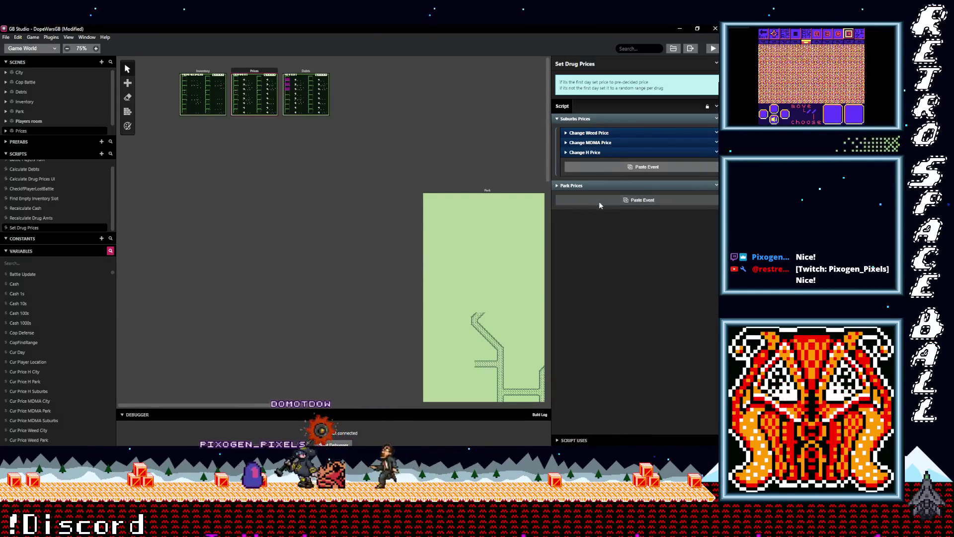
Step: Rename the copied group to City Prices
left_click(716, 196)
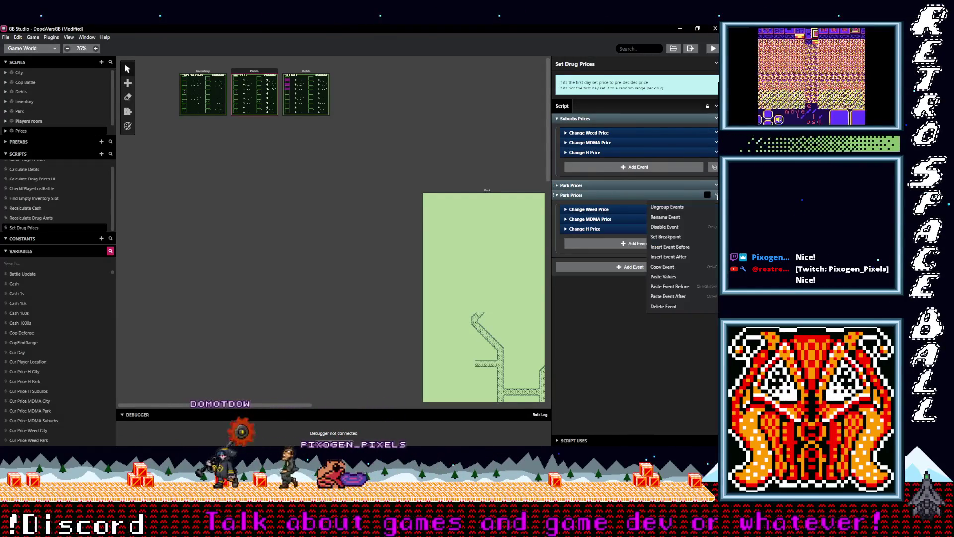
left_click(665, 217)
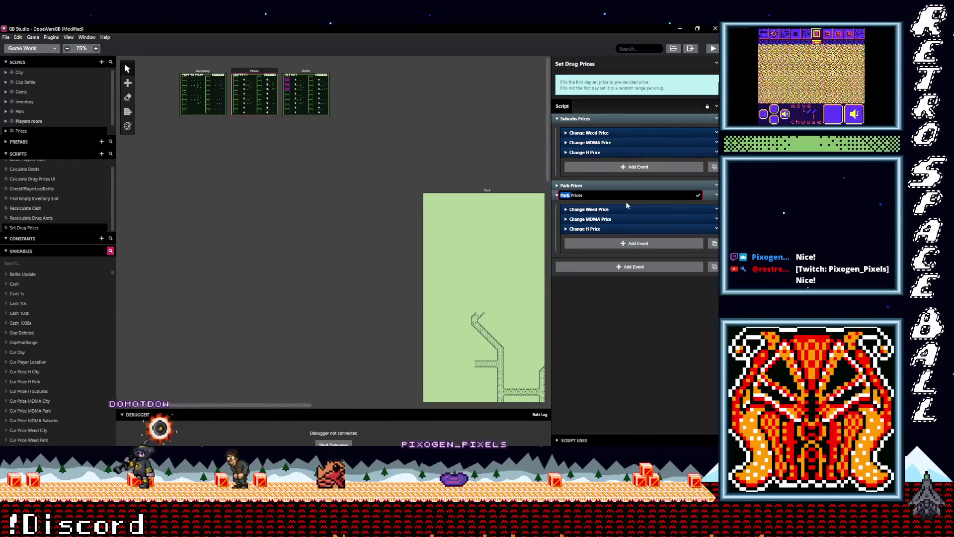
type("City")
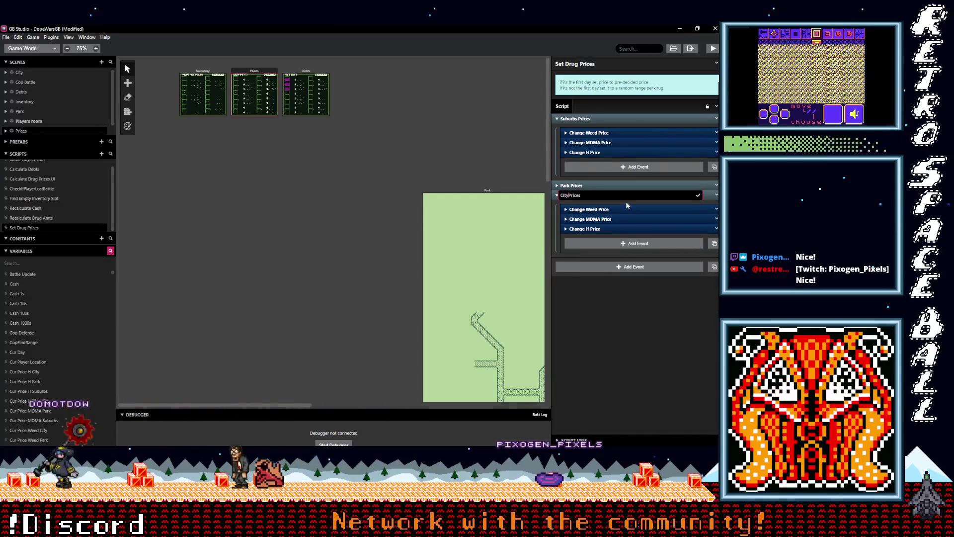
left_click(697, 195)
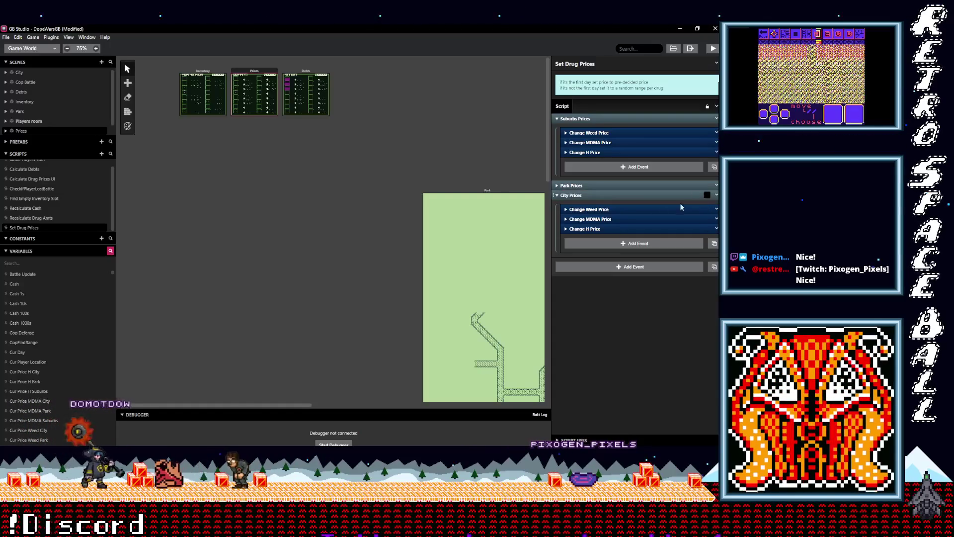
Step: Review the City Change Weed Price event, then collapse the City and Suburbs Prices groups
left_click(597, 209)
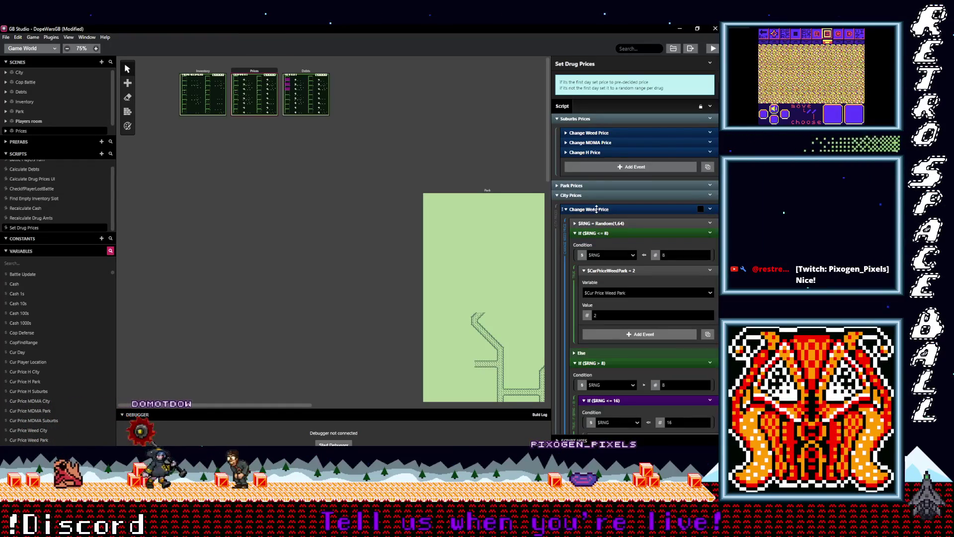
left_click(603, 209)
left_click(605, 210)
scroll(622, 299, "down", 5)
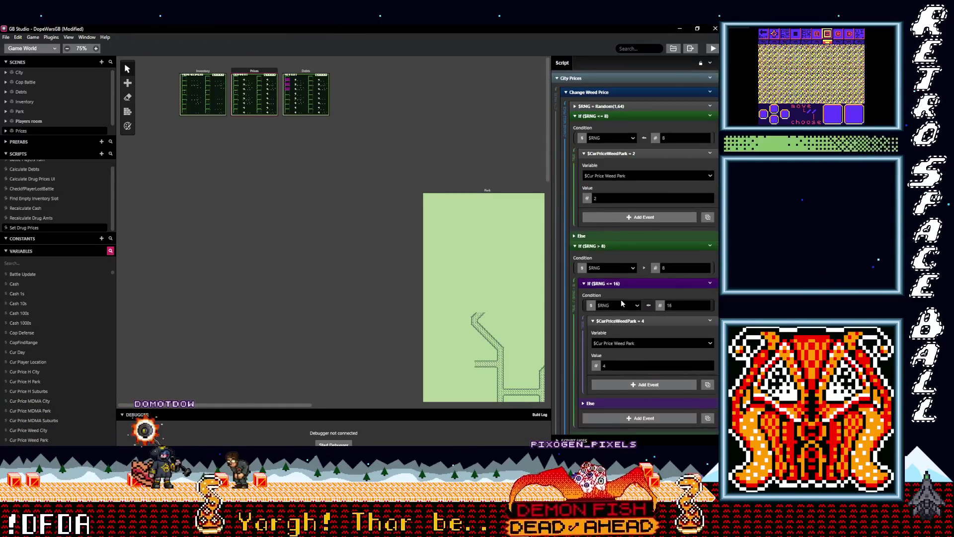
scroll(616, 300, "up", 6)
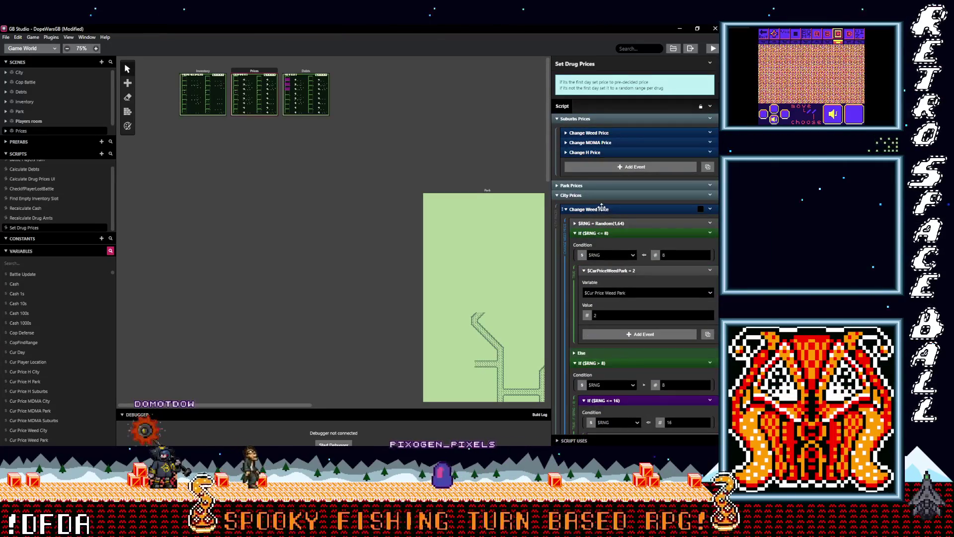
left_click(601, 208)
left_click(620, 210)
left_click(614, 210)
left_click(614, 209)
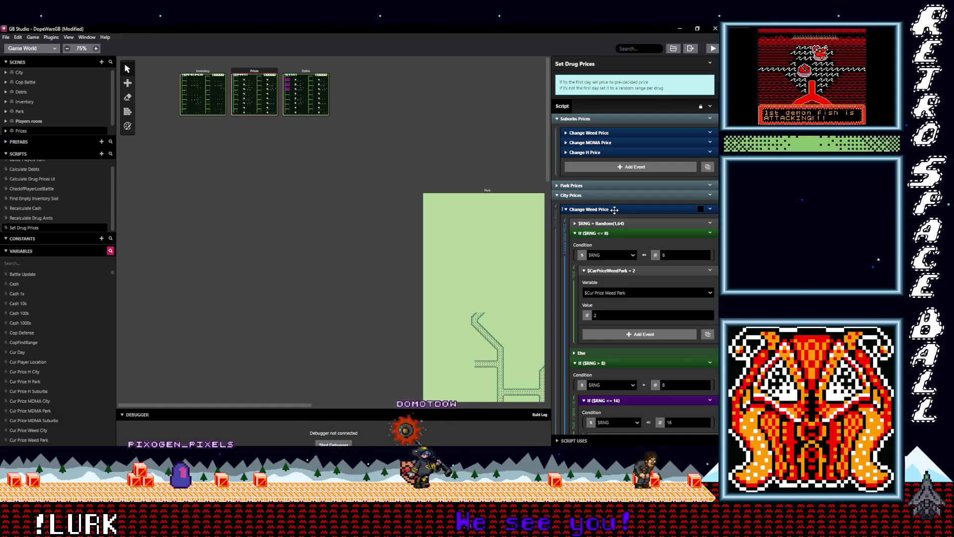
left_click(609, 195)
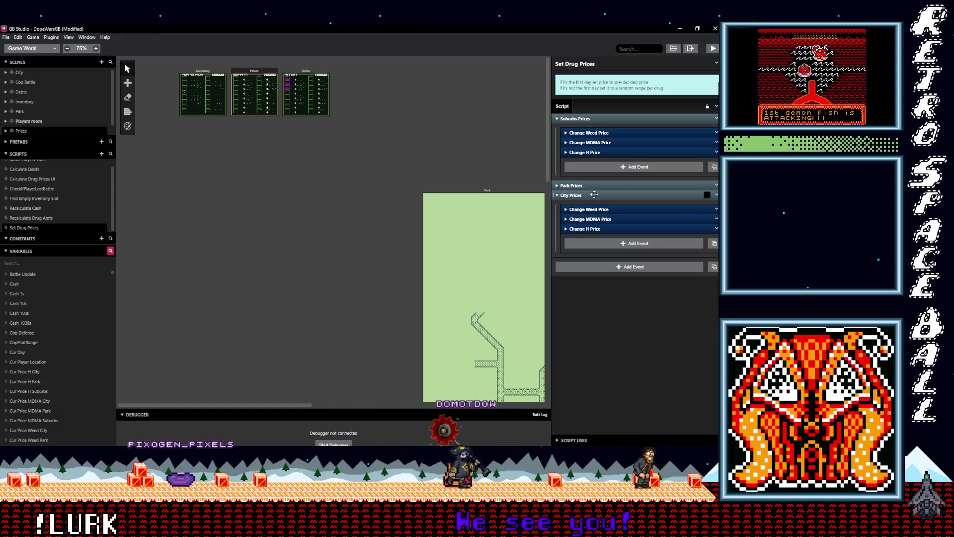
left_click(601, 118)
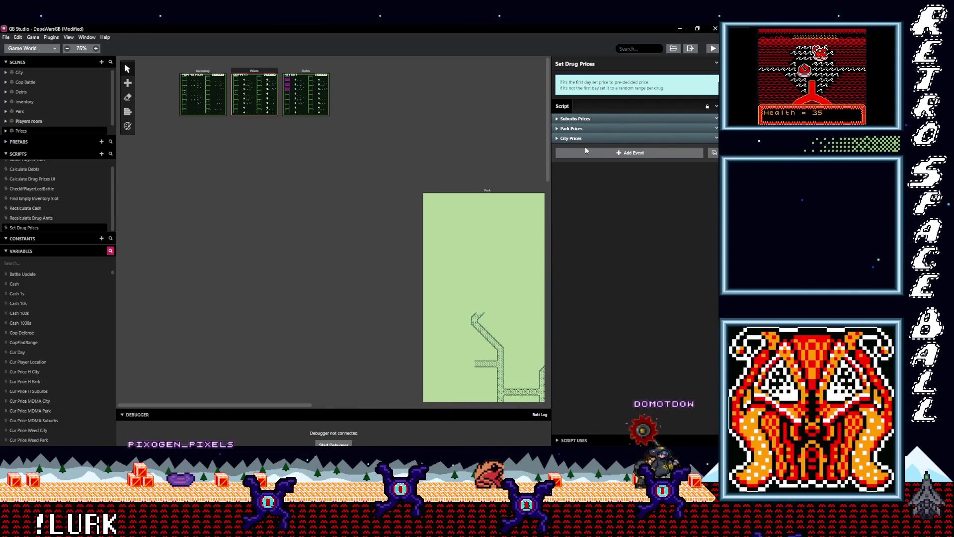
scroll(246, 237, "right", 5)
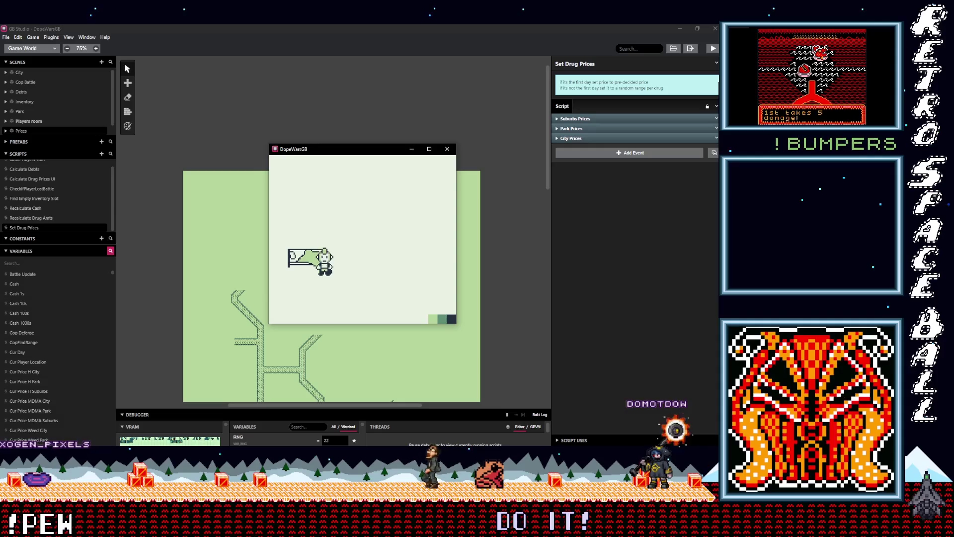
Step: Walk outside, open Prices, and cycle Park, City and Suburbs, seeing City at $000
key("Down")
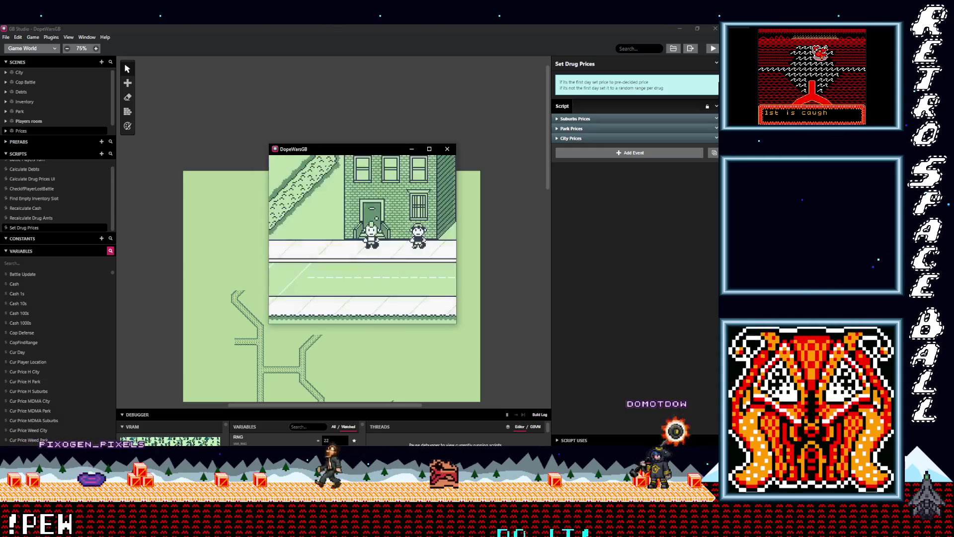
key("Return")
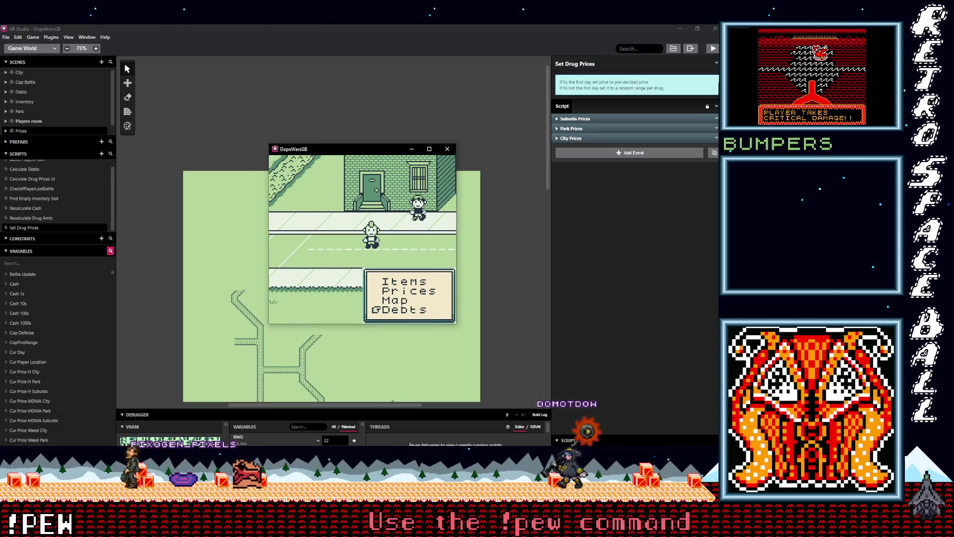
key("x")
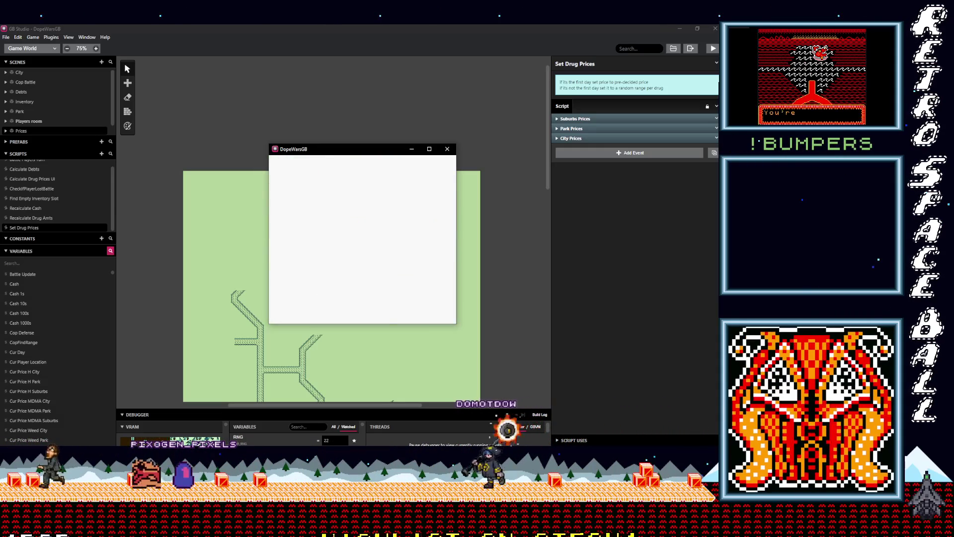
key("Right")
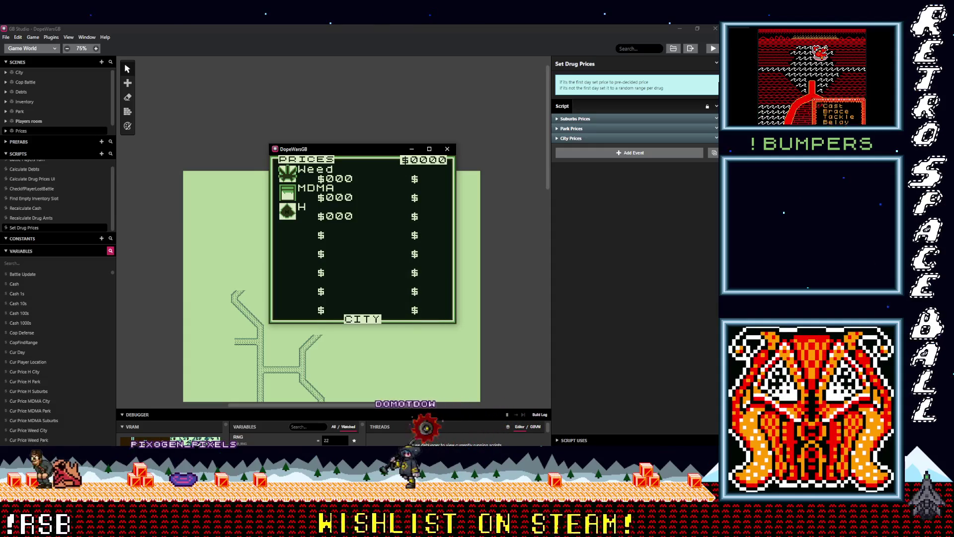
key("Right")
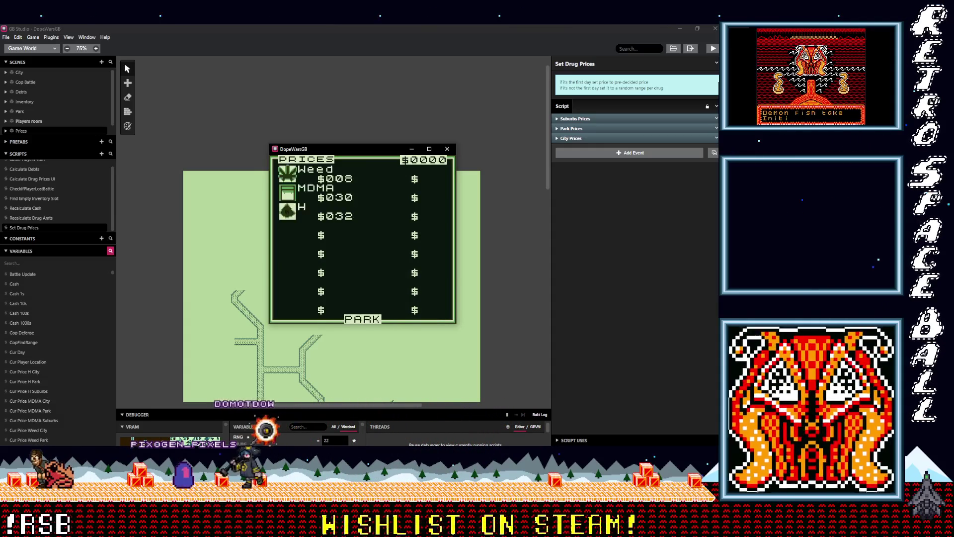
key("Right")
key("Left")
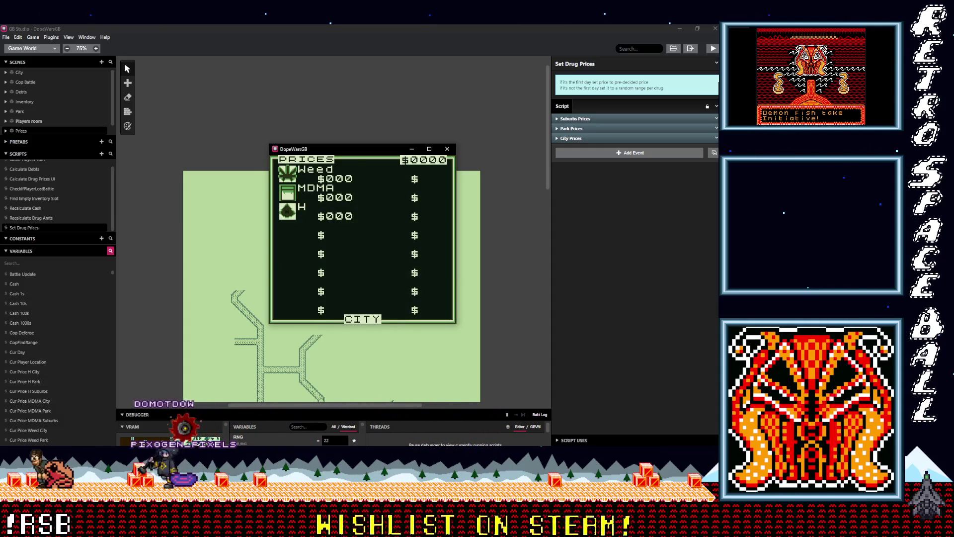
Step: Enlarge the debugger, filter All variables by 'locat' to watch Cur Player Location, then close the preview
left_click_drag(324, 408, 324, 206)
left_click_drag(323, 150, 514, 152)
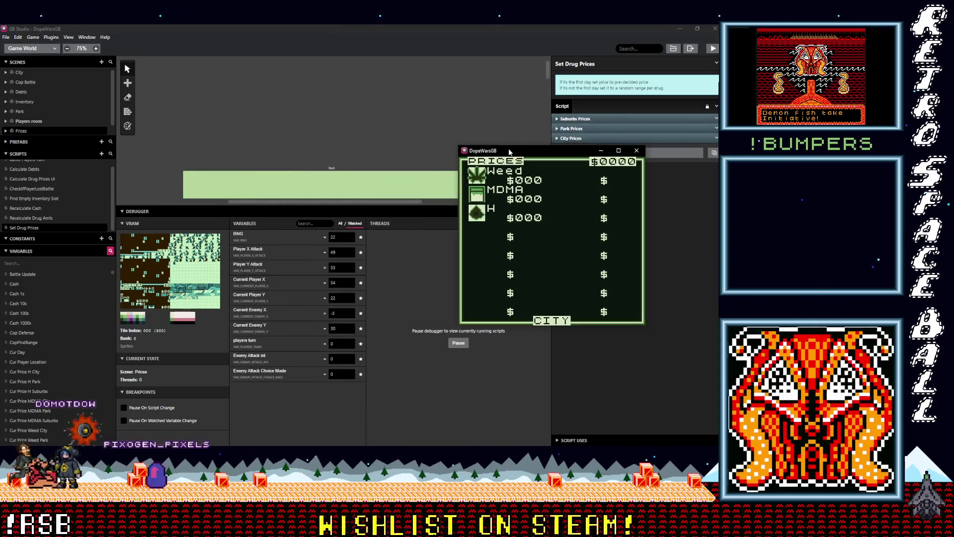
left_click(323, 223)
type("l")
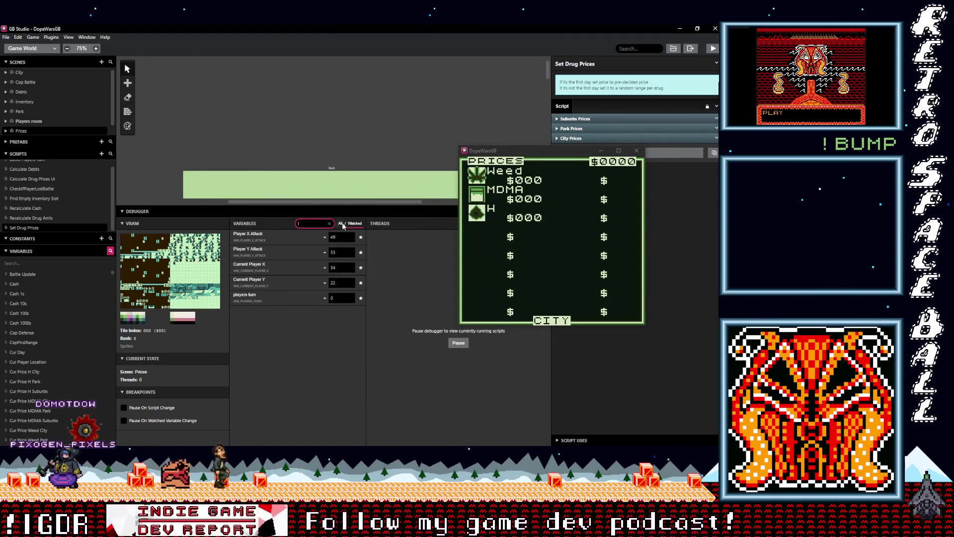
left_click(340, 224)
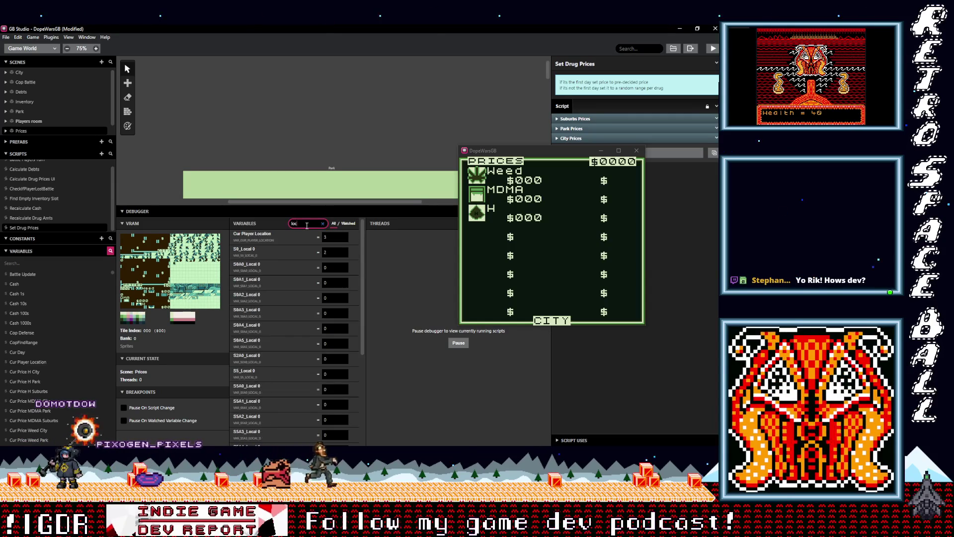
type("cat")
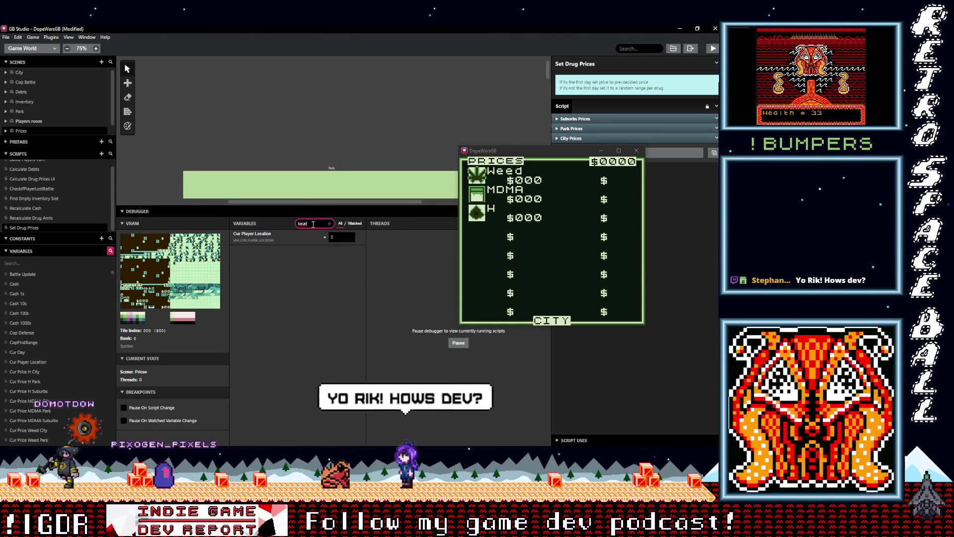
left_click(523, 149)
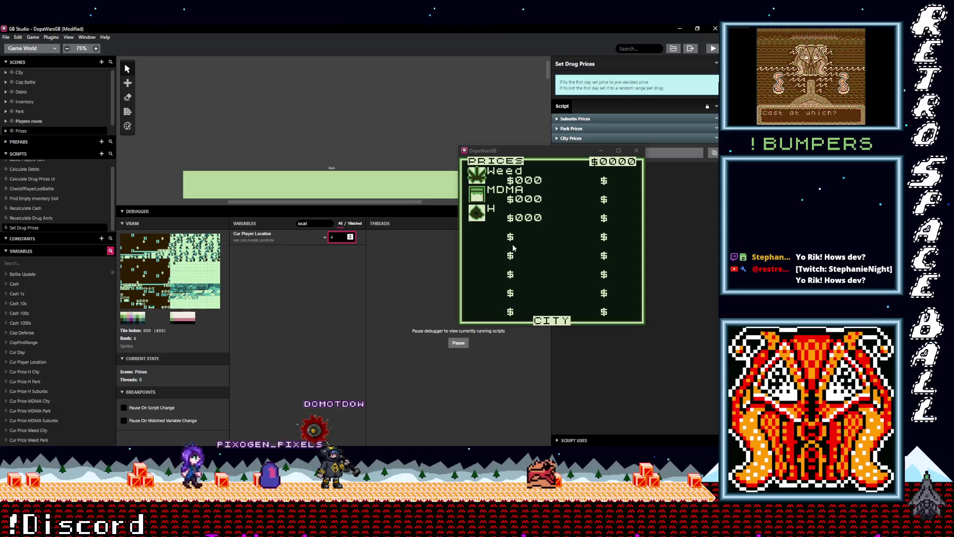
left_click(637, 151)
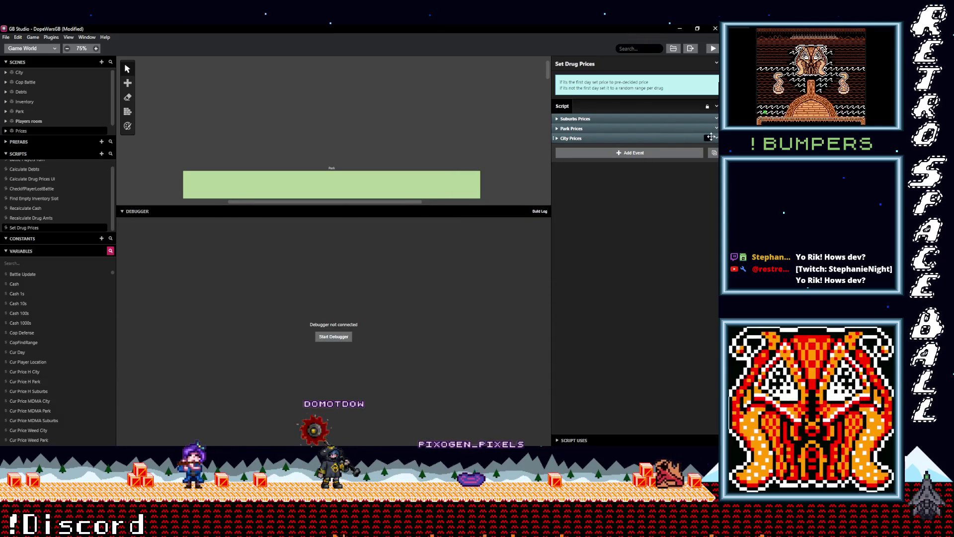
Step: Open the Prices scene's script and delete the Increment event from the When 3 branch
scroll(61, 191, "up", 1)
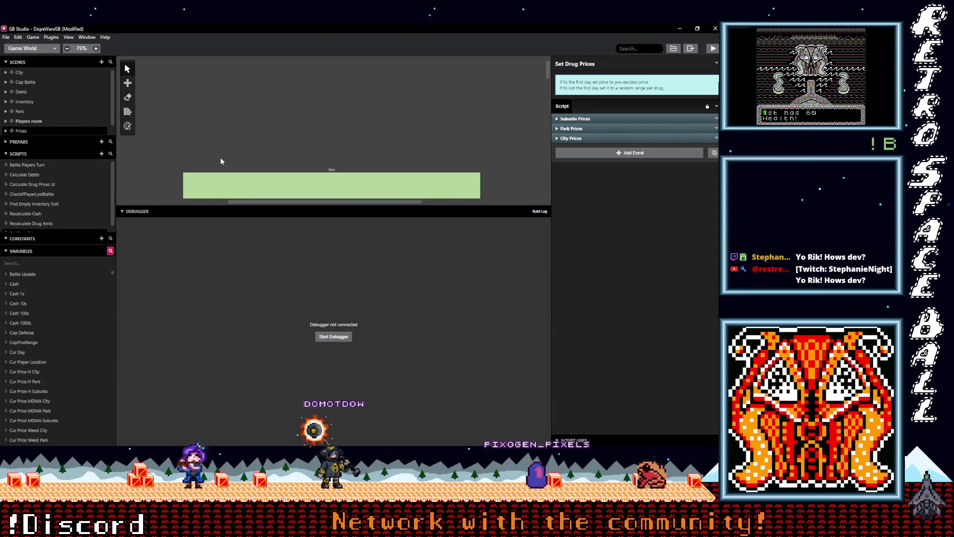
scroll(221, 158, "down", 2)
scroll(221, 161, "up", 3)
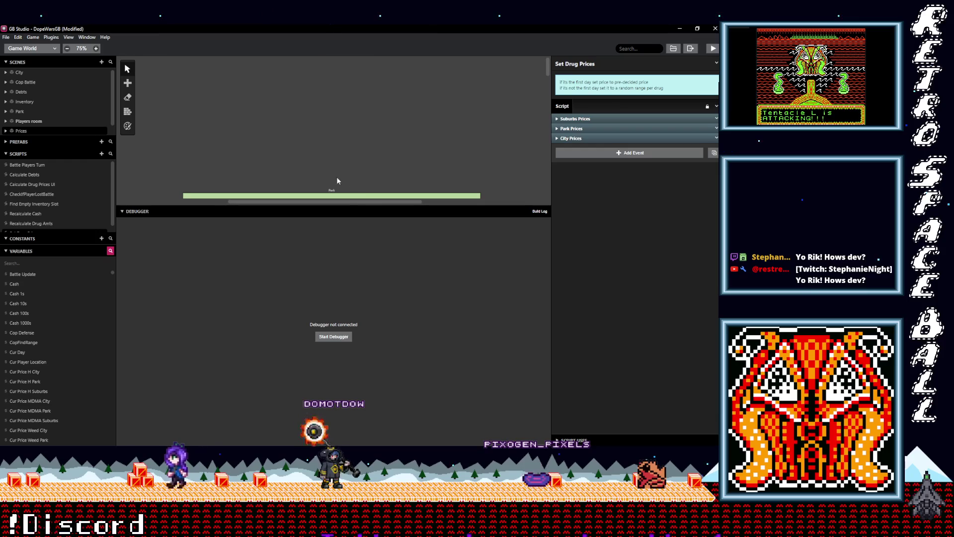
left_click_drag(323, 206, 324, 401)
scroll(545, 317, "left", 5)
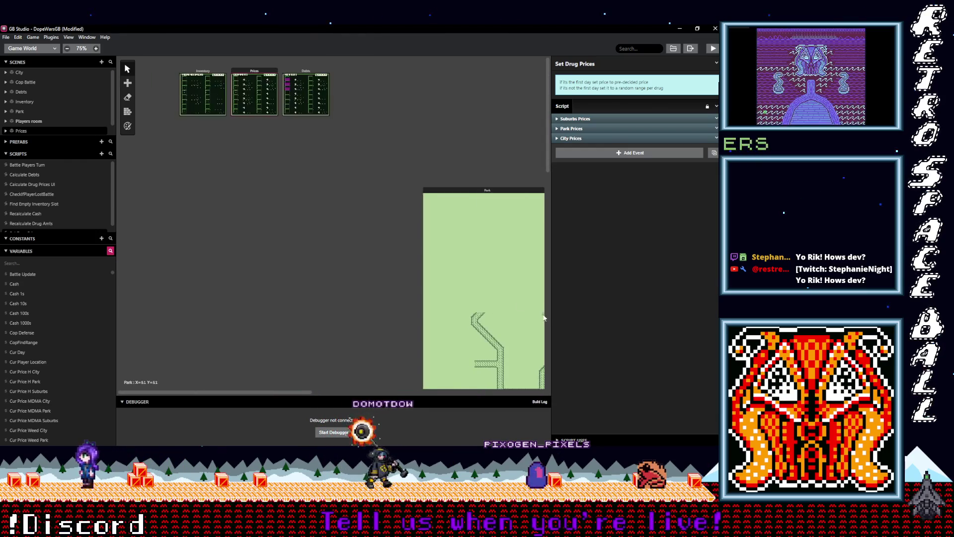
left_click(254, 95)
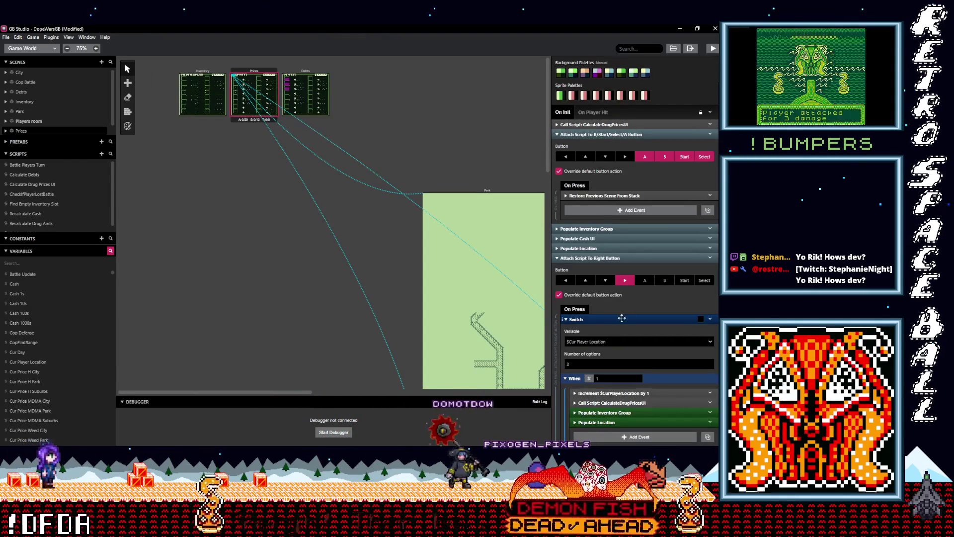
scroll(621, 318, "down", 3)
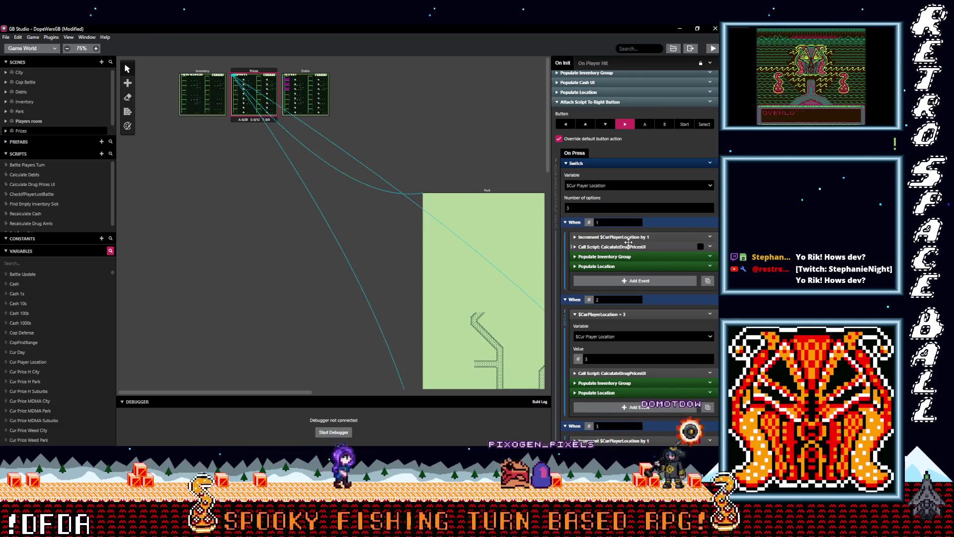
scroll(632, 245, "down", 1)
scroll(630, 243, "down", 1)
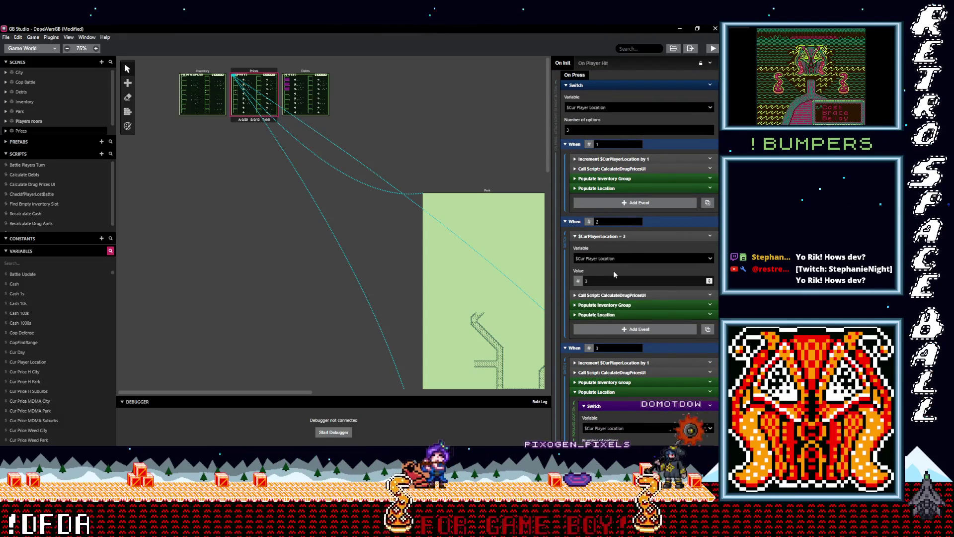
scroll(613, 270, "down", 1)
scroll(613, 270, "down", 1)
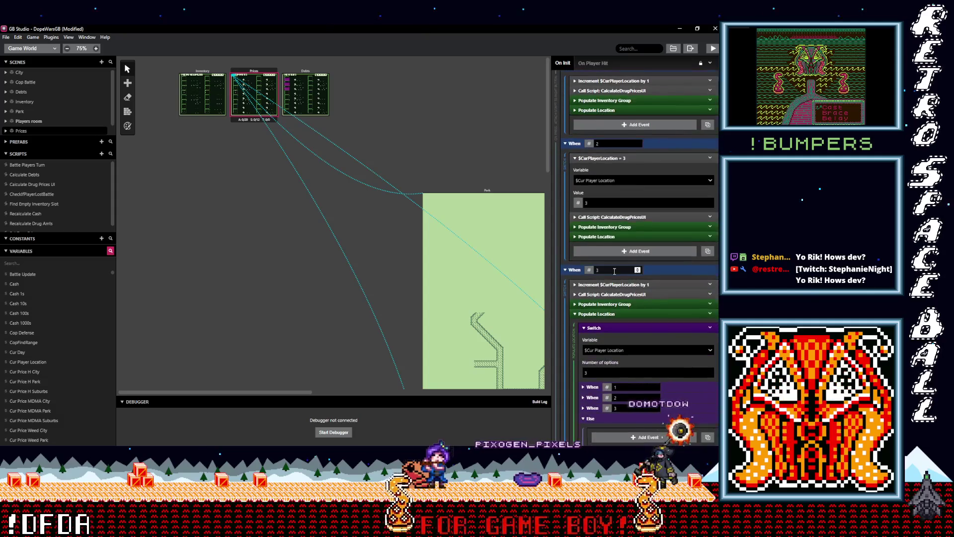
left_click(710, 285)
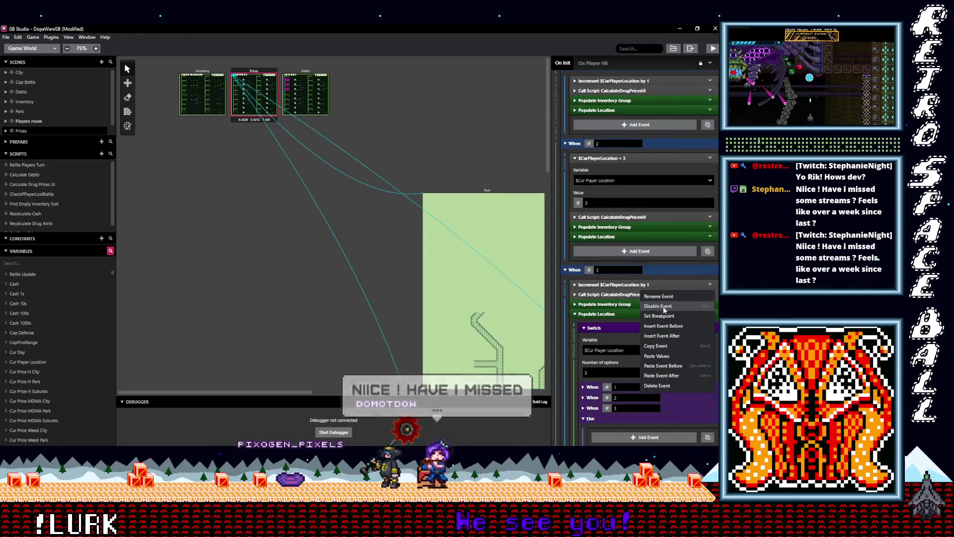
left_click(657, 386)
Step: Copy the $CurPlayerLocation = 3 event to the top of When 3, set its value to 1, and save
scroll(696, 228, "up", 1)
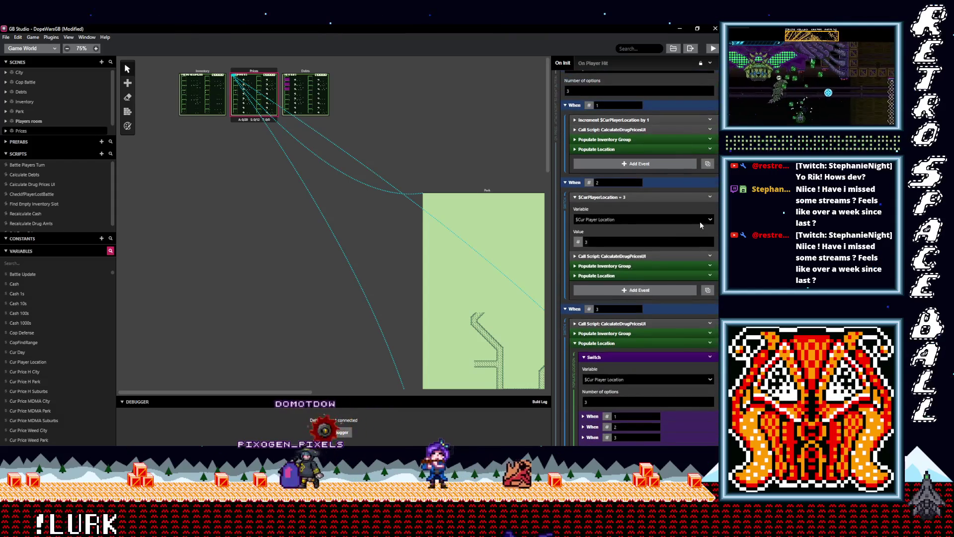
left_click(672, 197)
left_click(711, 197)
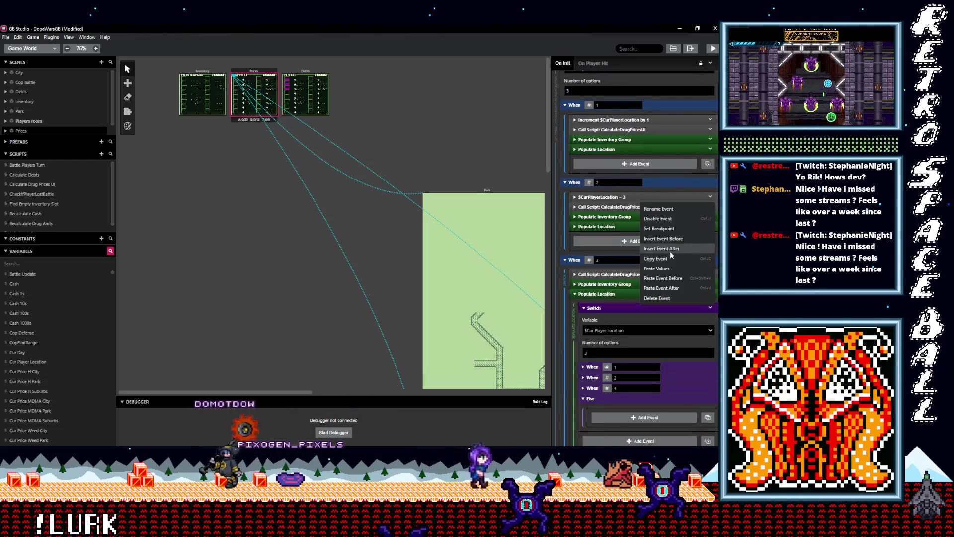
left_click(656, 259)
left_click(615, 294)
key("ctrl+v")
left_click_drag(615, 302, 615, 273)
left_click(601, 274)
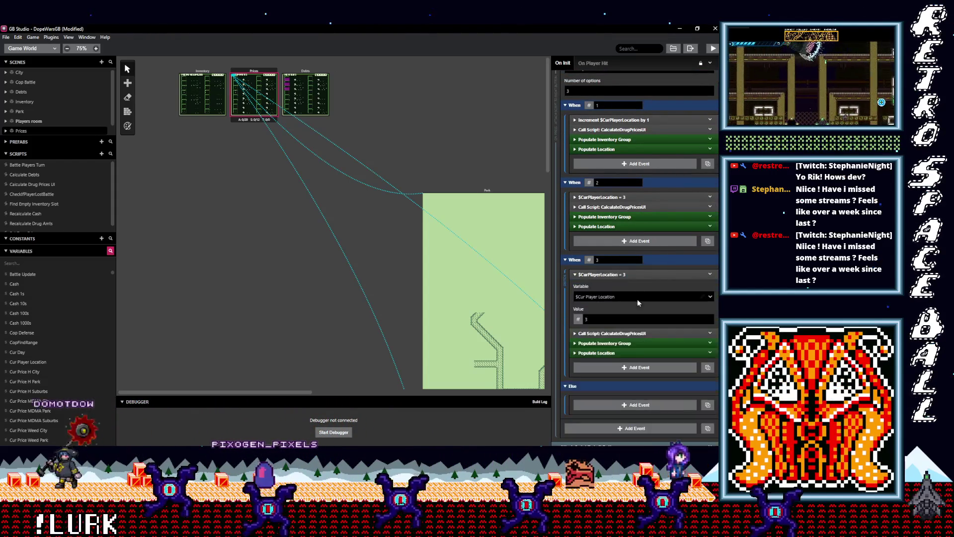
left_click(589, 319)
type("1")
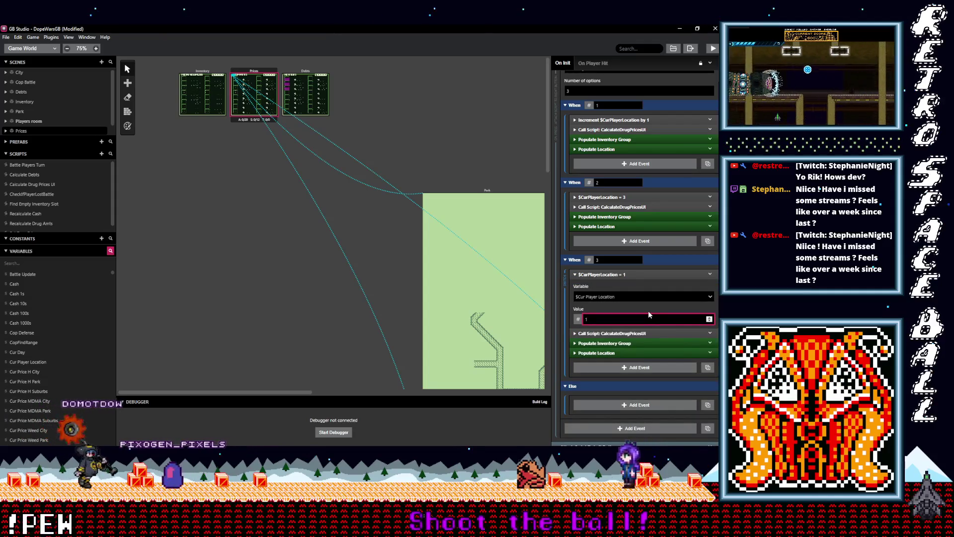
key("ctrl+s")
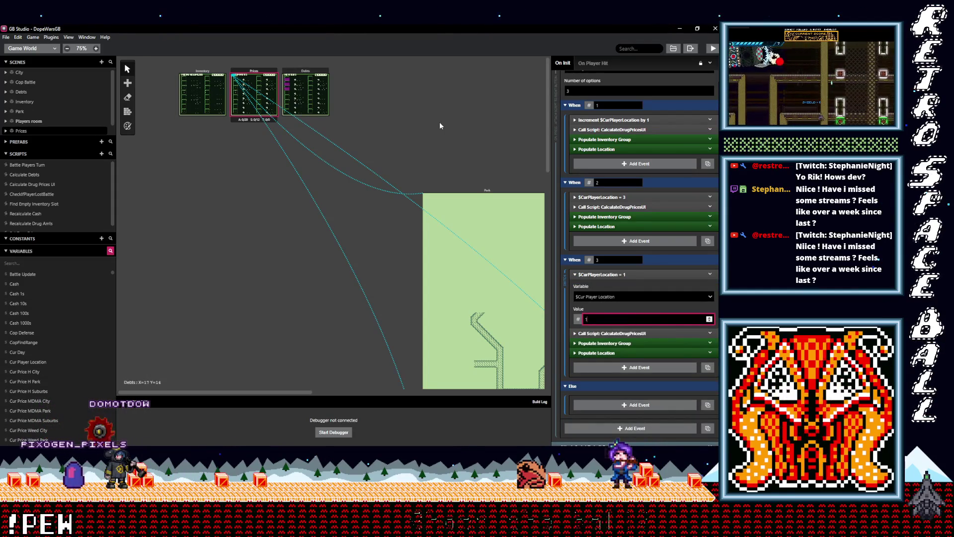
left_click(439, 122)
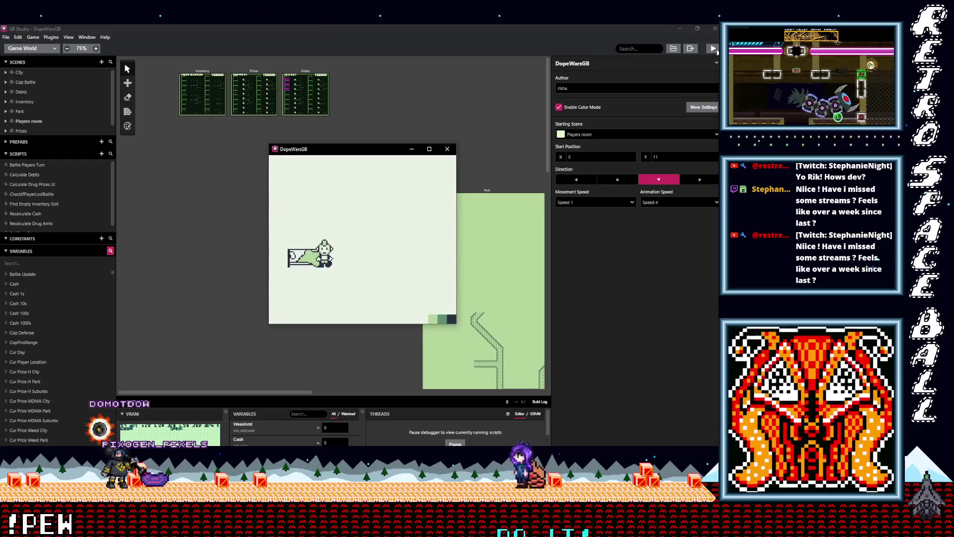
Step: Walk the player out of the bedroom onto the street and maximize the game window
key("Down")
key("Down")
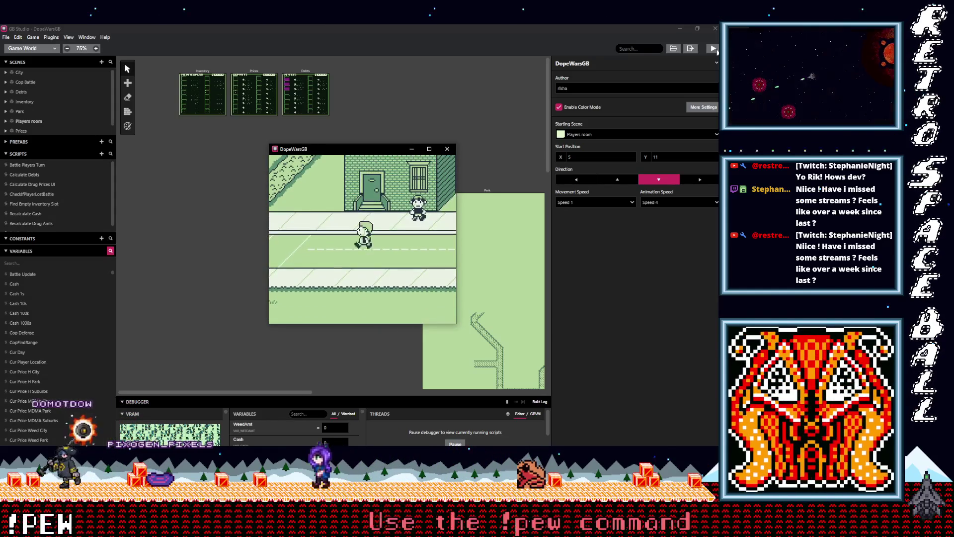
key("Left")
key("Down")
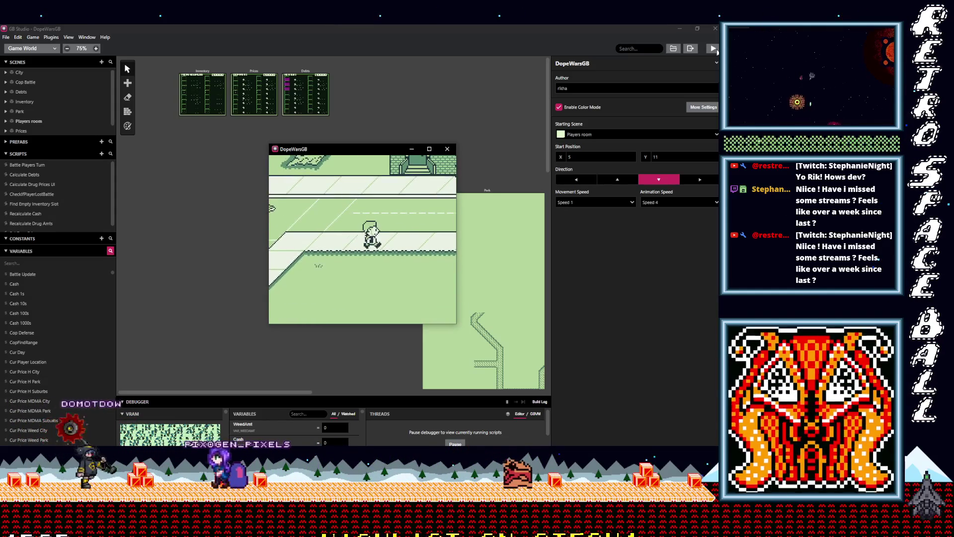
key("Right")
key("Left")
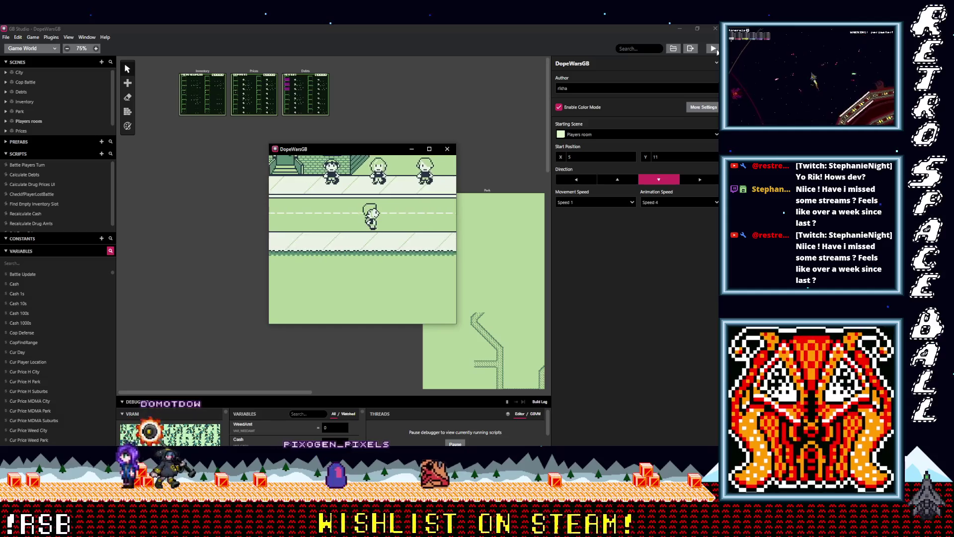
key("Left")
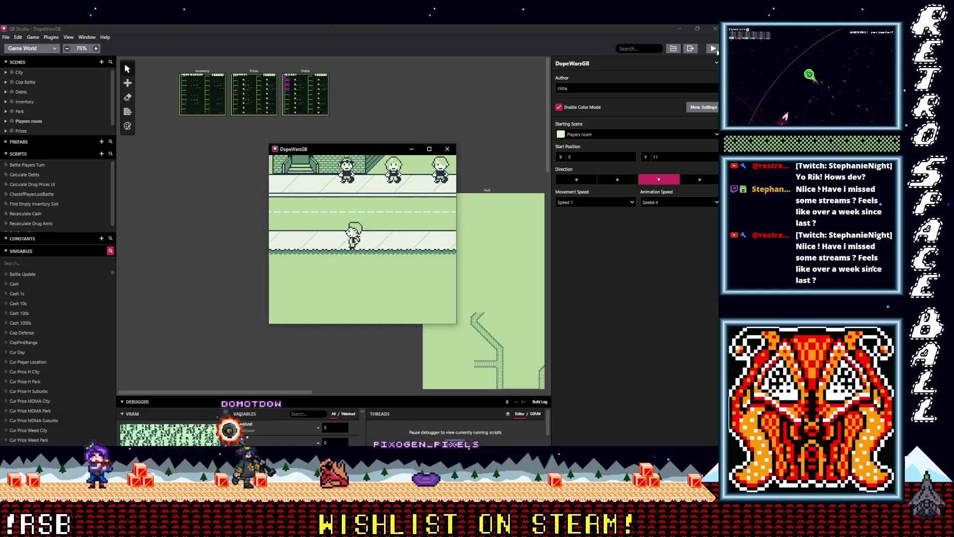
left_click(429, 147)
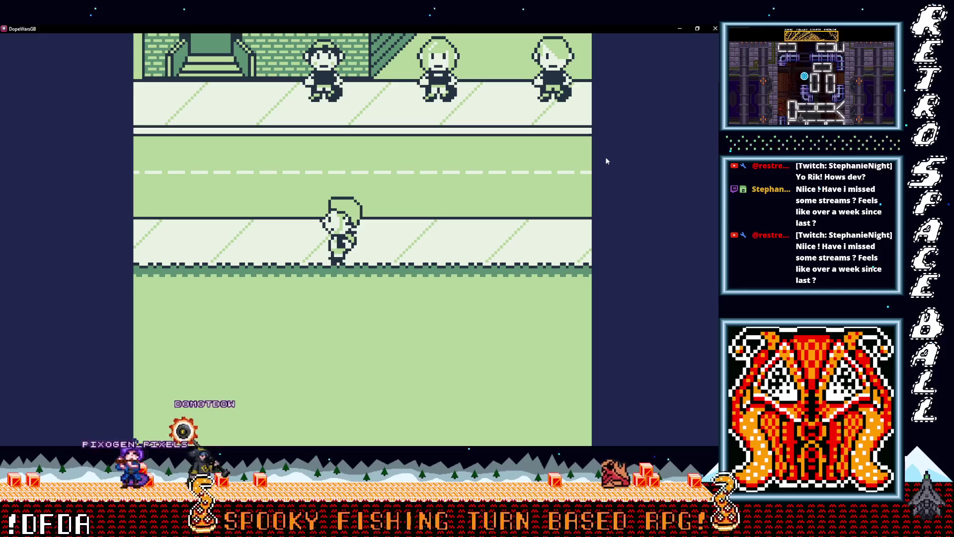
Step: Walk up the street into the cop encounter and choose Run to escape
key("Up")
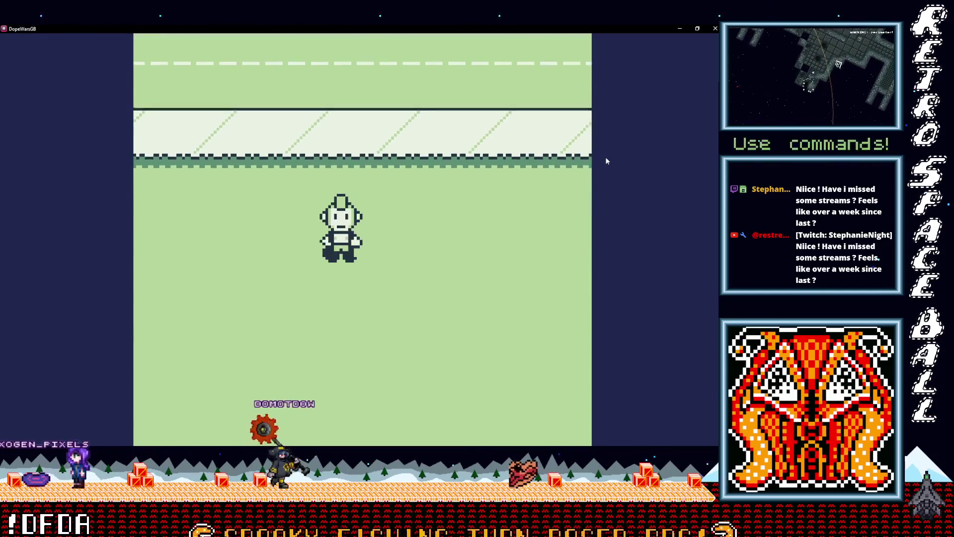
key("Up")
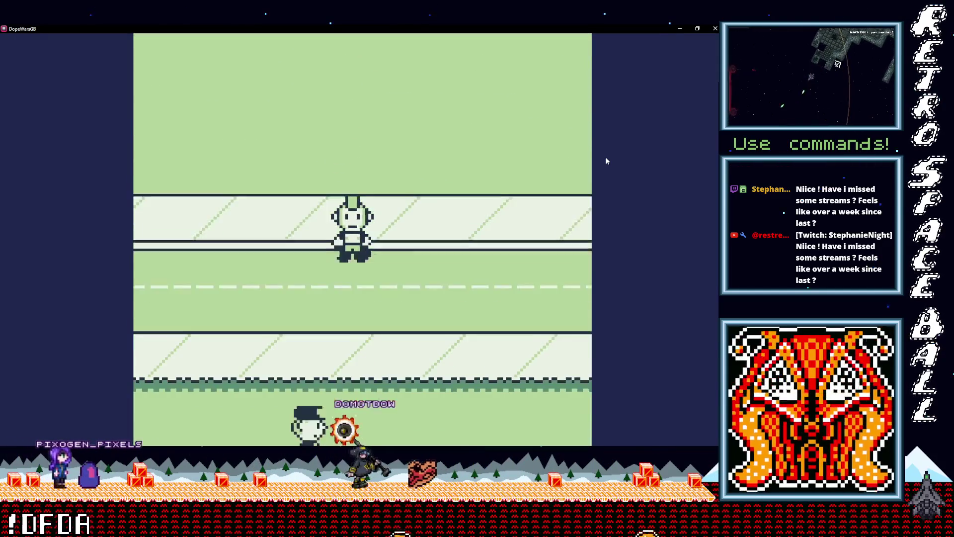
key("Up")
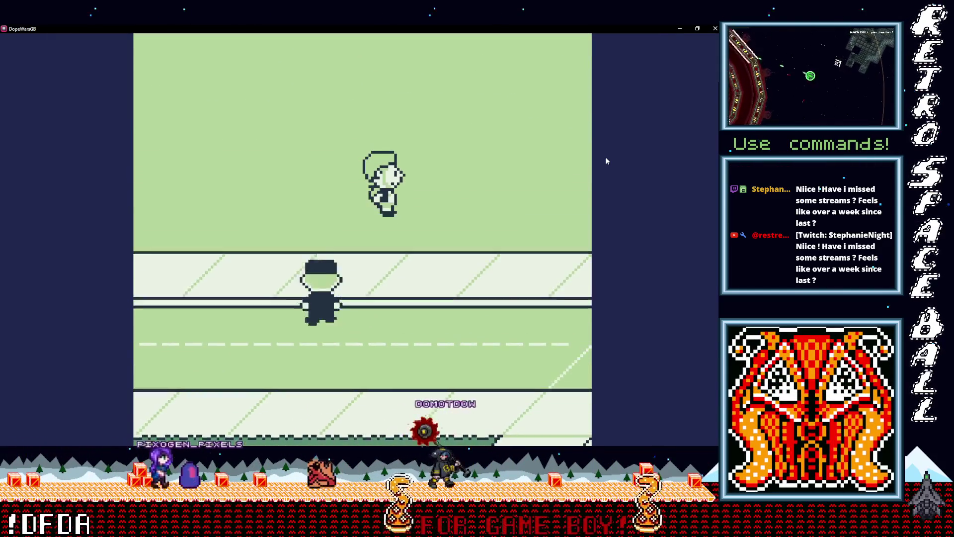
key("Up")
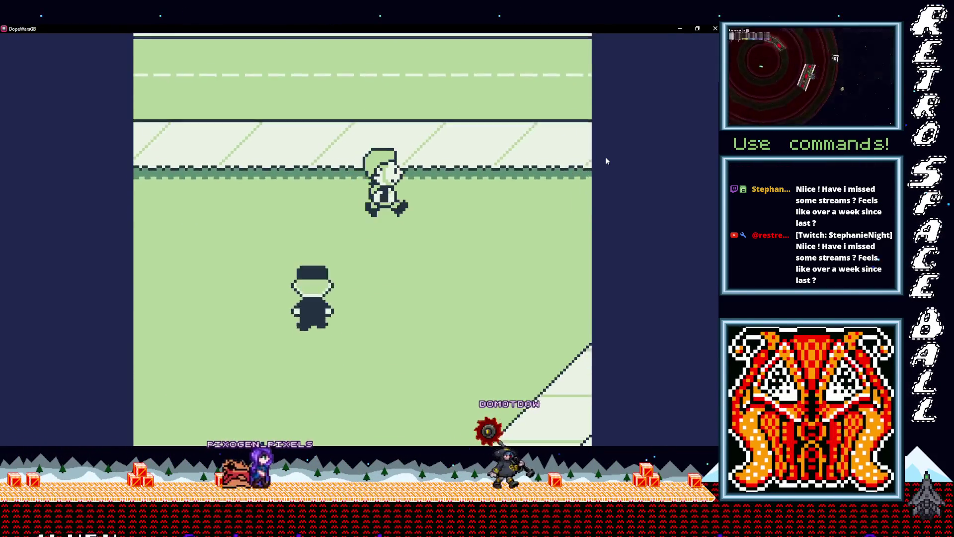
key("Up")
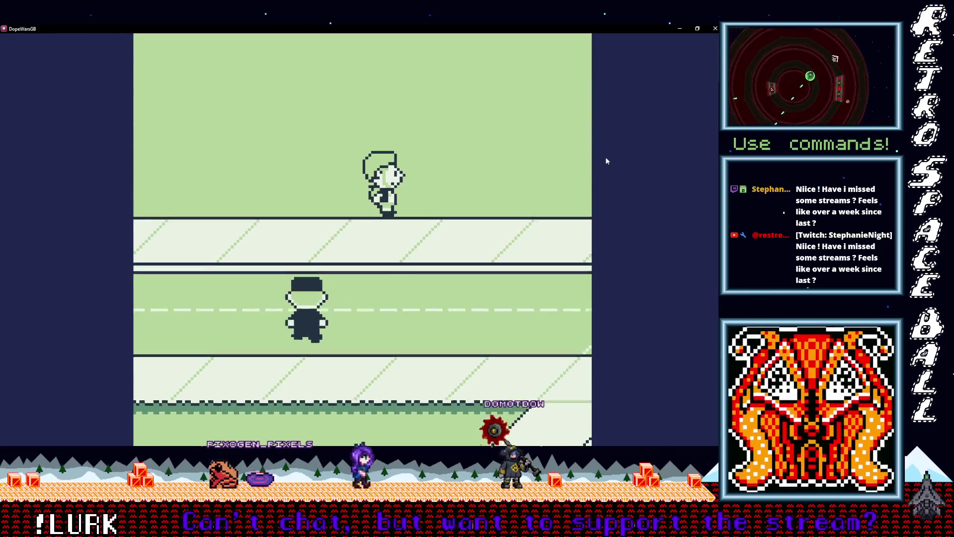
key("Up")
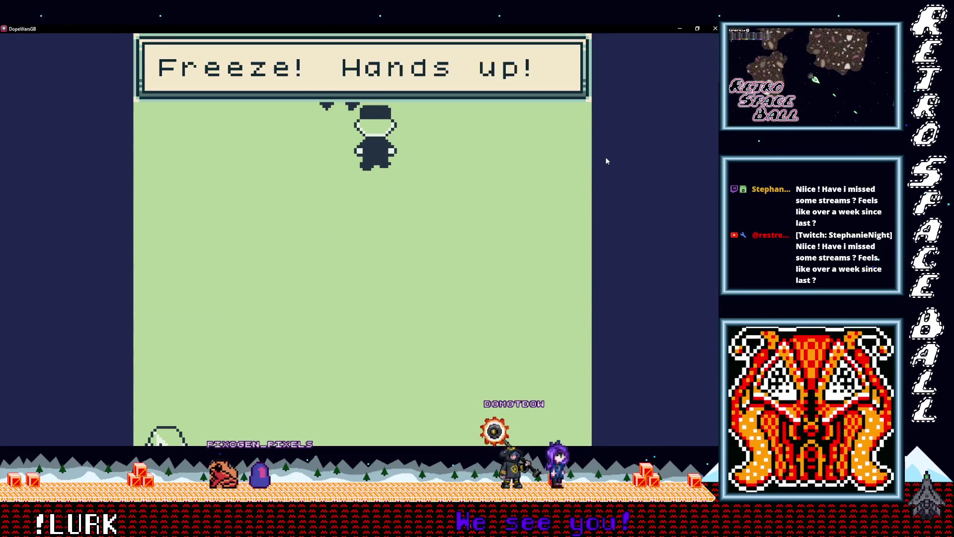
key("z")
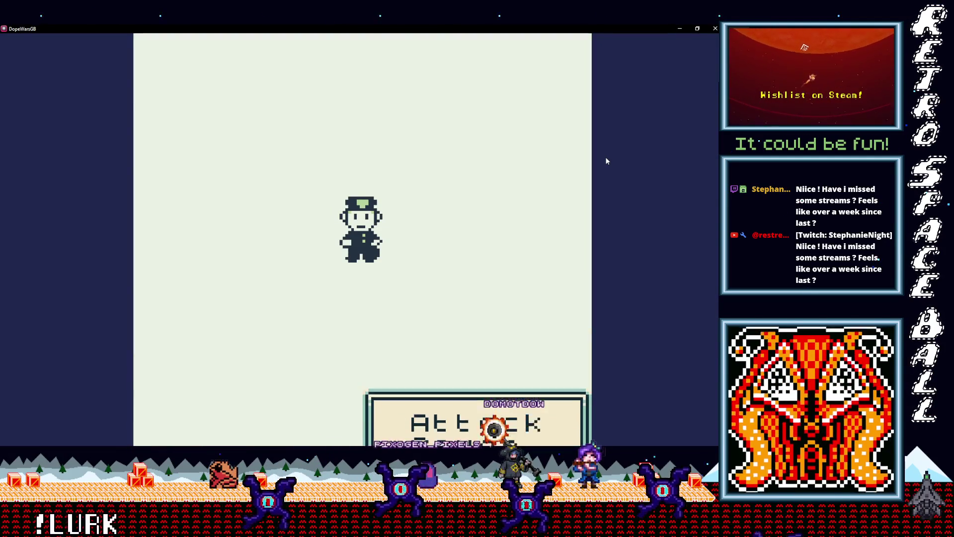
key("z")
key("z")
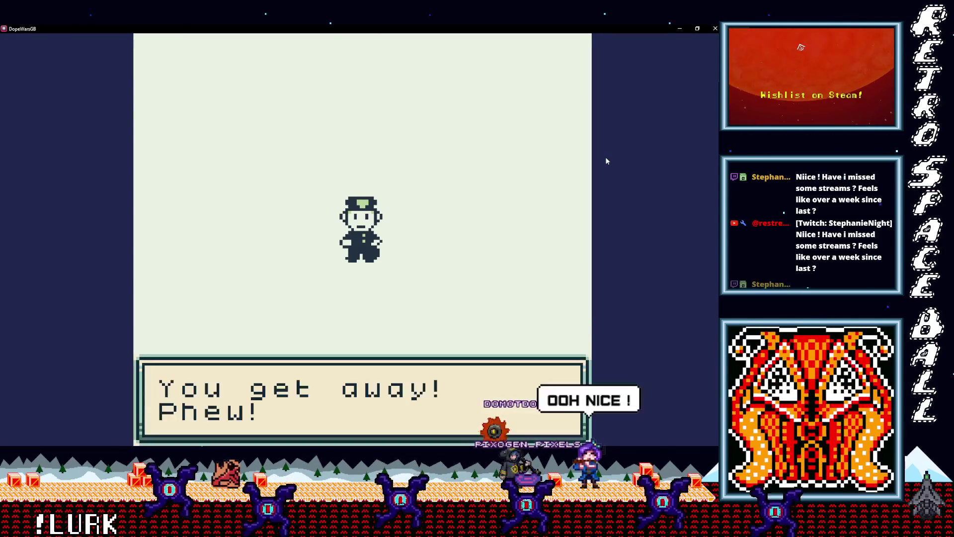
key("z")
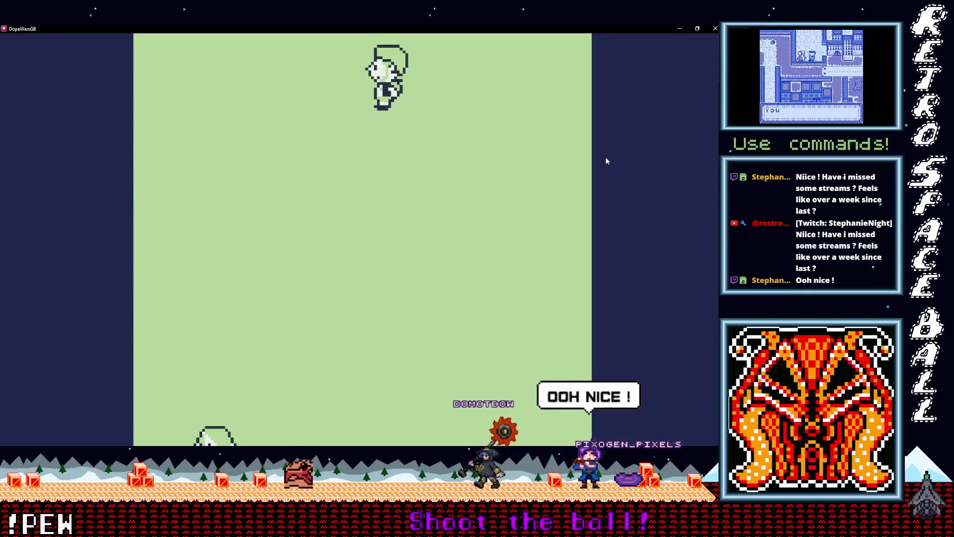
Step: Walk back down to the City street and bring up the game menu for Prices
key("Left")
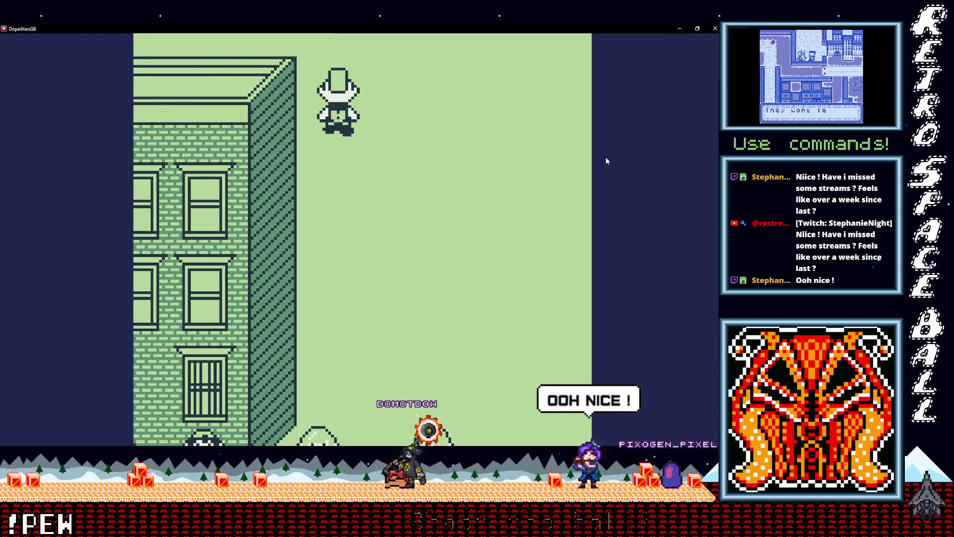
key("Down")
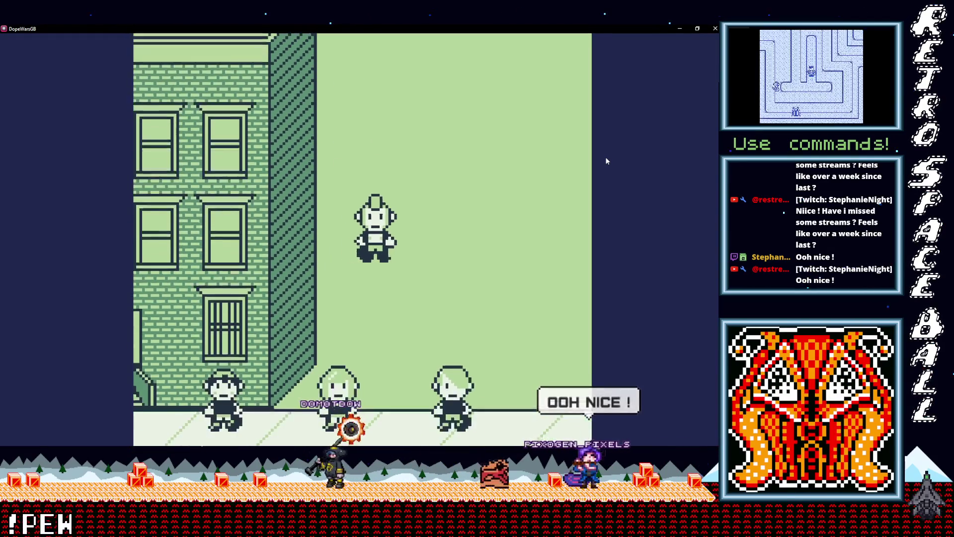
key("Down")
key("Right")
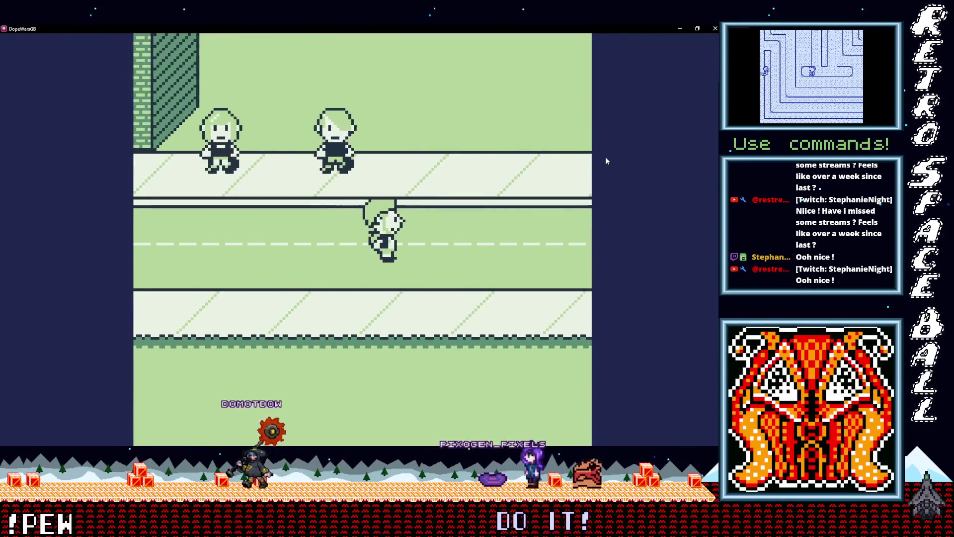
key("Return")
Step: Open Prices and cycle through the Suburbs, Park and City price lists
key("Down")
key("x")
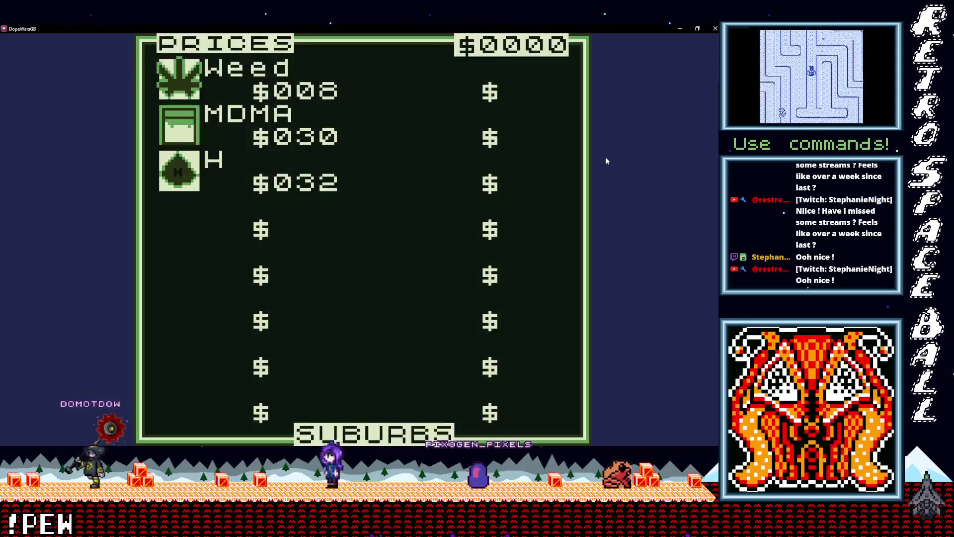
key("Right")
key("Right")
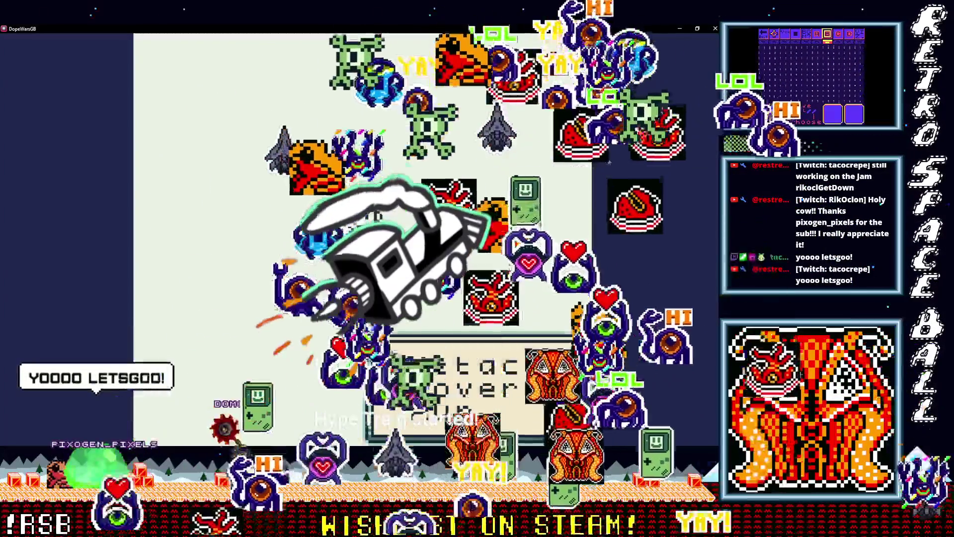
Step: Choose Attack in the next cop fight, then shrink the game window to reveal the editor
key("x")
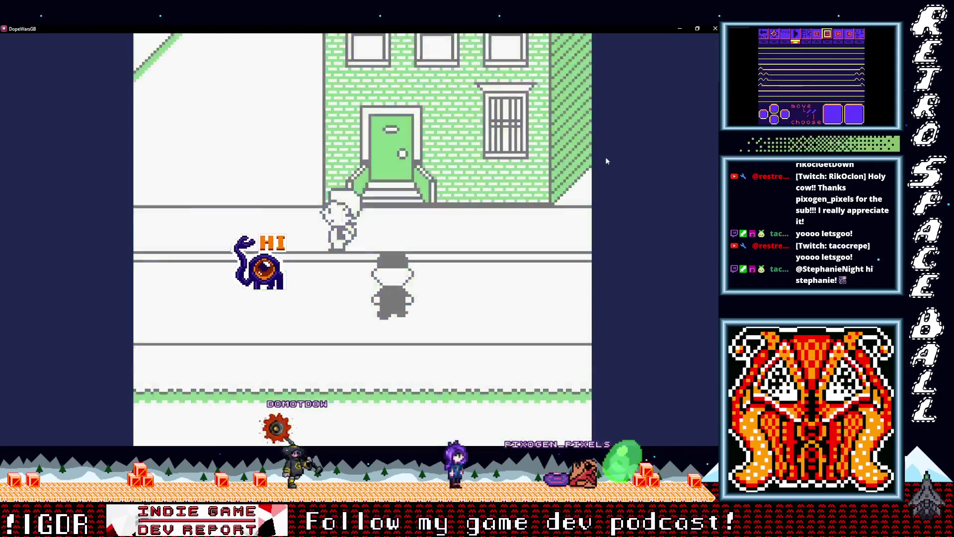
key("z")
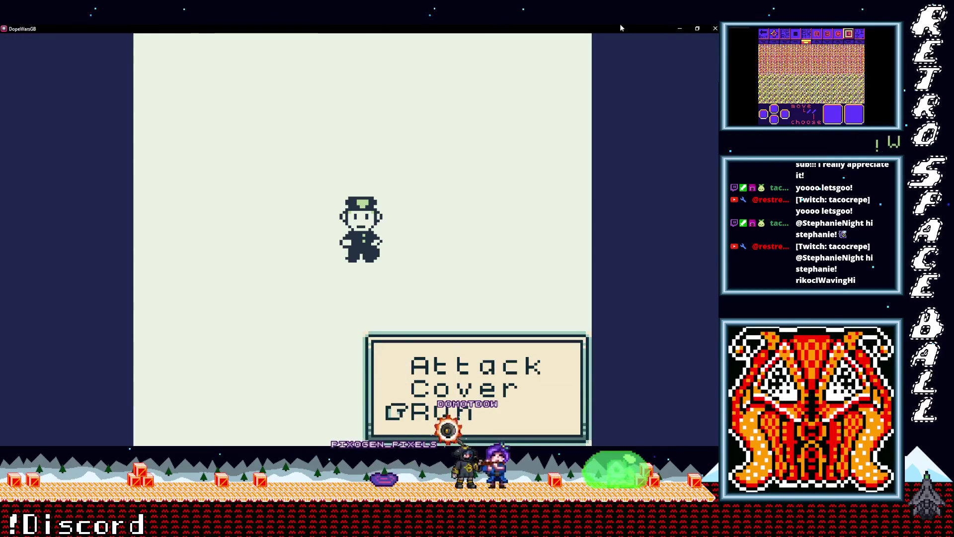
left_click(695, 29)
Step: Enlarge the Debugger panel and filter its Variables list by 'enemy'
left_click_drag(271, 401, 271, 271)
left_click_drag(337, 154, 430, 83)
left_click(318, 283)
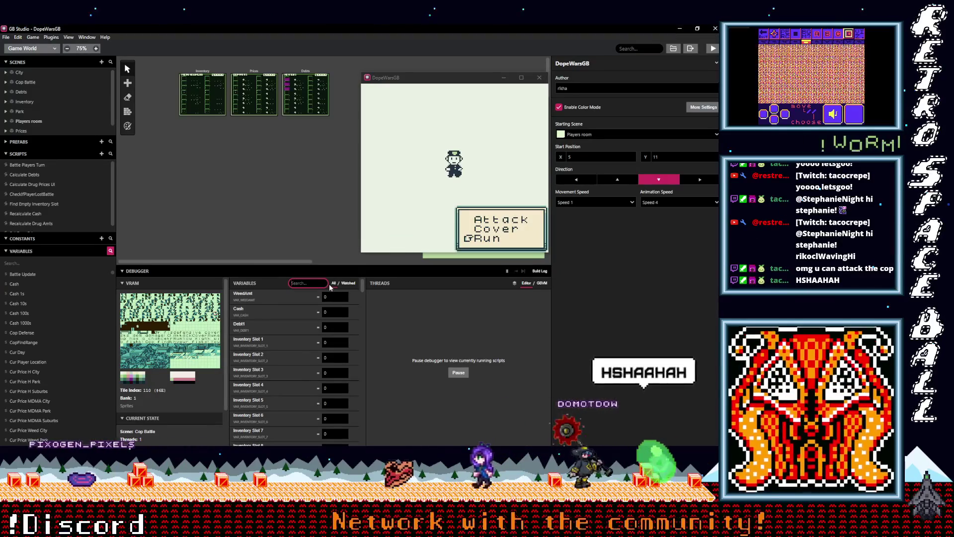
type("enemy")
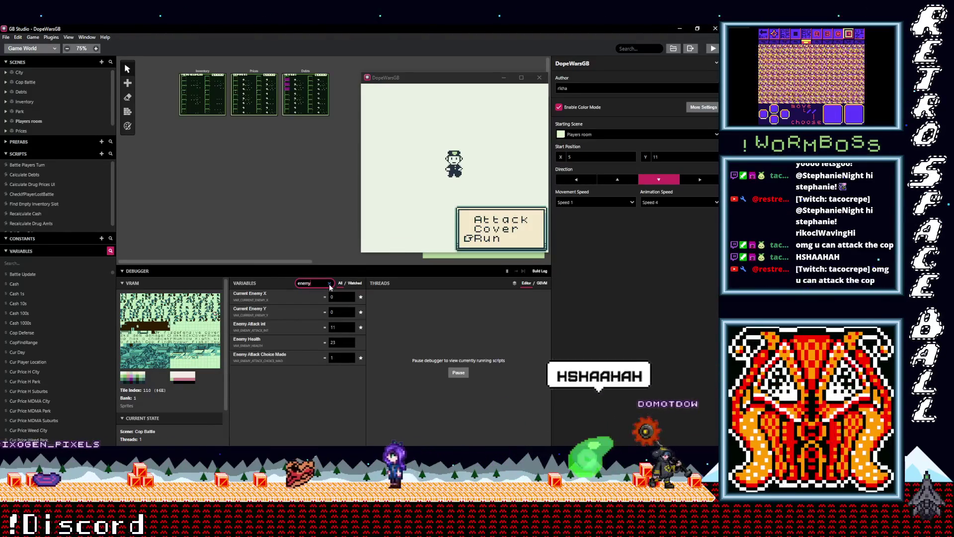
Step: Finish the battle, walk into another cop encounter, choose Run, and maximize the game window
left_click(450, 133)
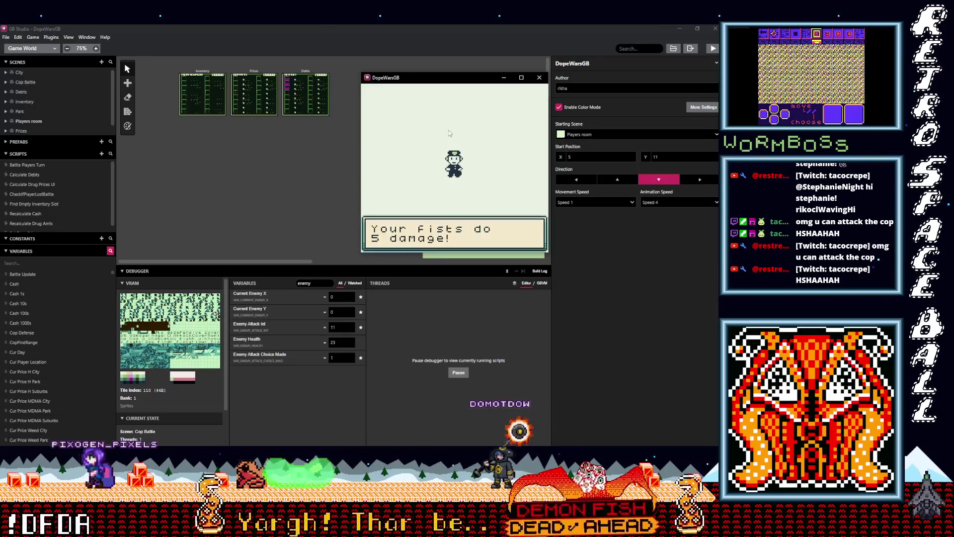
key("z")
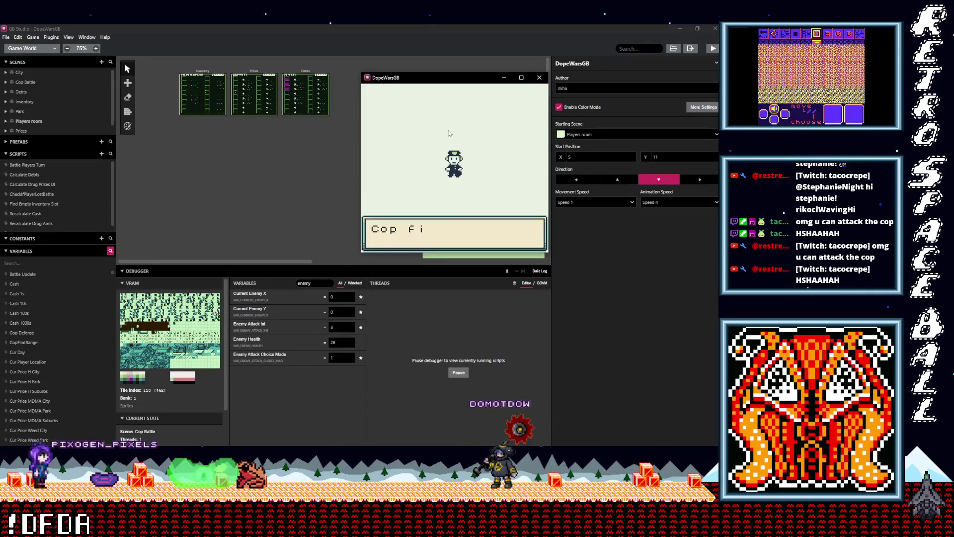
key("z")
key("Up")
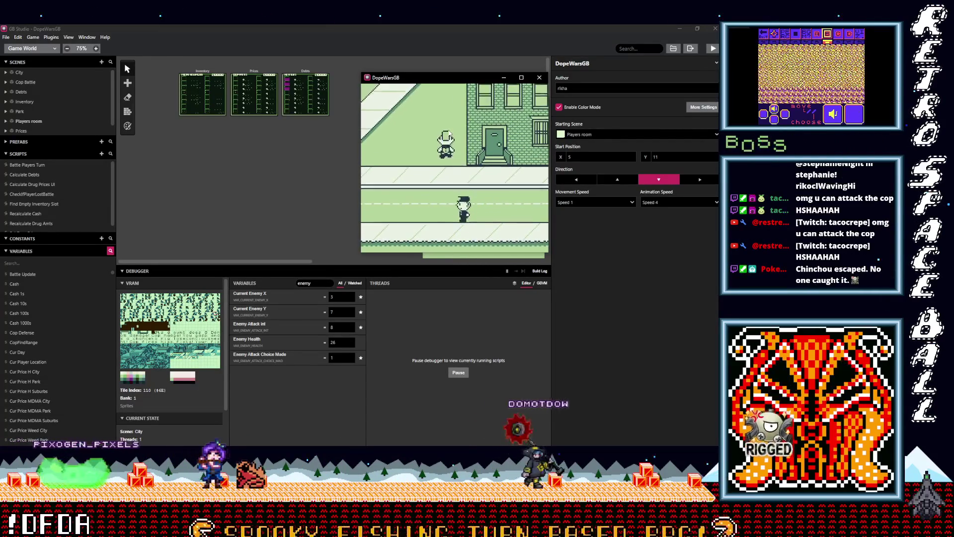
key("Up")
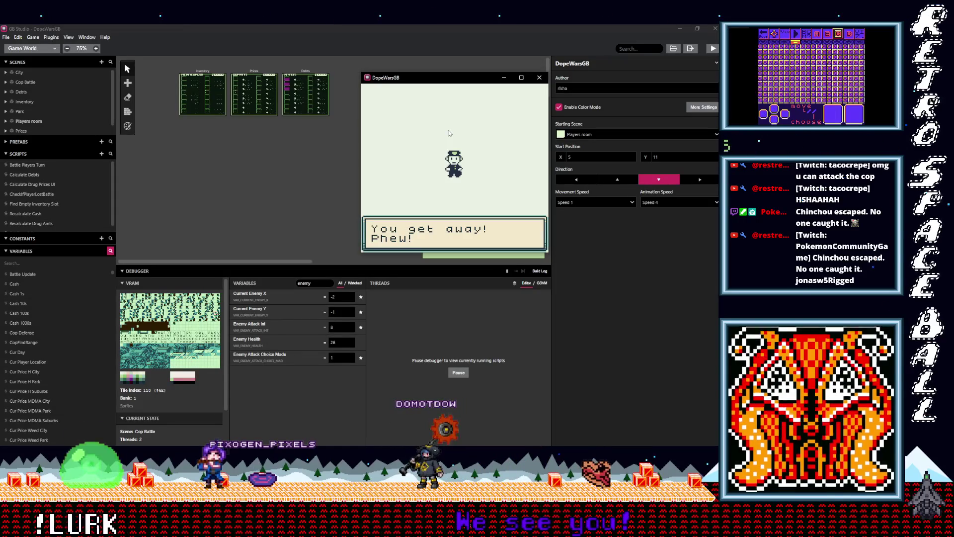
key("z")
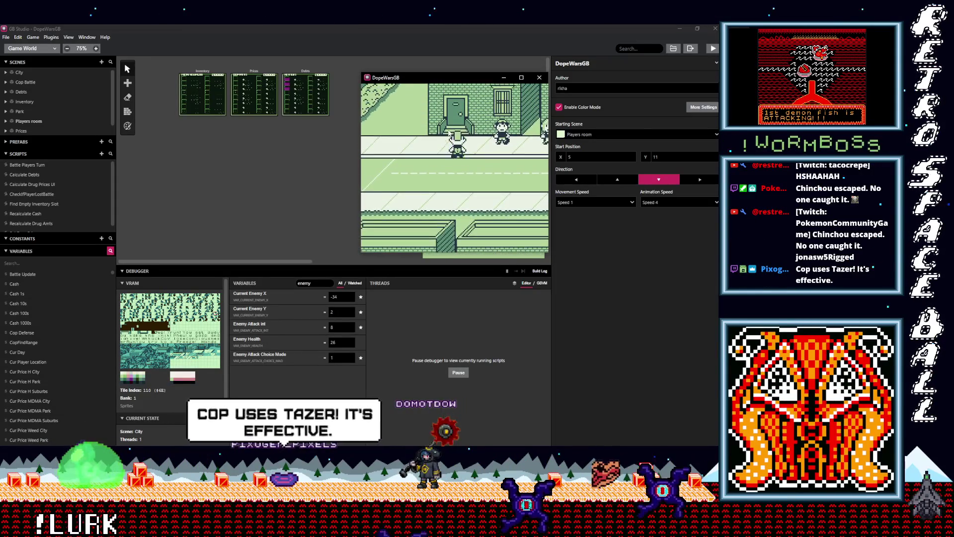
key("Left")
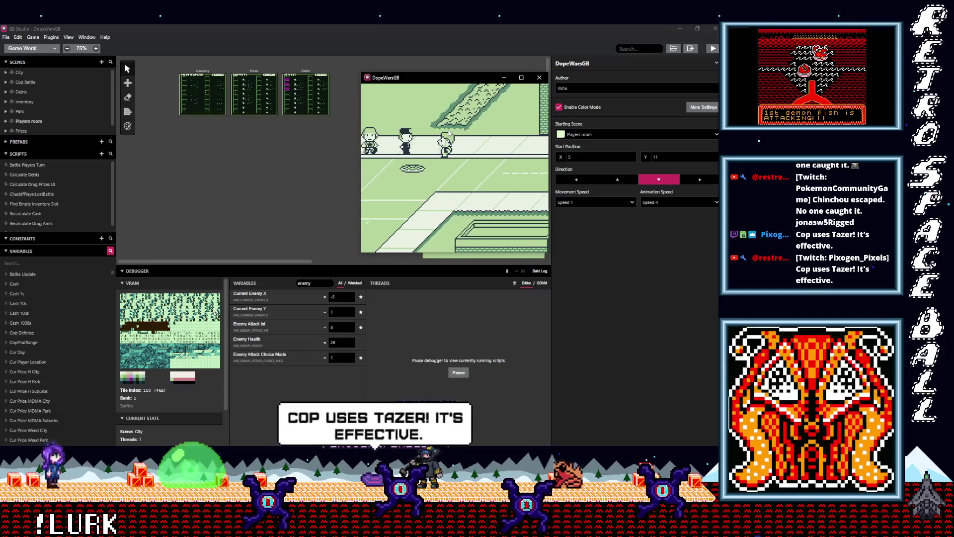
key("Left")
key("z")
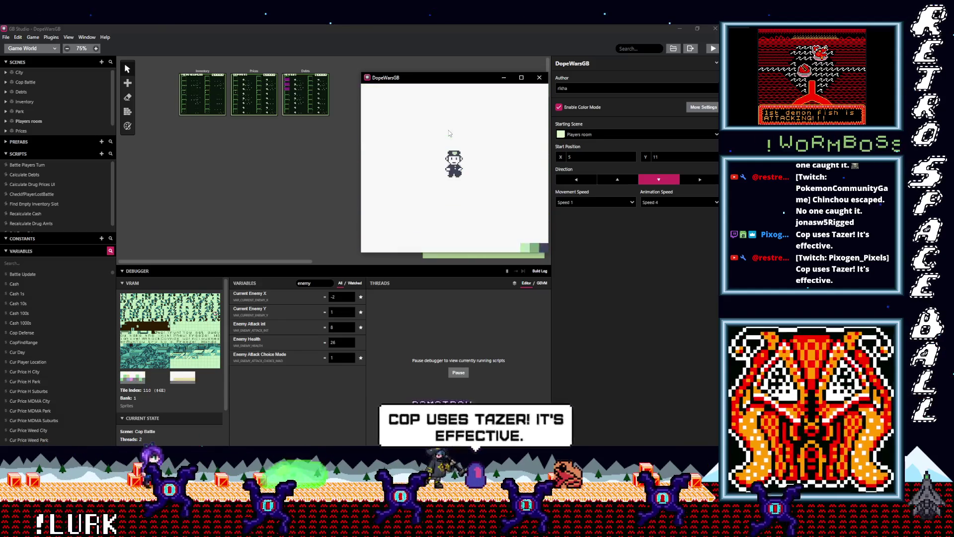
key("z")
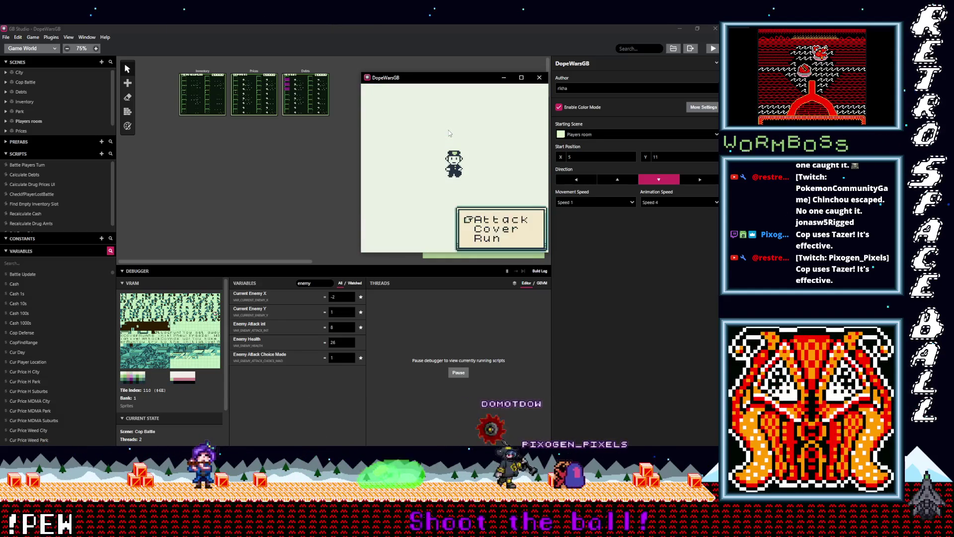
key("z")
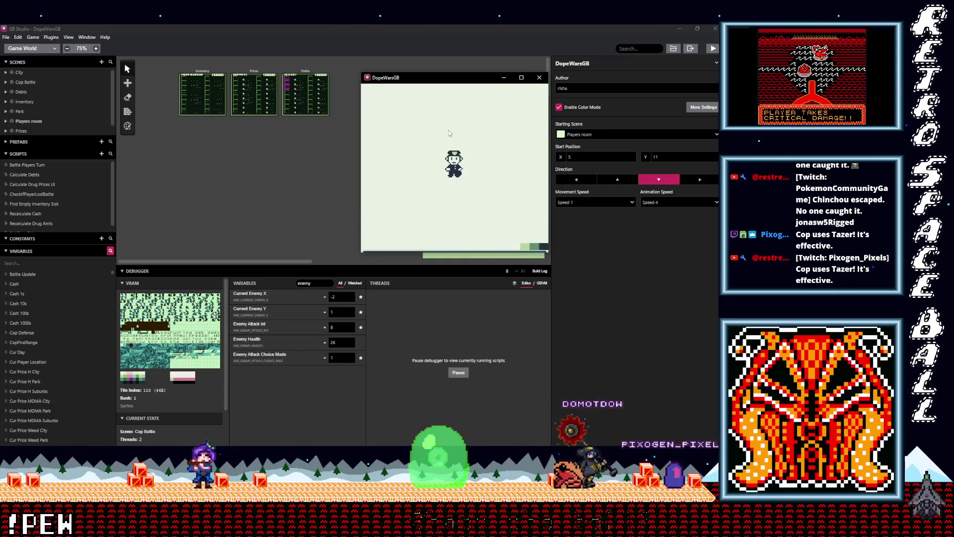
left_click(522, 77)
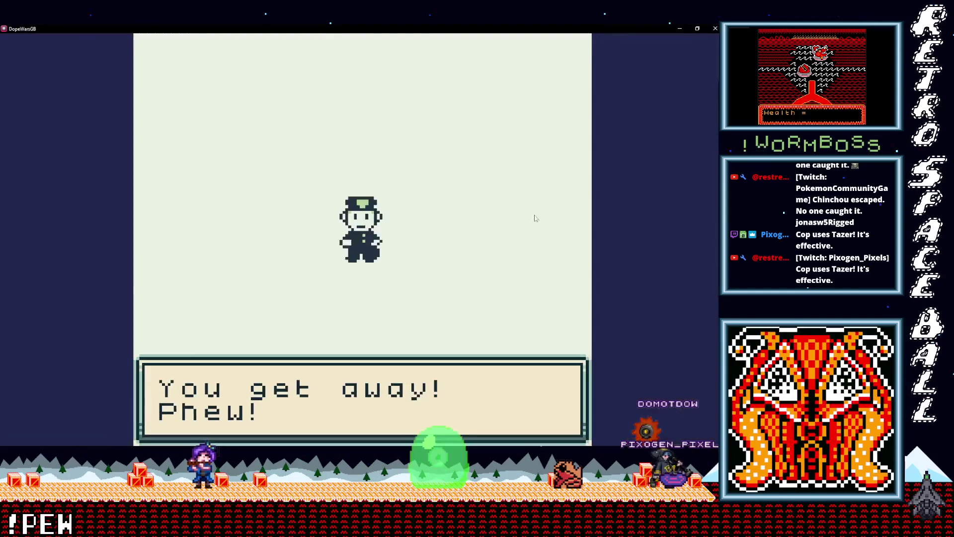
Step: Talk to the hat-wearing dealer, see MDMA offered at $30, and decline with No
key("z")
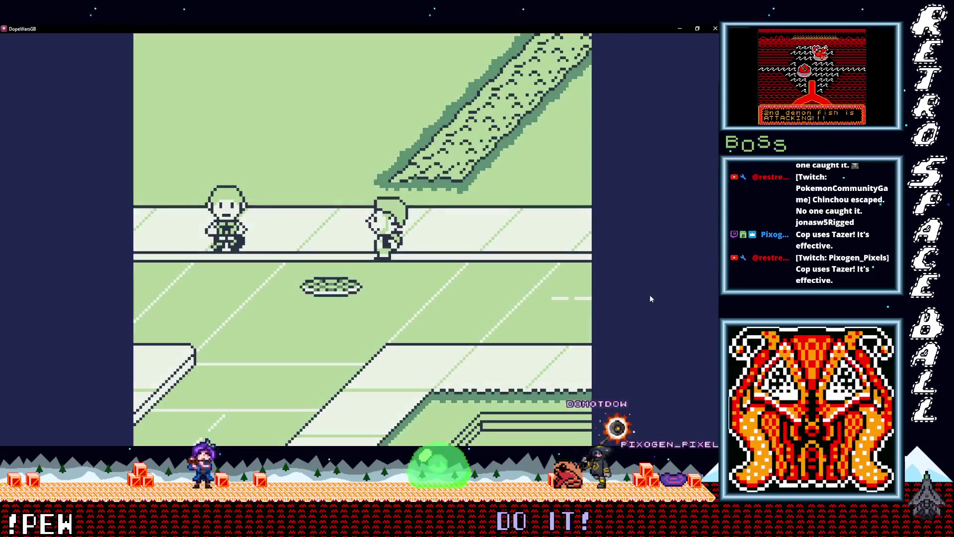
key("Left")
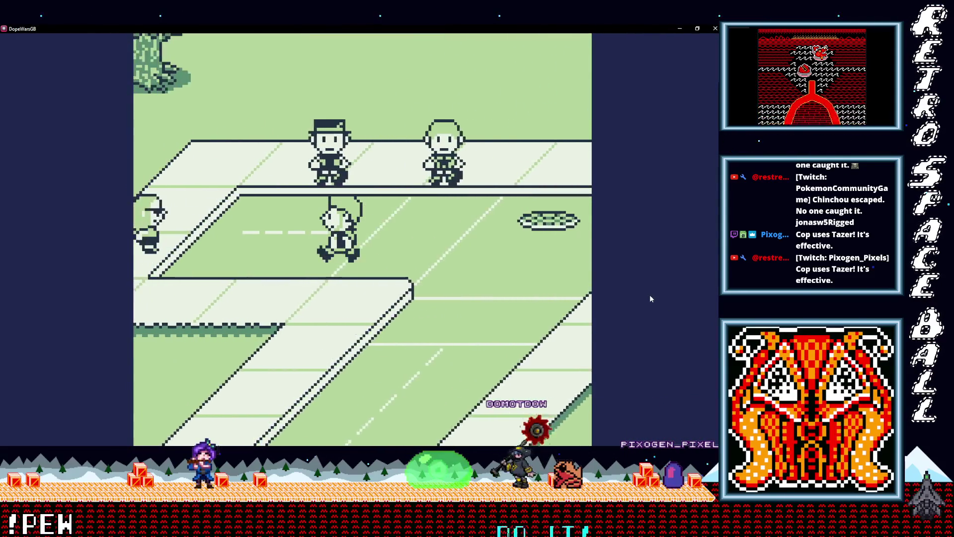
key("Up")
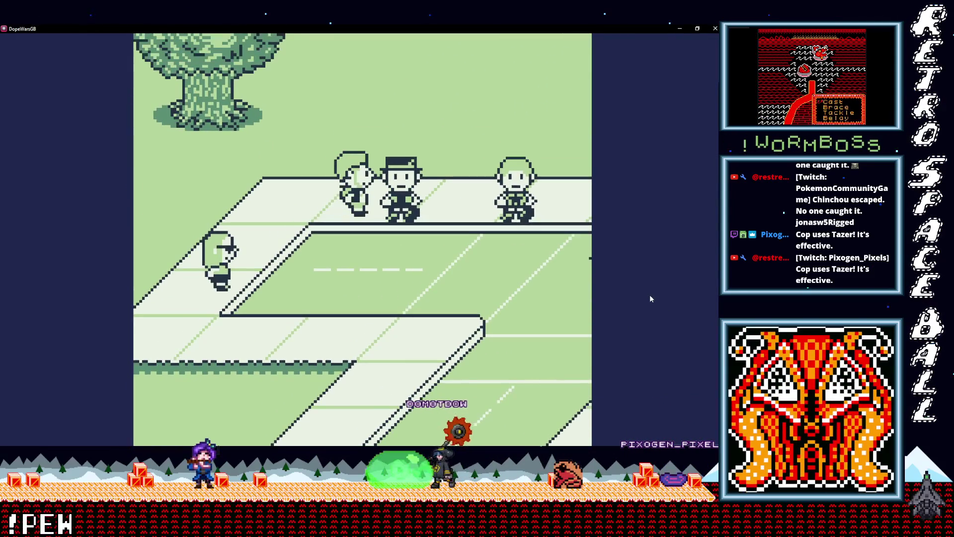
key("Right")
key("z")
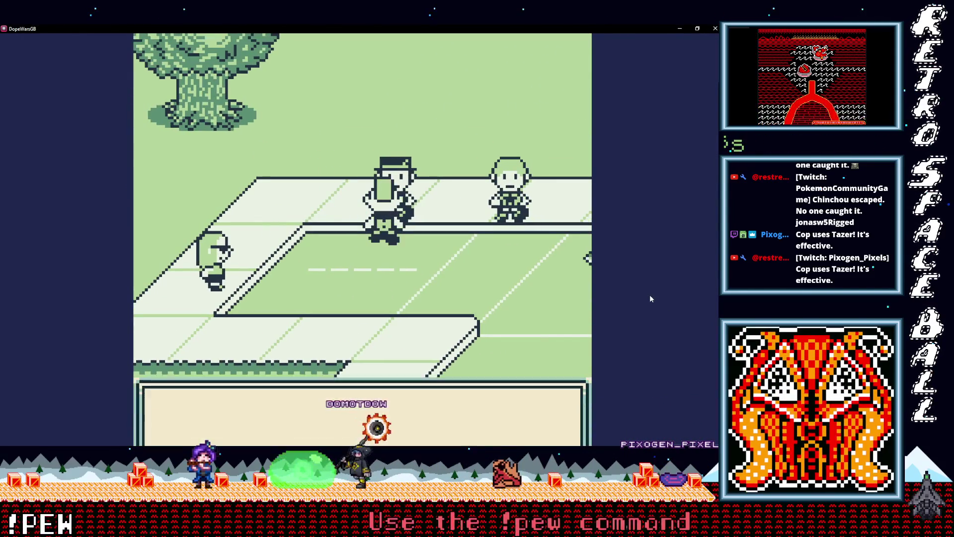
key("z")
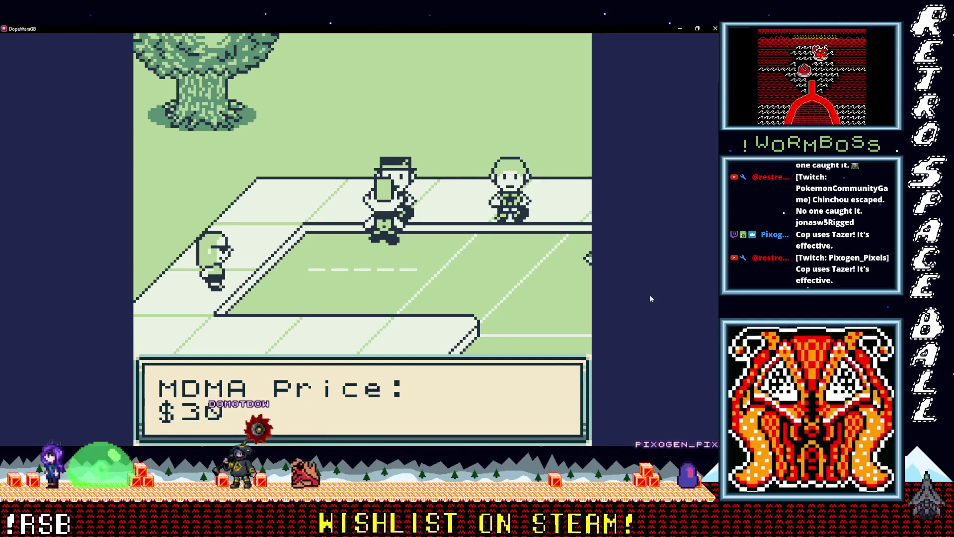
key("z")
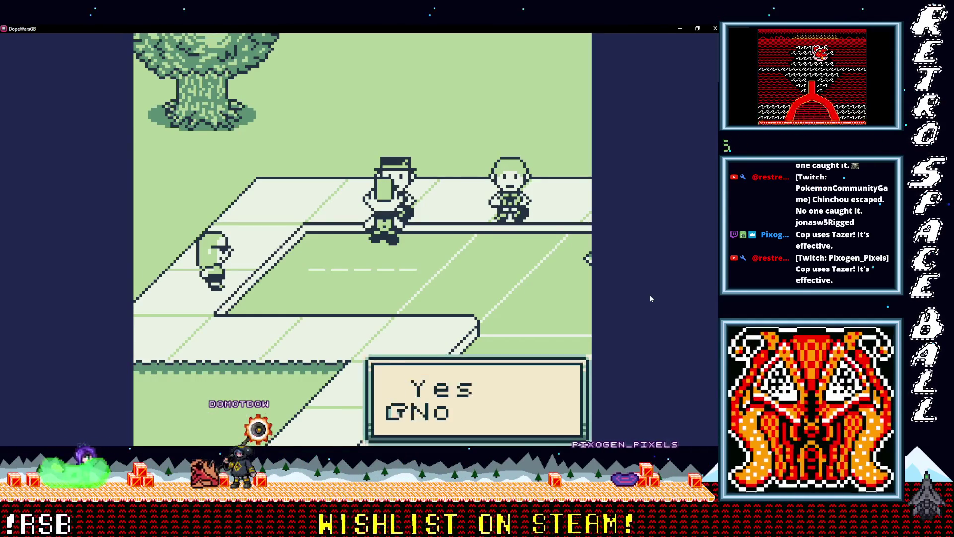
key("z")
Step: Choose Prices from the game's Start menu
key("Return")
key("Down")
key("Down")
key("Up")
key("z")
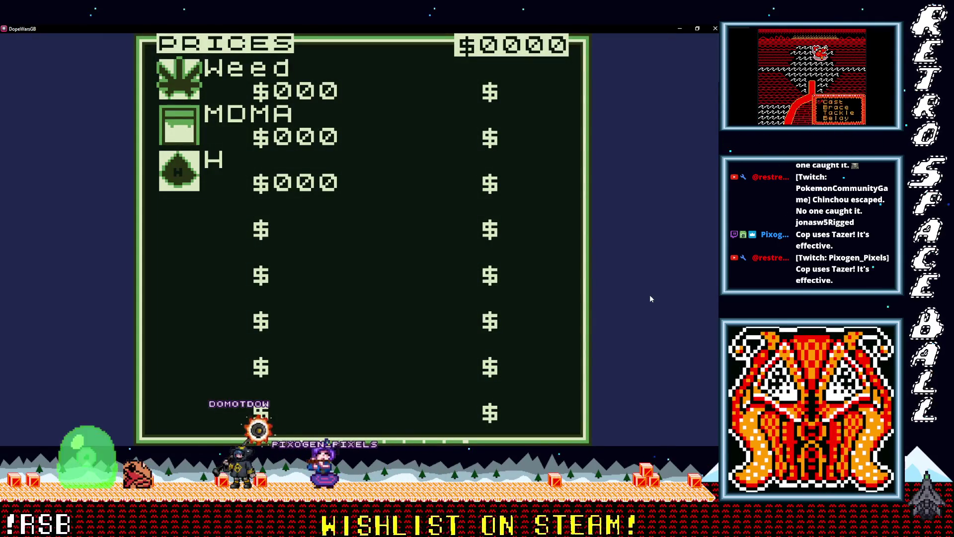
Step: Cycle the price list between City, Suburbs and Park, with City at $000, then exit
key("Right")
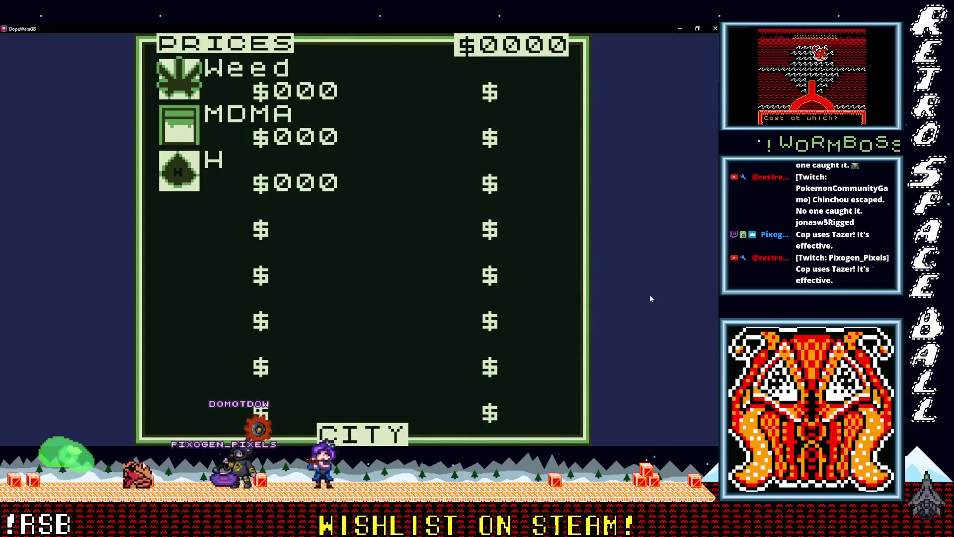
key("Right")
key("Left")
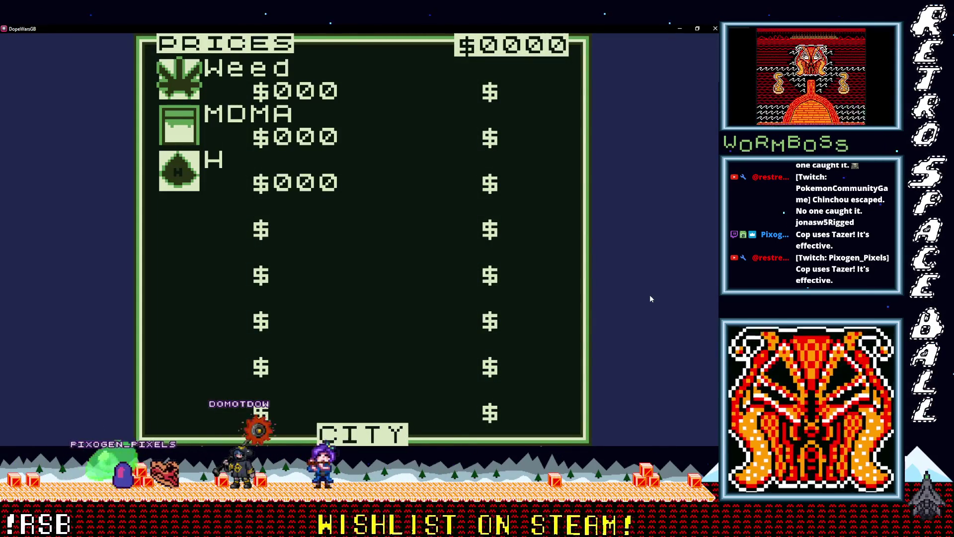
key("Left")
key("Right")
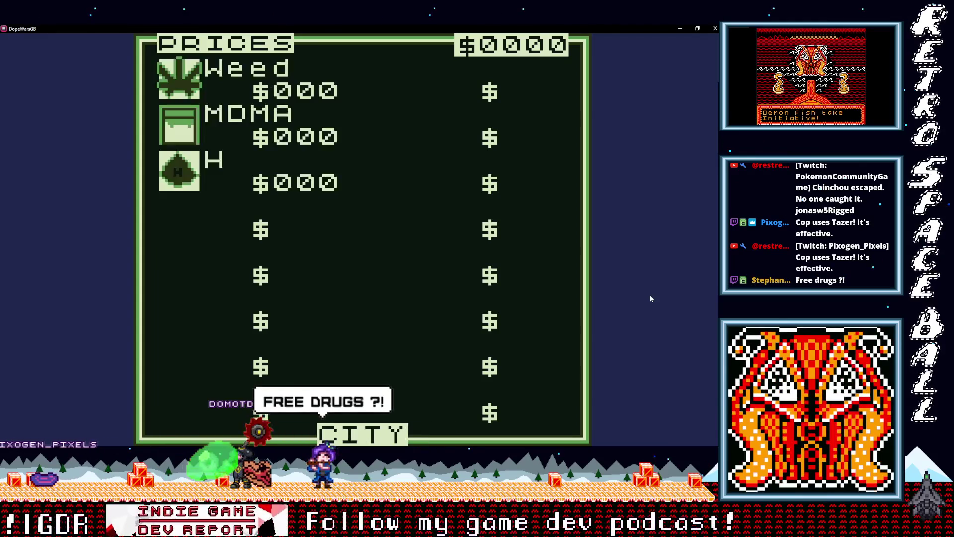
key("Right")
key("Left")
key("Left")
key("Right")
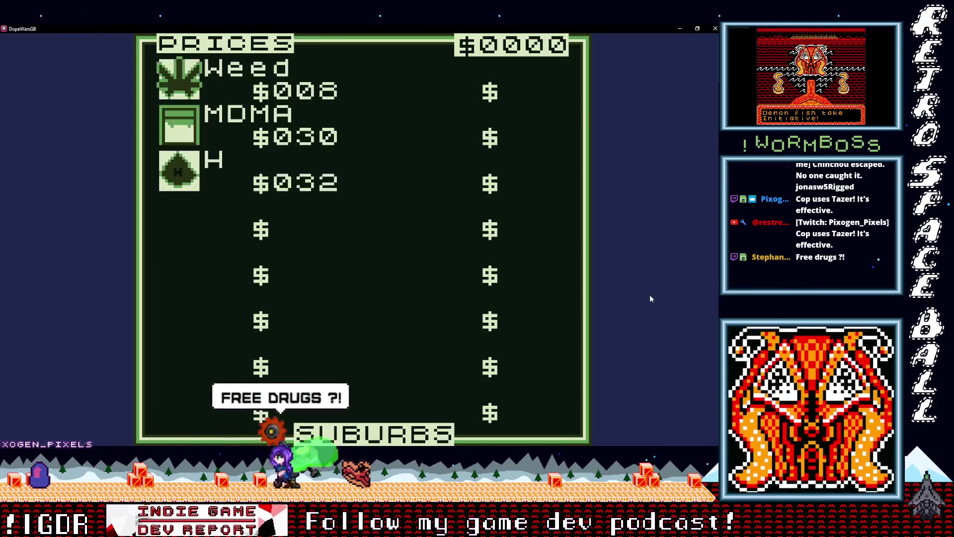
key("Right")
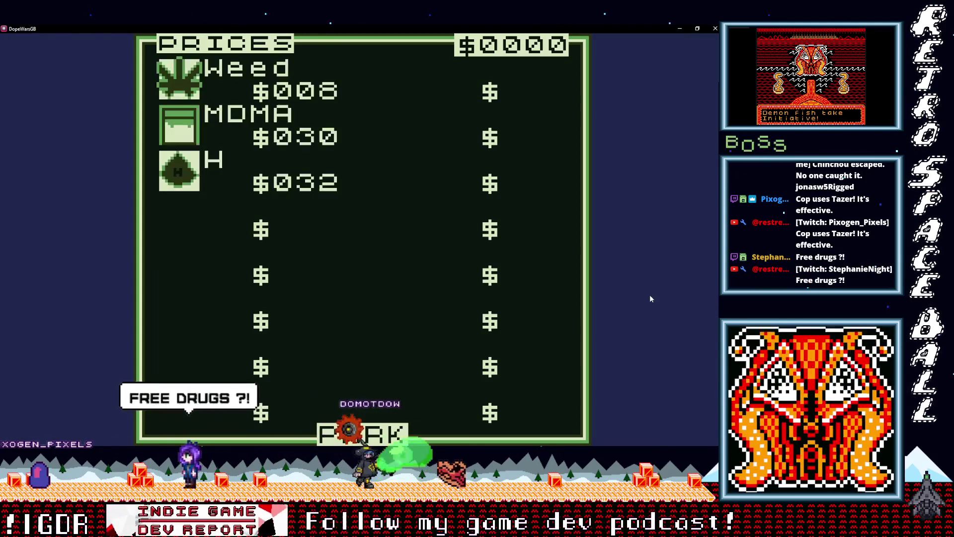
key("Left")
key("Left")
key("Left")
key("Right")
key("Right")
key("Right")
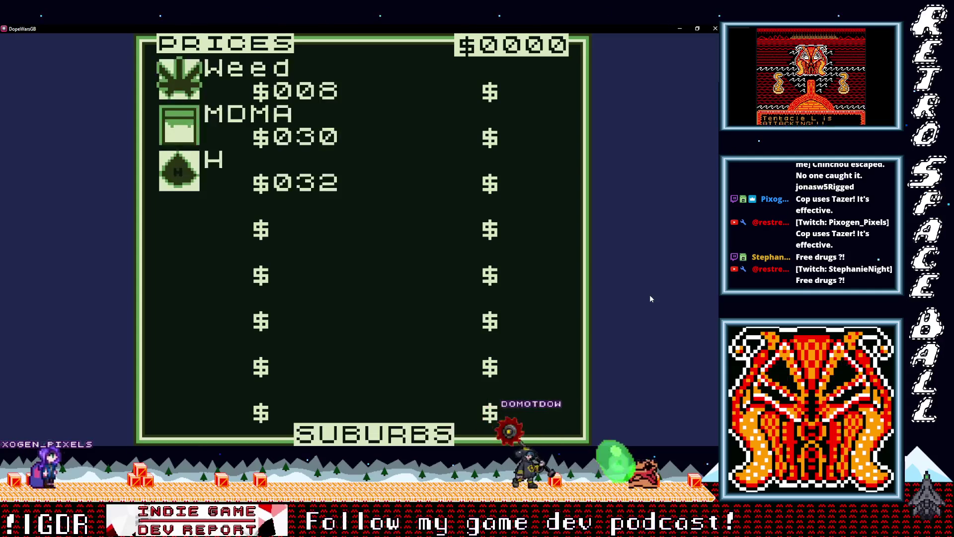
key("Left")
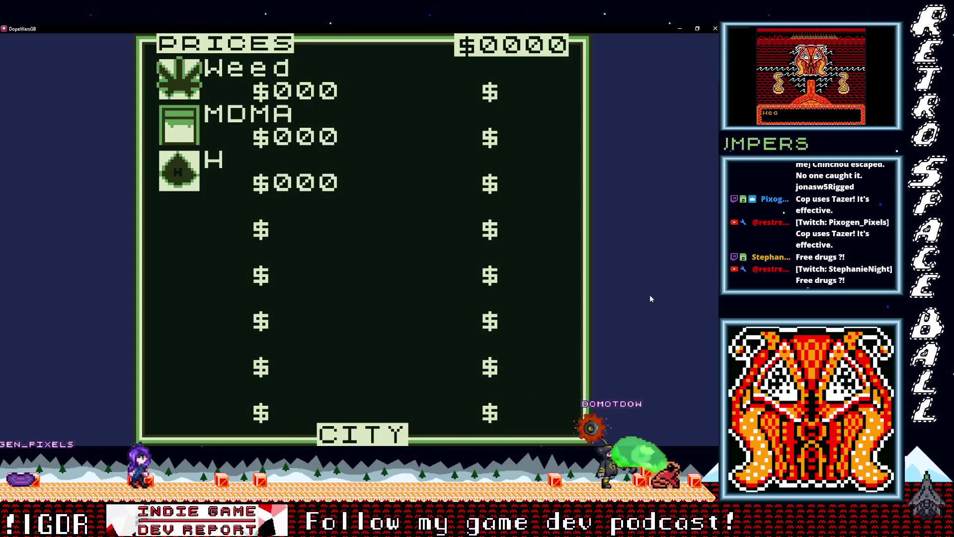
key("Left")
key("Left")
key("Right")
key("Left")
key("Return")
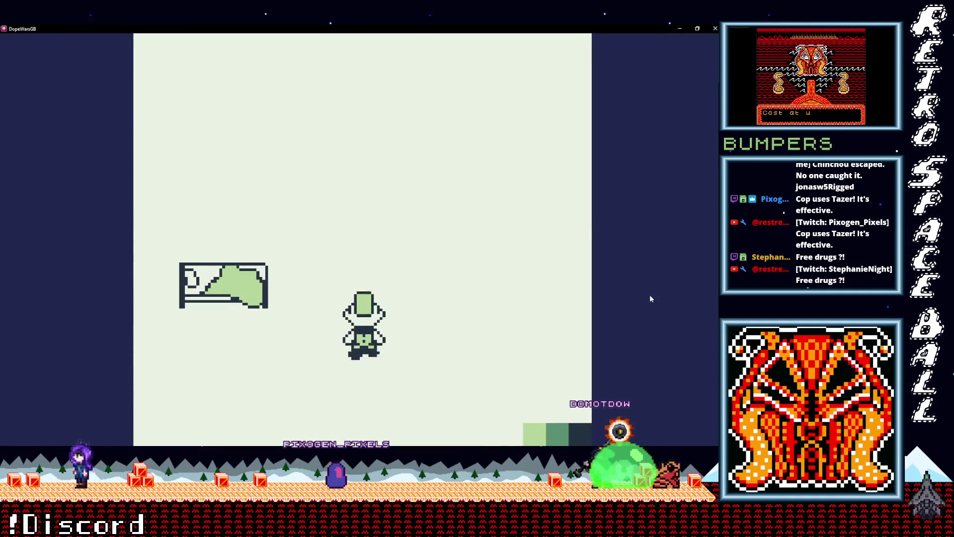
Step: Sleep so prices change, then walk out of the room toward the road
key("Return")
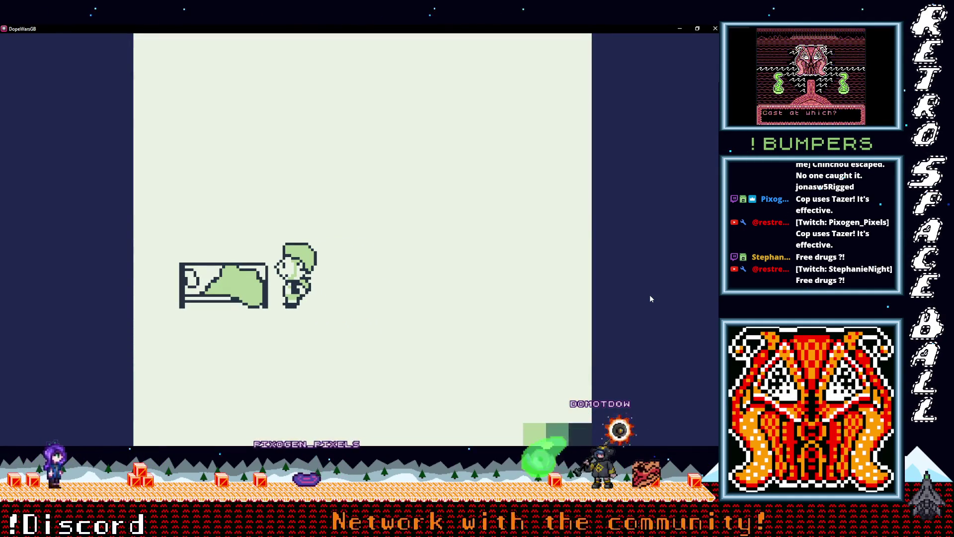
key("Down")
key("Left")
key("Down")
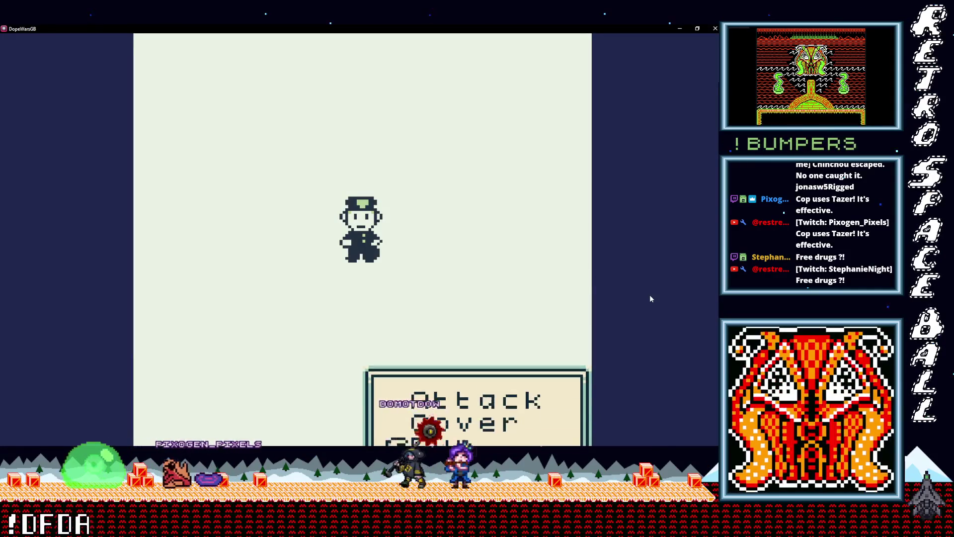
Step: Run away from the cop battle, walk along the street, and bring up the game menu
key("z")
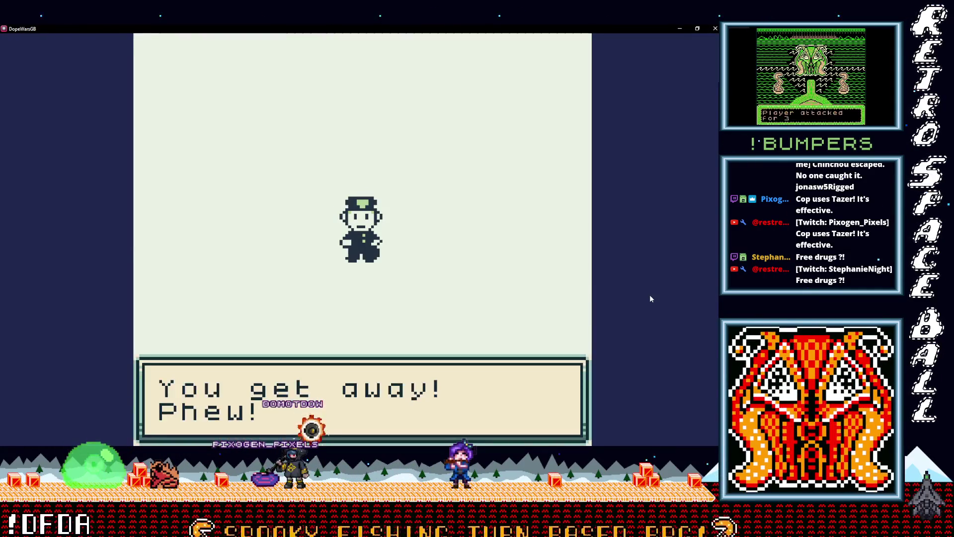
key("z")
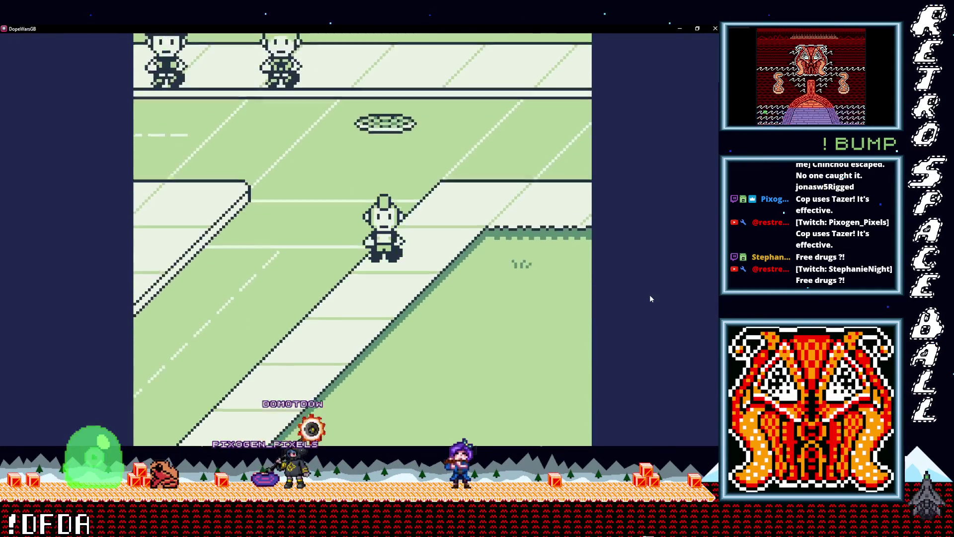
key("Down")
key("Up")
key("Left")
key("Down")
key("Return")
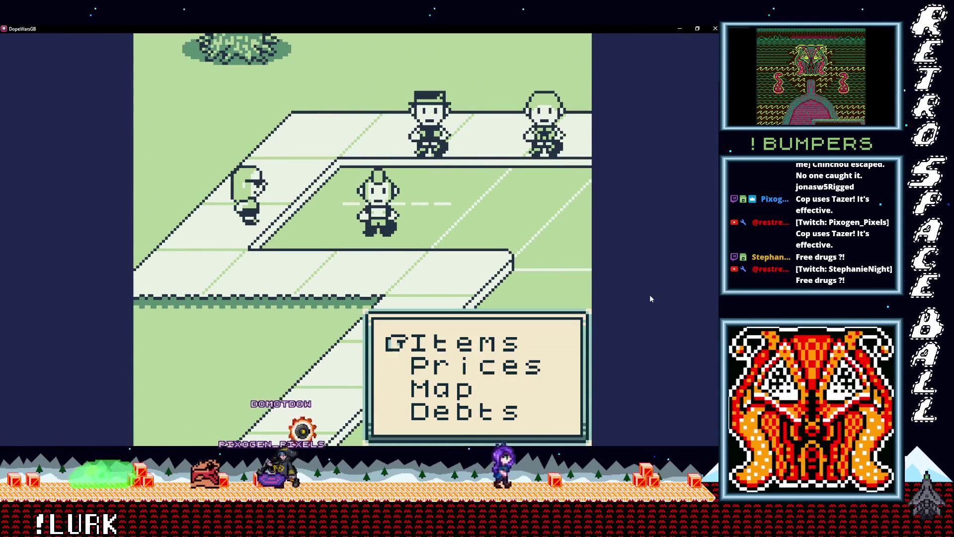
Step: Close the game menu and walk the character right along the street
key("Return")
key("Right")
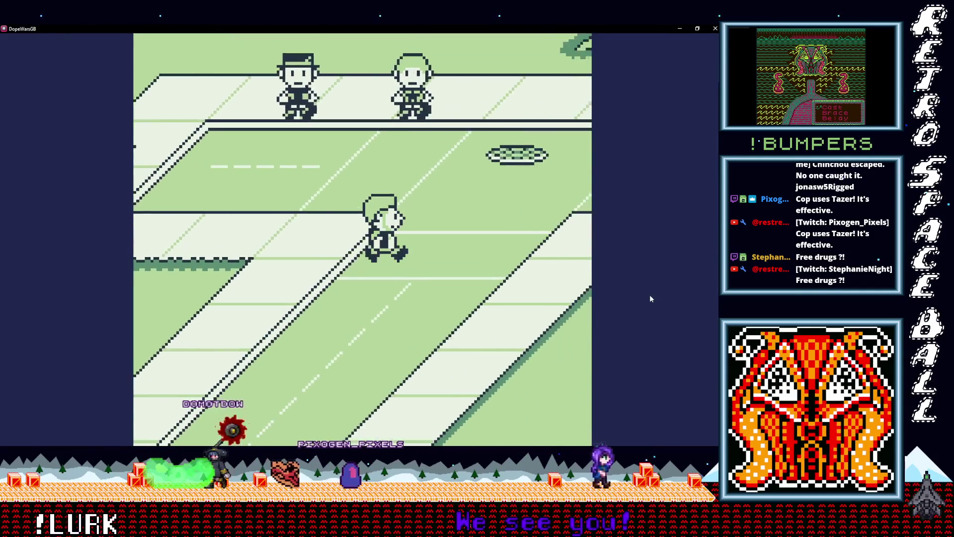
key("Up")
key("Right")
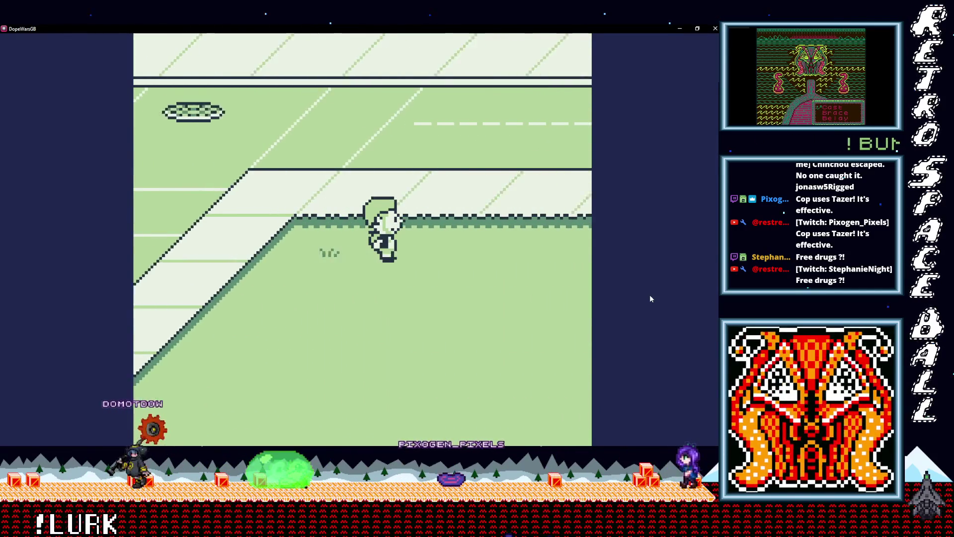
Step: Check the City prices, still all $000, then close the DopeWarsGB game window
key("Return")
key("Down")
key("Return")
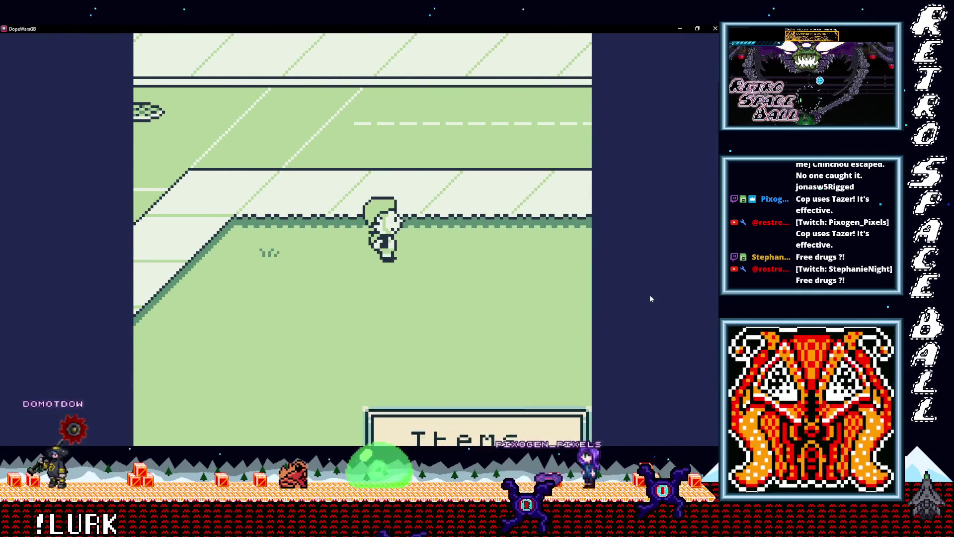
key("Right")
key("Right")
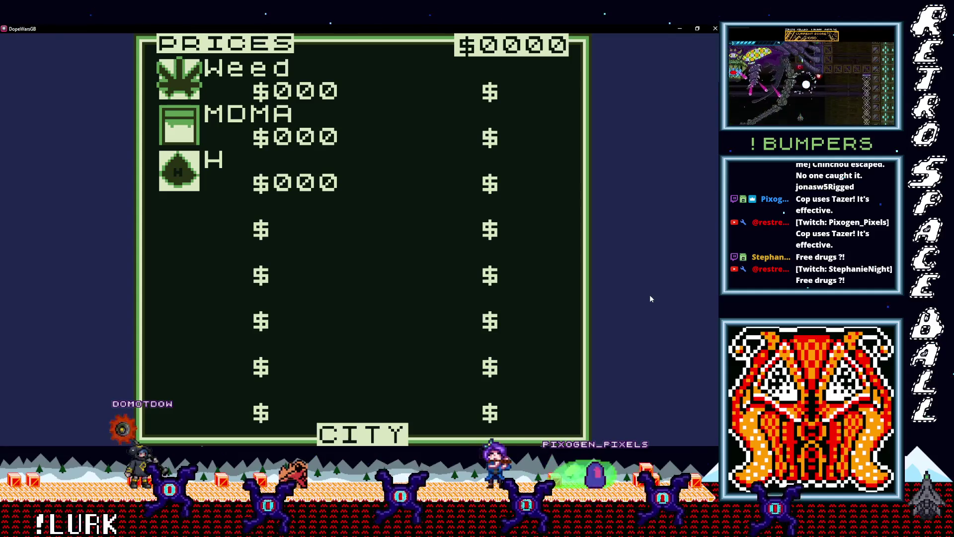
key("z")
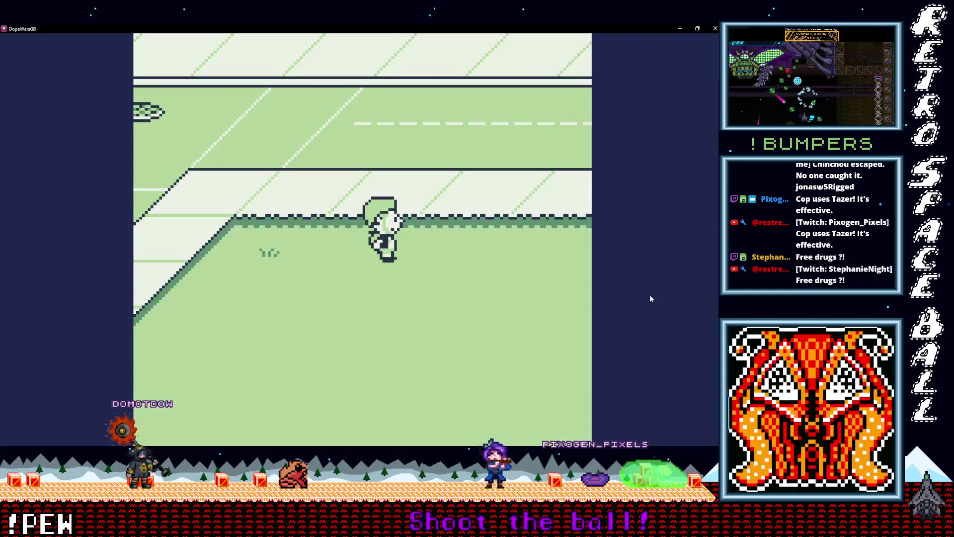
key("alt+F4")
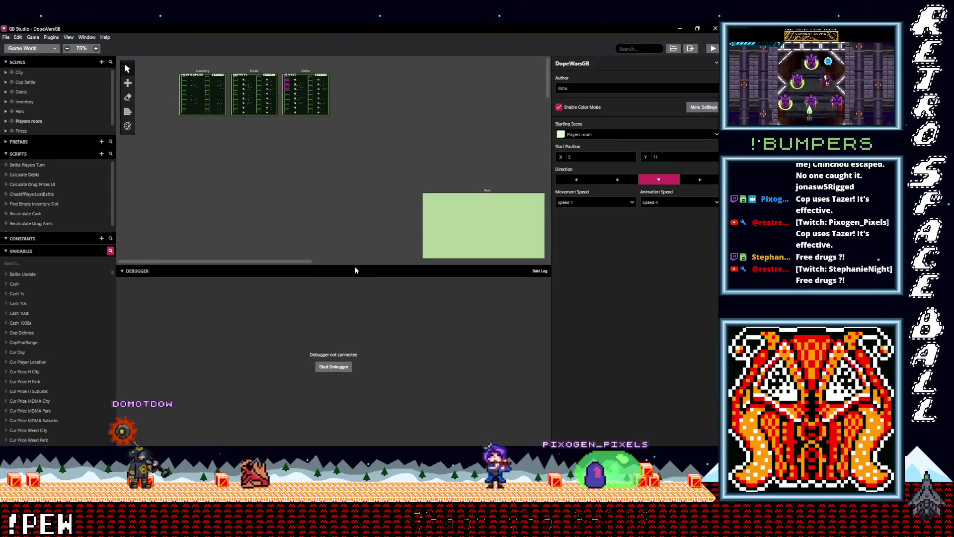
Step: Select the City dealer actor and expand the $Debt3 branch of its On Interact script
left_click_drag(355, 270, 355, 405)
scroll(225, 248, "down", 5)
scroll(391, 259, "right", 5)
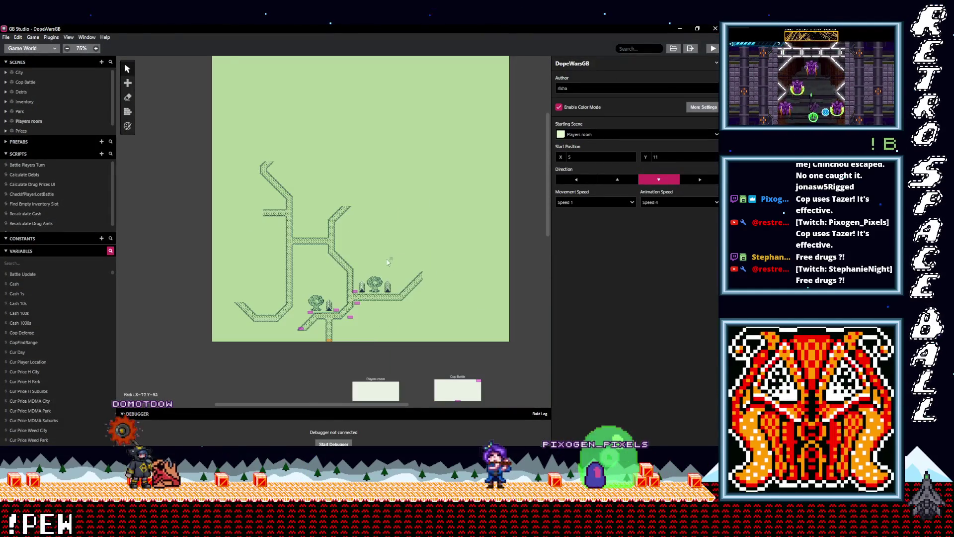
scroll(262, 175, "down", 6)
scroll(402, 260, "right", 2)
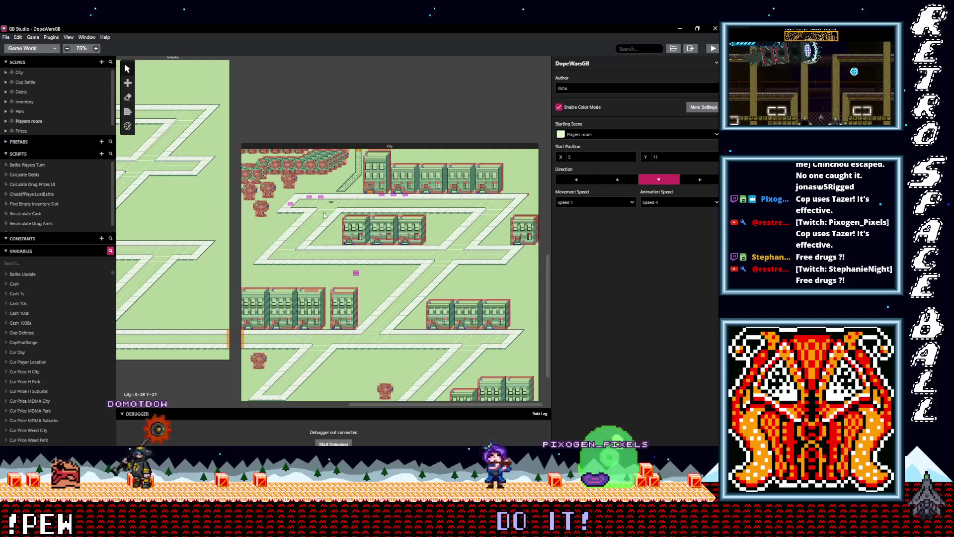
scroll(324, 208, "up", 4)
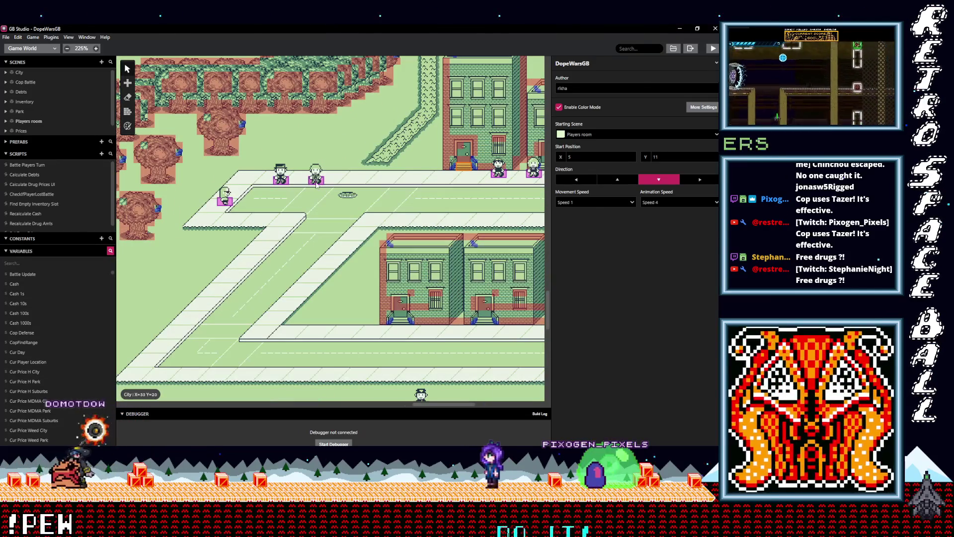
left_click(316, 183)
left_click(624, 235)
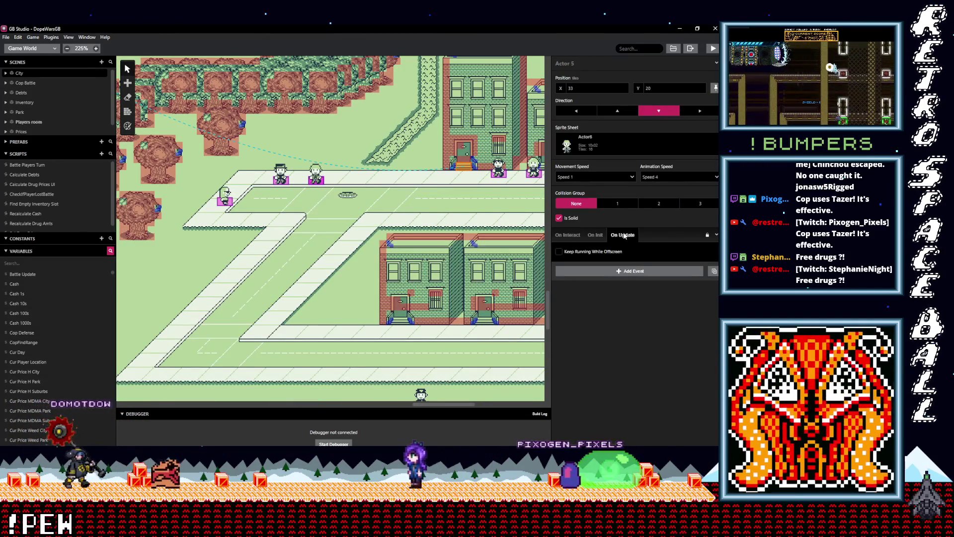
left_click(563, 236)
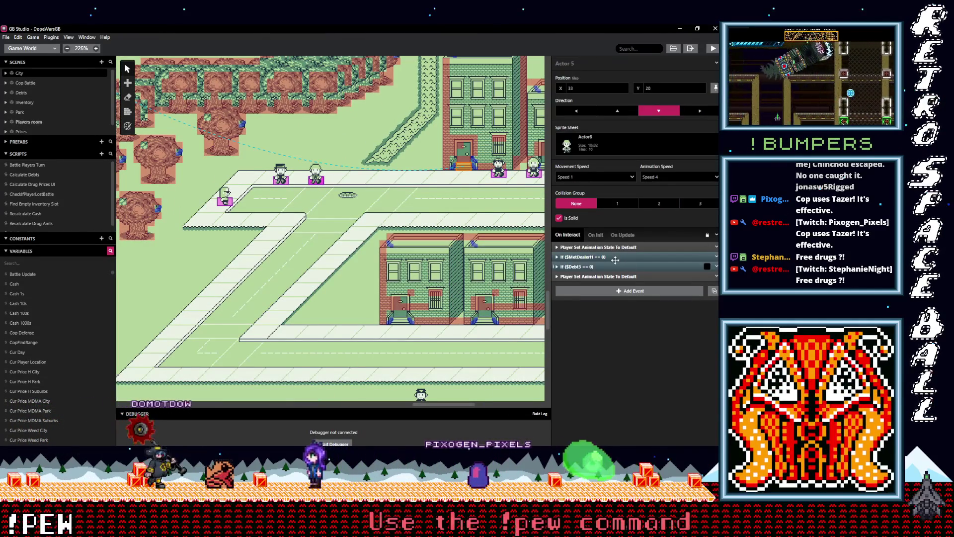
left_click(613, 257)
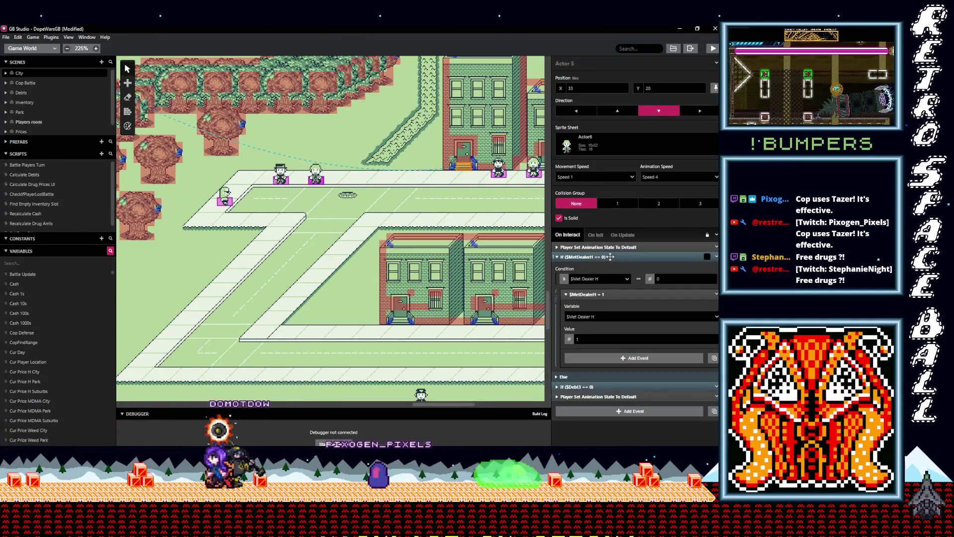
left_click(609, 257)
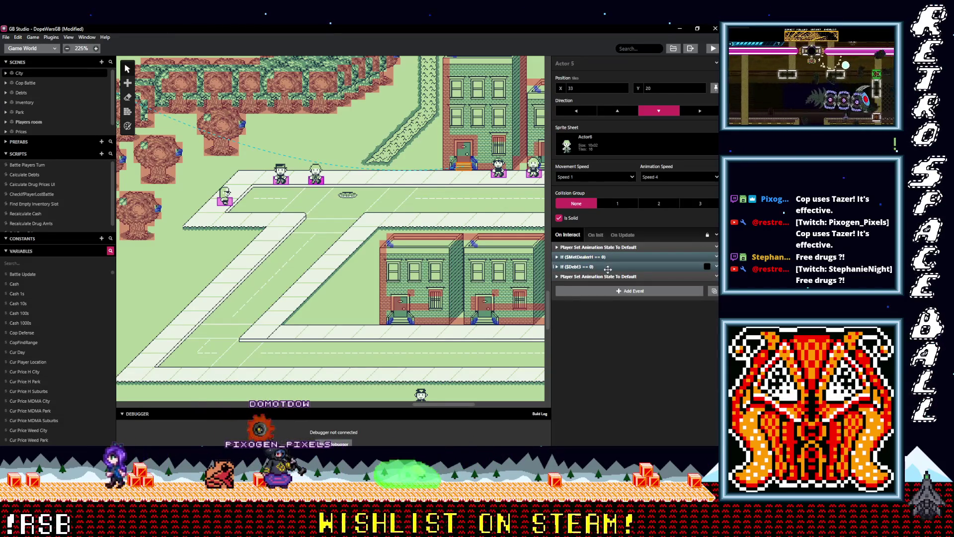
left_click(607, 268)
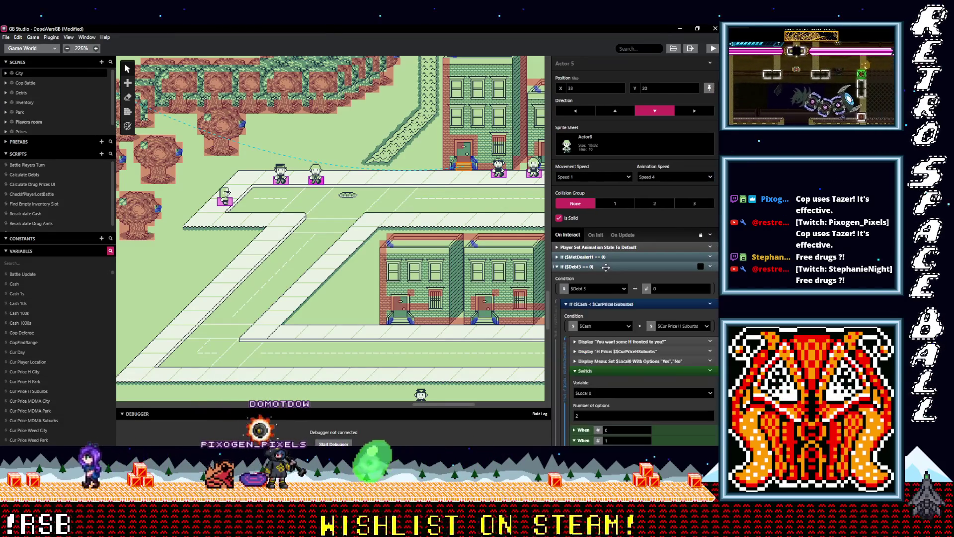
Step: Swap the H price message's variable to Cur Price H City
left_click(629, 351)
scroll(639, 354, "down", 2)
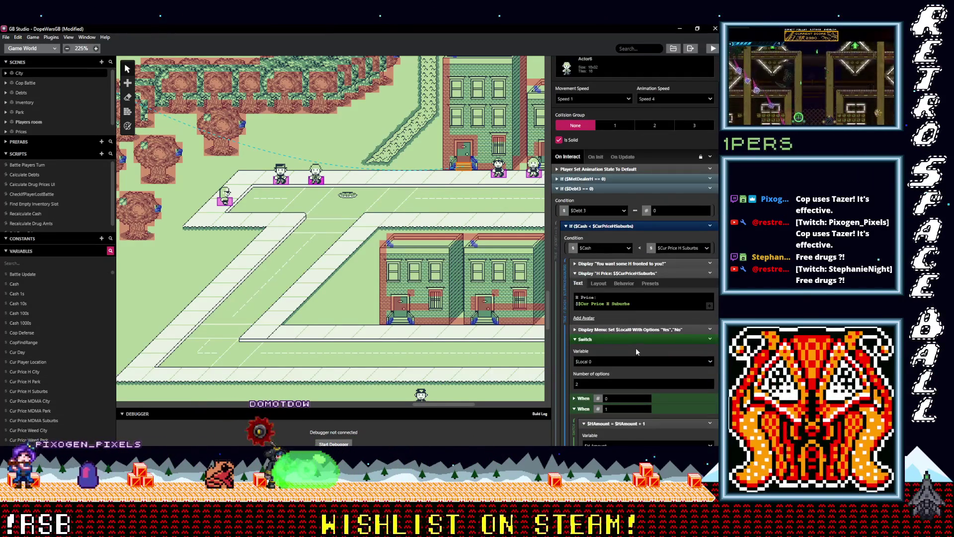
scroll(631, 343, "down", 1)
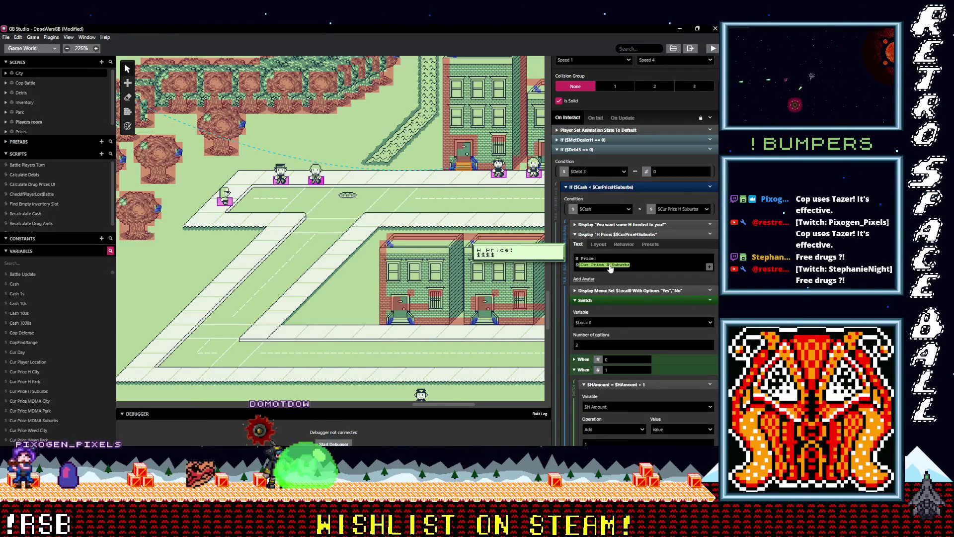
left_click(611, 265)
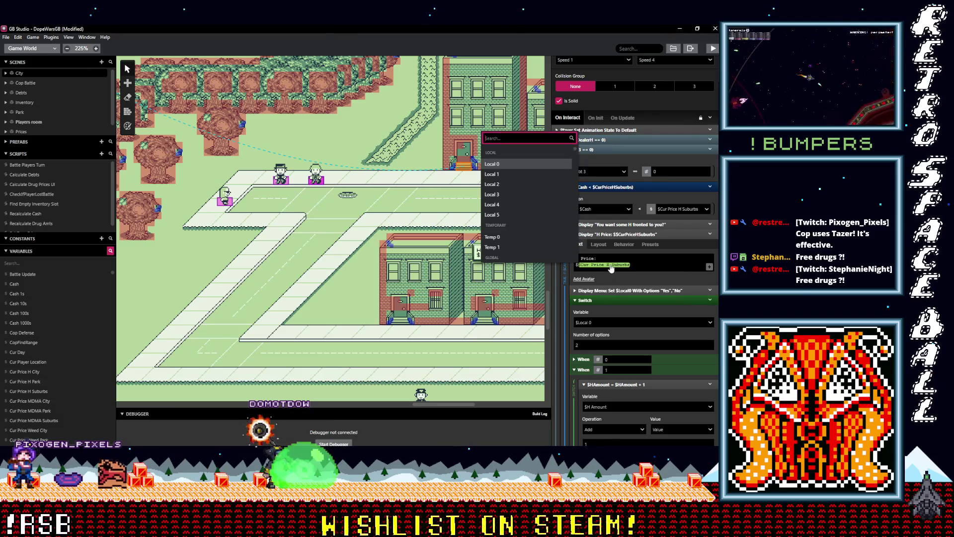
type("city")
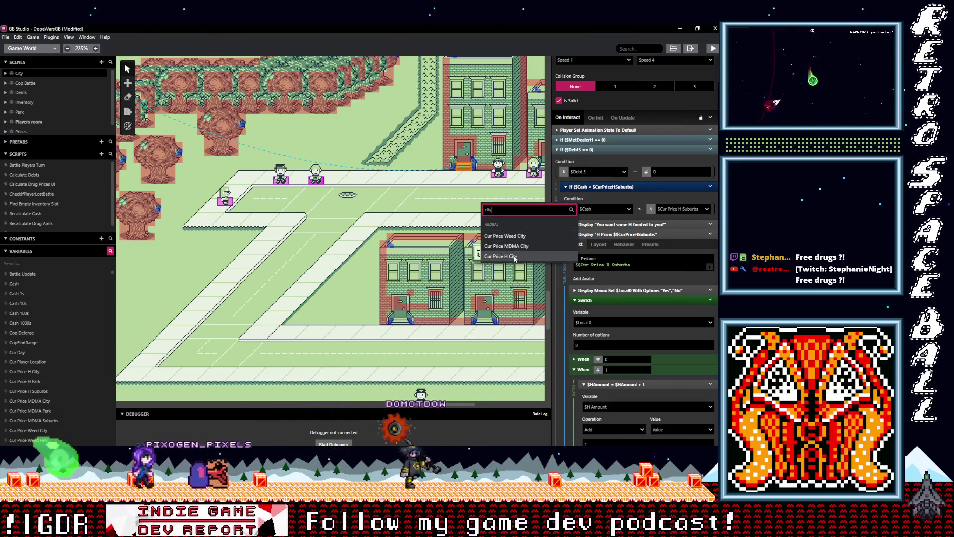
left_click(503, 256)
Step: Make the When 1 branch add Cur Price H City to $Debt3 instead of the Suburbs price
scroll(628, 285, "down", 1)
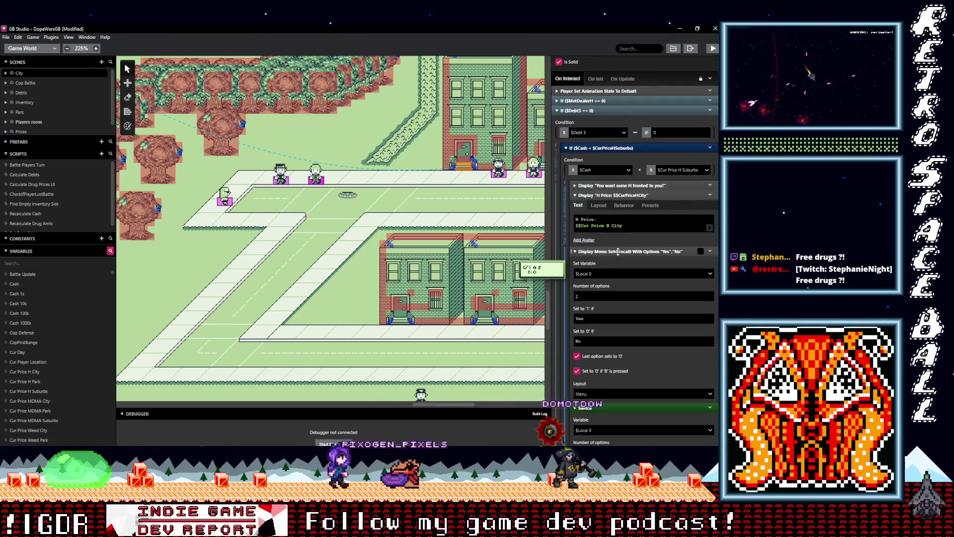
scroll(619, 282, "down", 2)
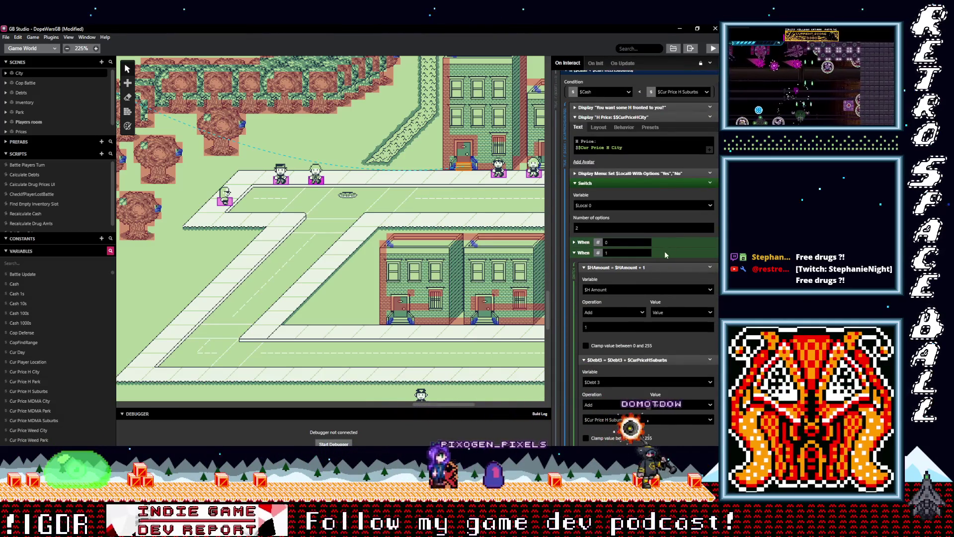
scroll(649, 298, "down", 1)
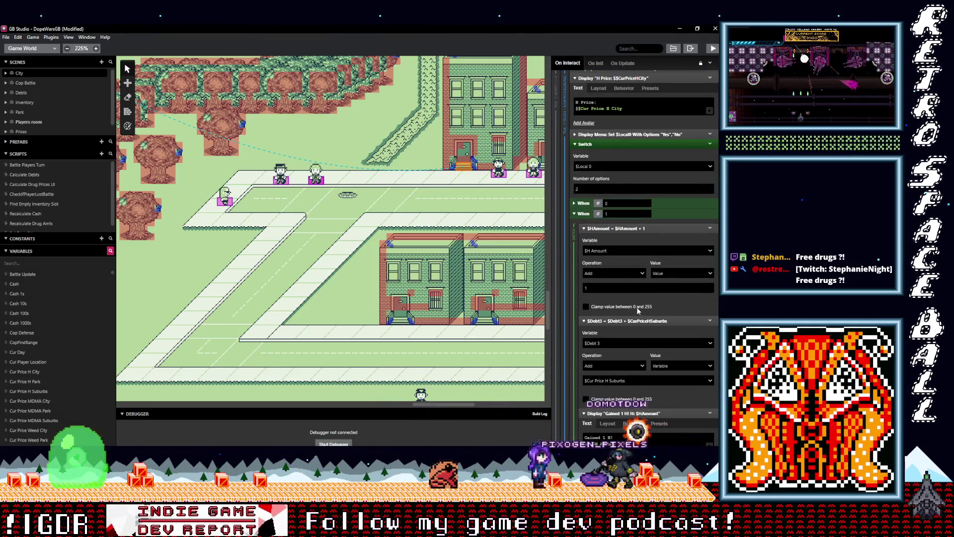
scroll(637, 308, "down", 2)
left_click(618, 304)
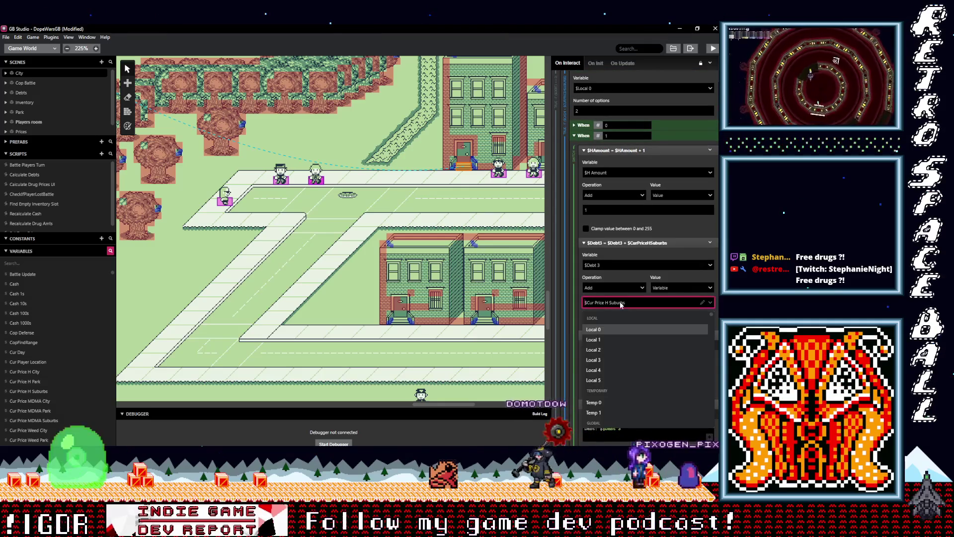
type("city")
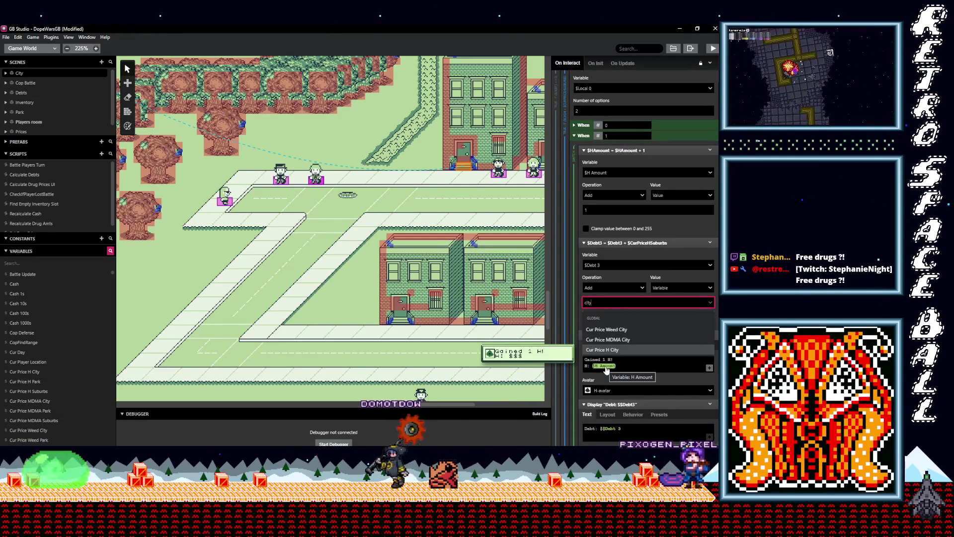
left_click(615, 351)
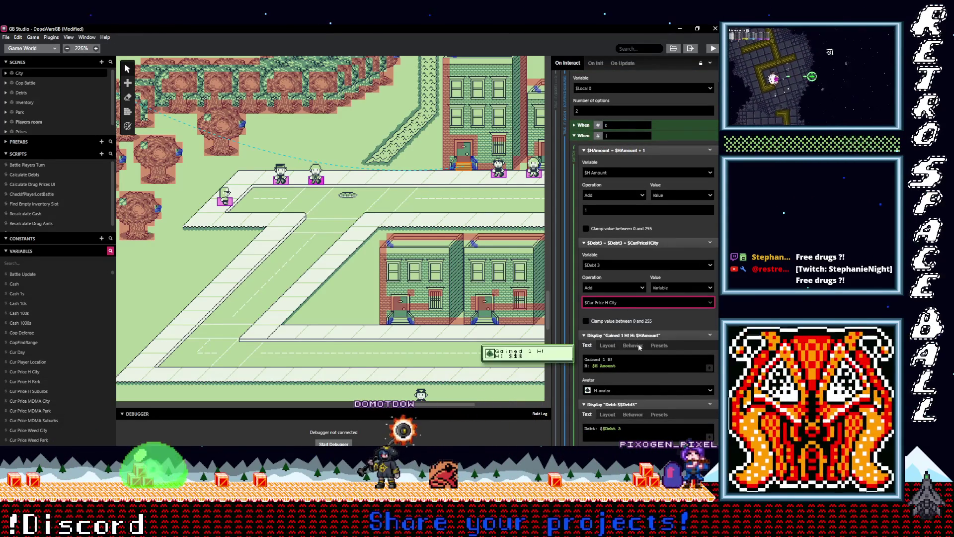
Step: Start replacing the Suburbs price variable in the lower H price message
scroll(629, 341, "down", 1)
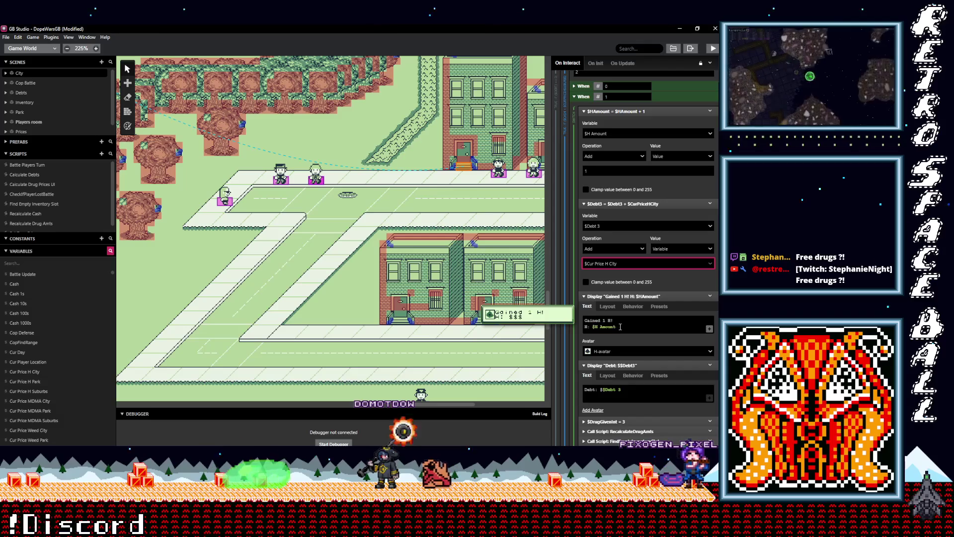
scroll(636, 326, "down", 6)
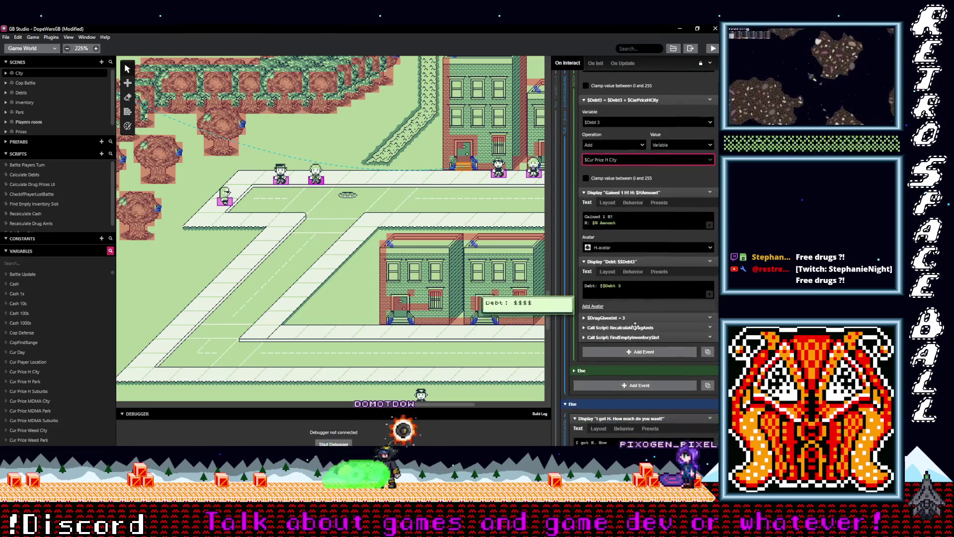
scroll(634, 326, "down", 3)
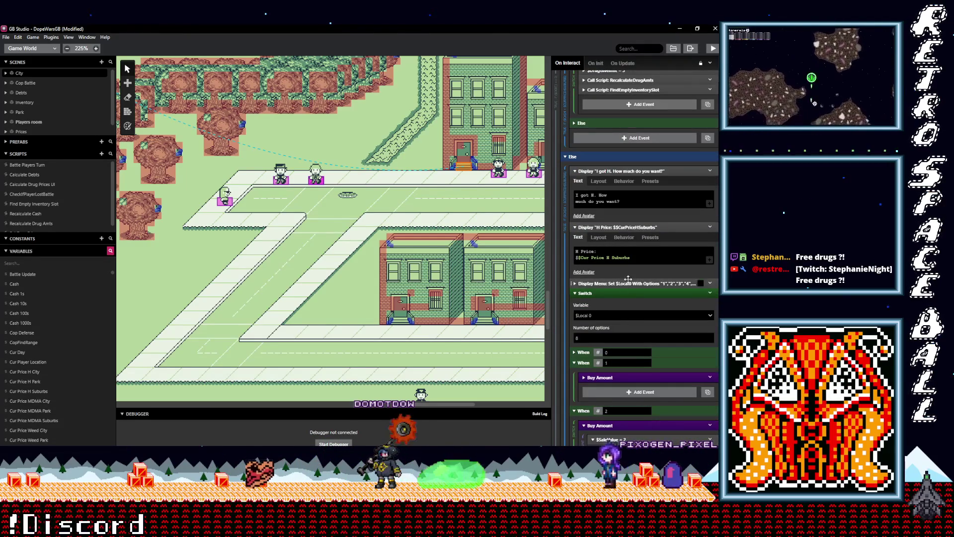
left_click(620, 258)
Step: Show Cur Price H City in the Else branch's H price message
type("city")
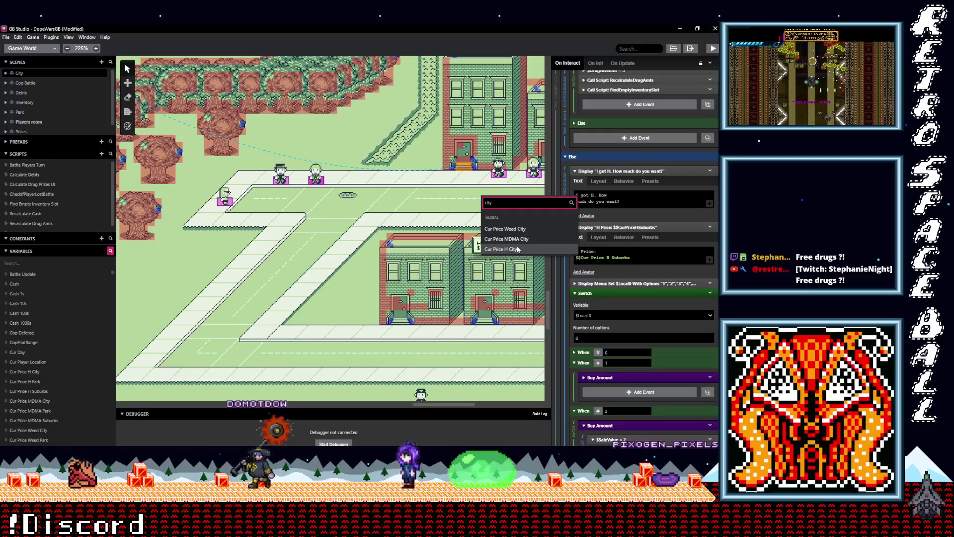
left_click(538, 249)
scroll(643, 311, "down", 2)
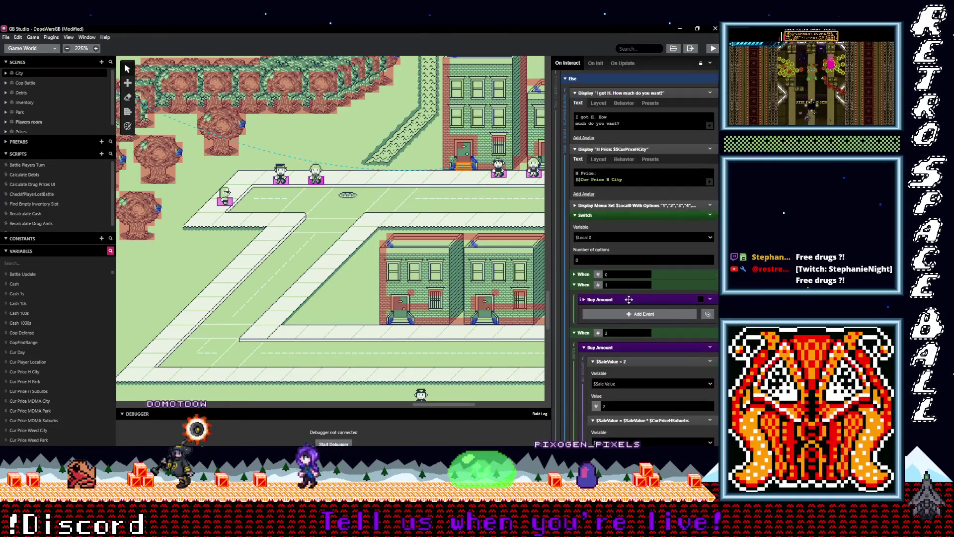
Step: In When 1, multiply $SaleValue by Cur Price H City and show it in the Gained message
left_click(612, 260)
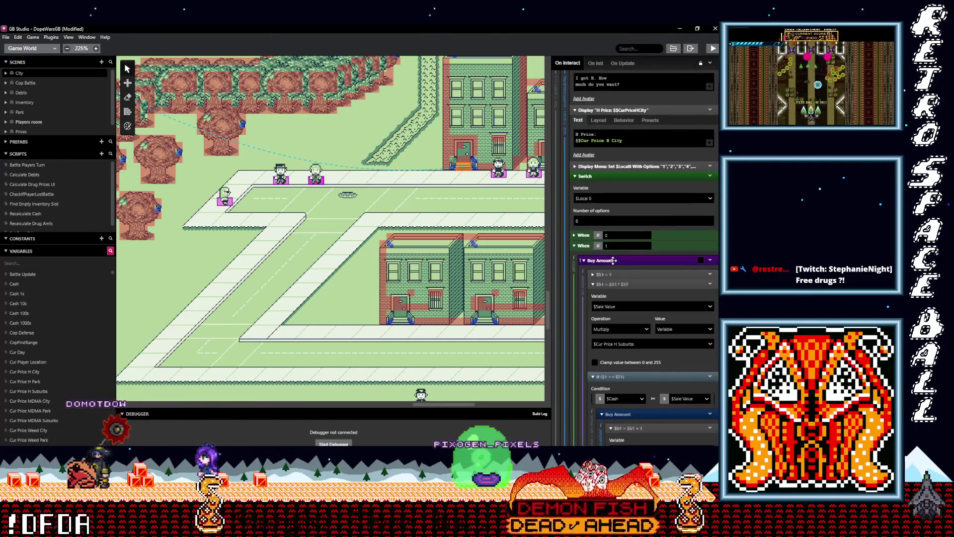
left_click(635, 344)
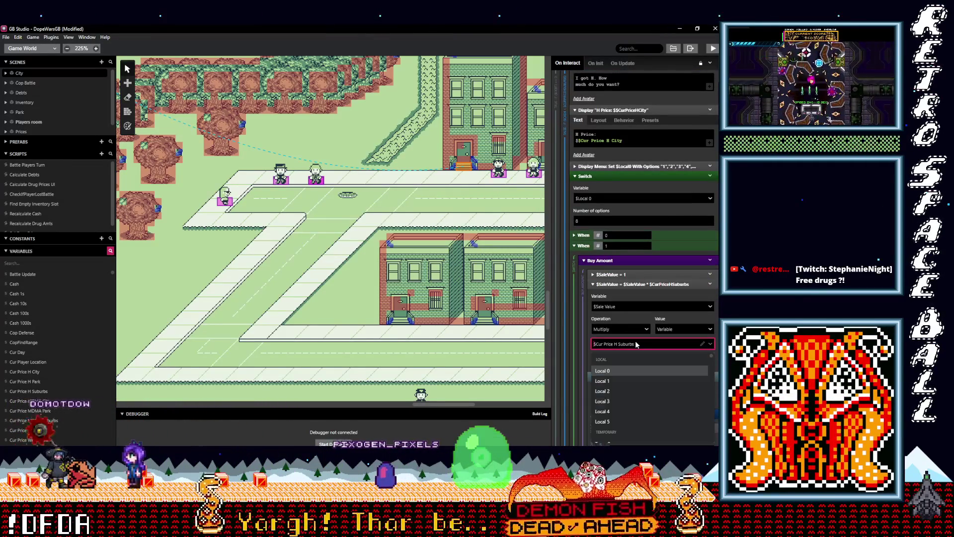
type("city")
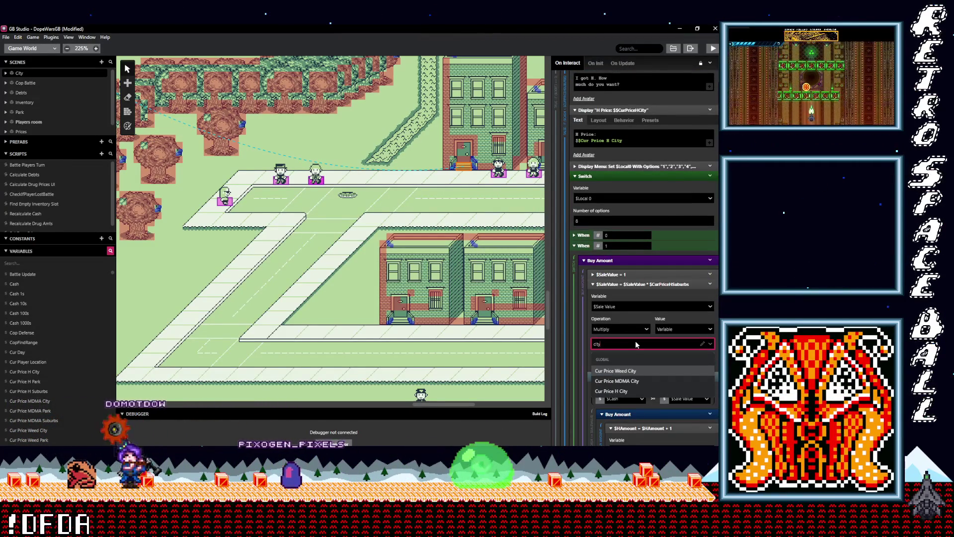
key("Escape")
scroll(649, 372, "down", 5)
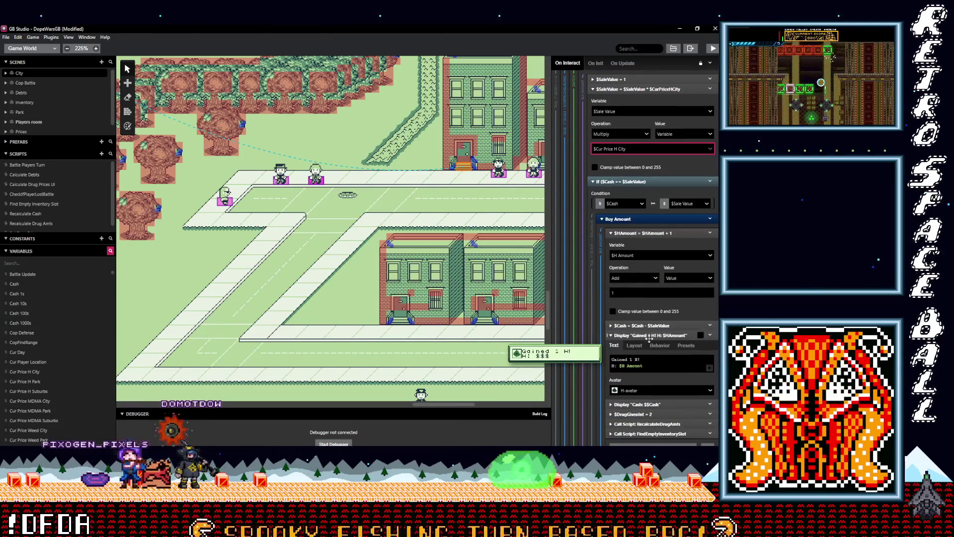
left_click(637, 368)
type("city")
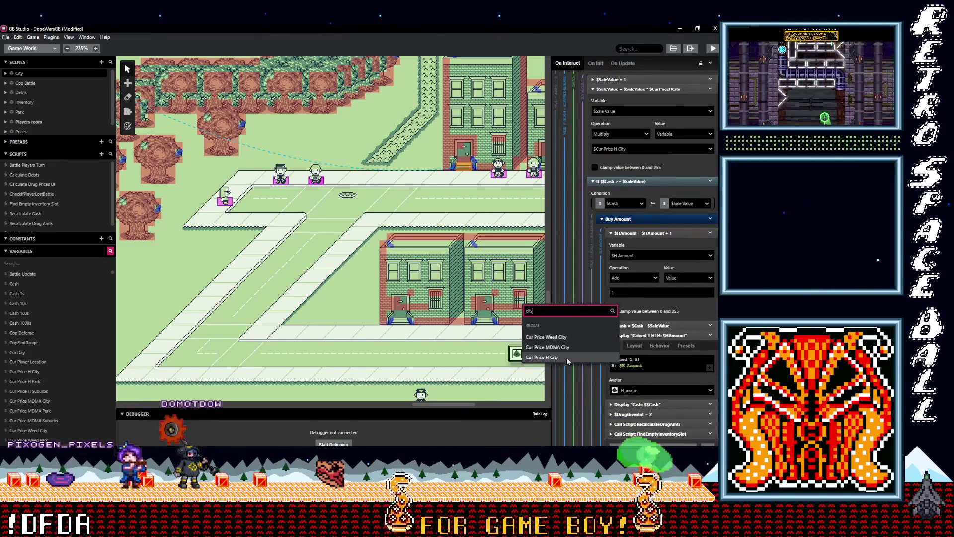
left_click(566, 357)
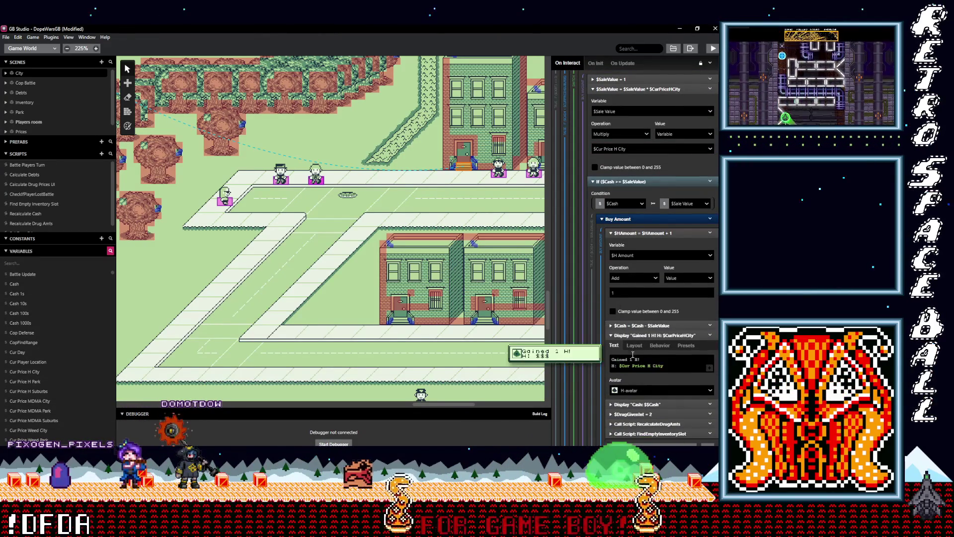
Step: Multiply $SaleValue by Cur Price H City in the When 2 and When 3 branches
scroll(660, 375, "down", 1)
scroll(659, 375, "down", 1)
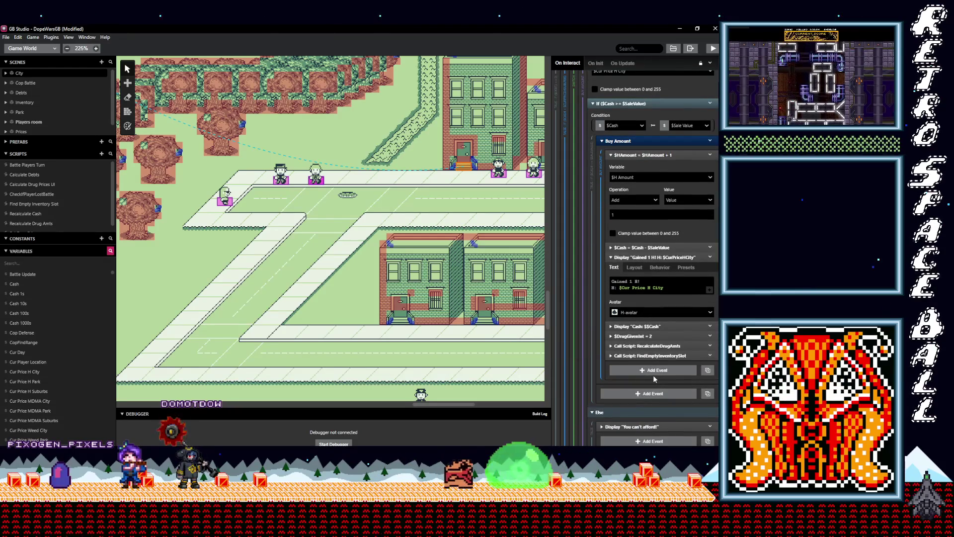
scroll(652, 377, "down", 6)
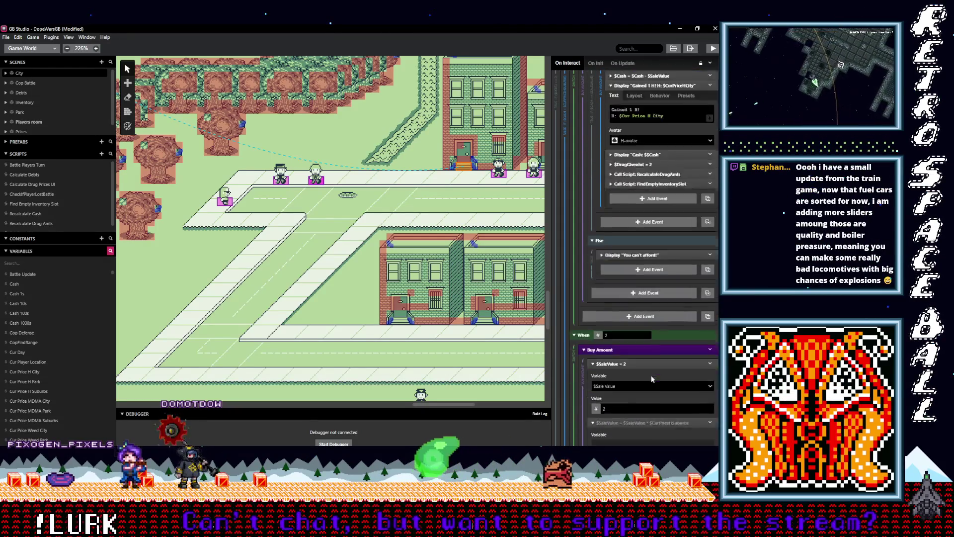
scroll(650, 375, "down", 2)
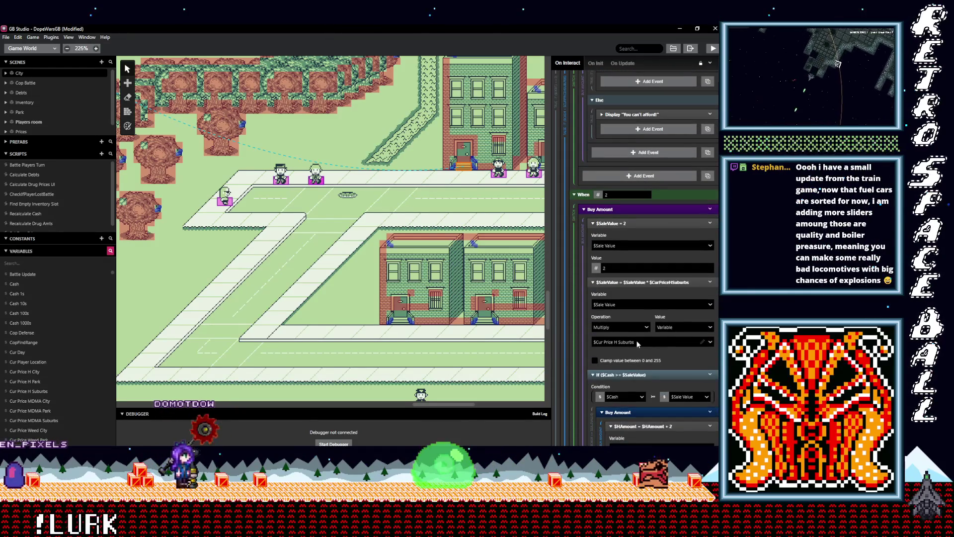
left_click(638, 342)
type("ity")
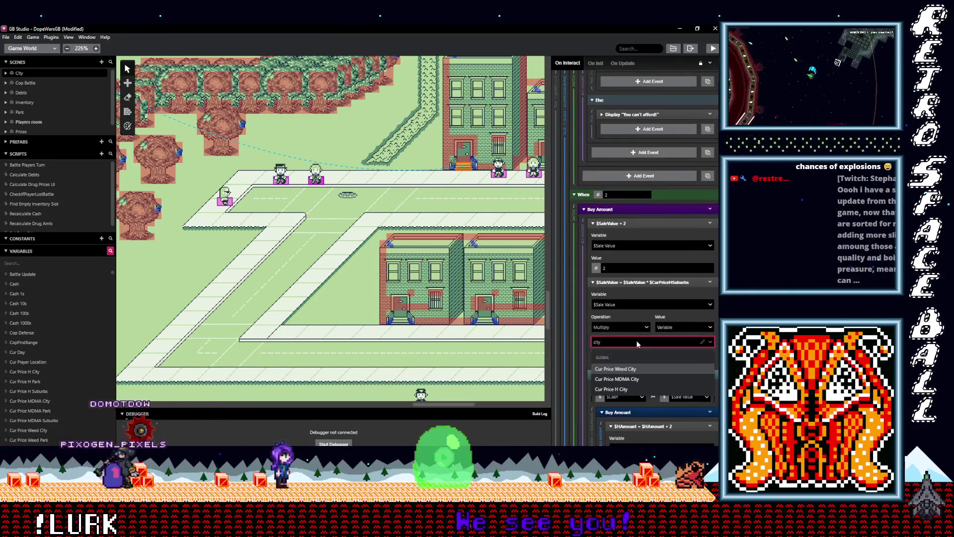
left_click(628, 388)
scroll(656, 369, "down", 3)
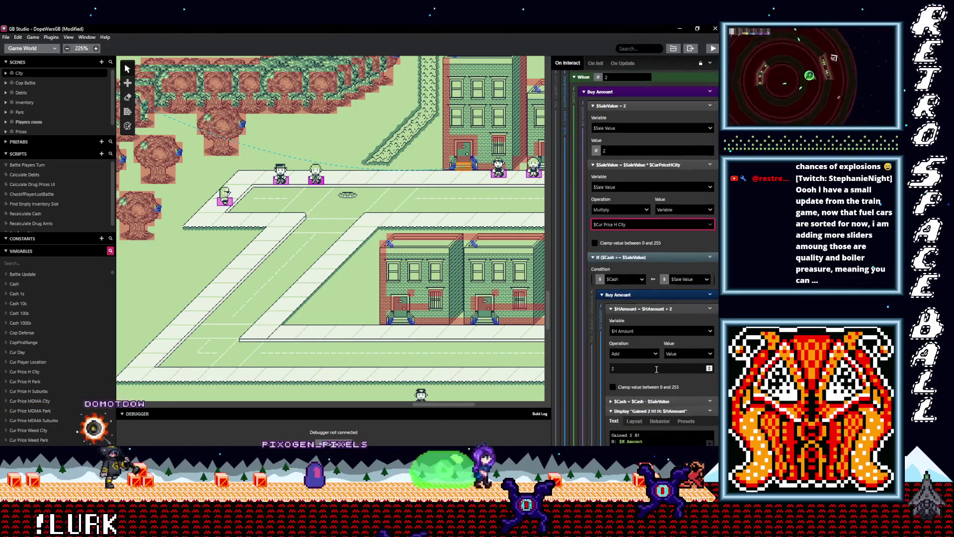
scroll(656, 369, "down", 2)
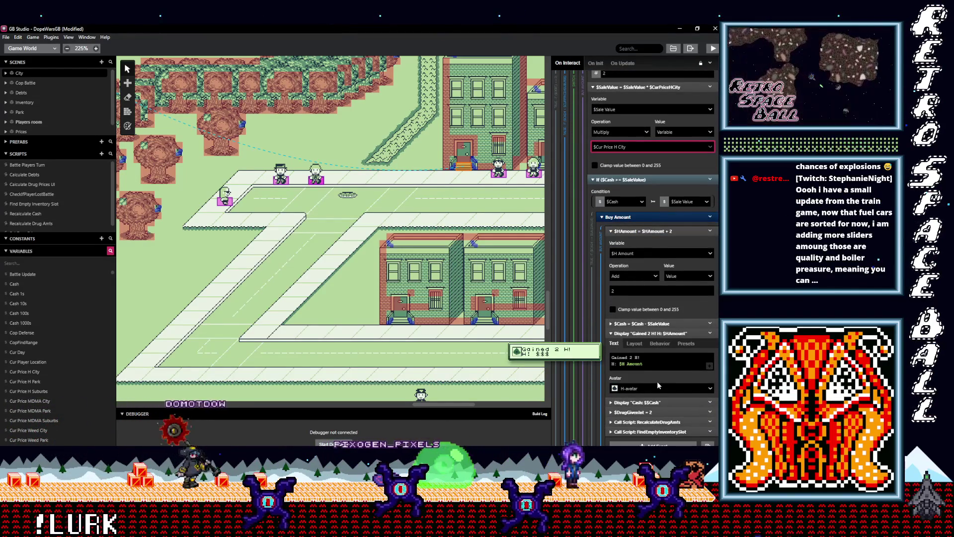
scroll(657, 382, "down", 1)
scroll(658, 382, "down", 5)
scroll(657, 381, "down", 3)
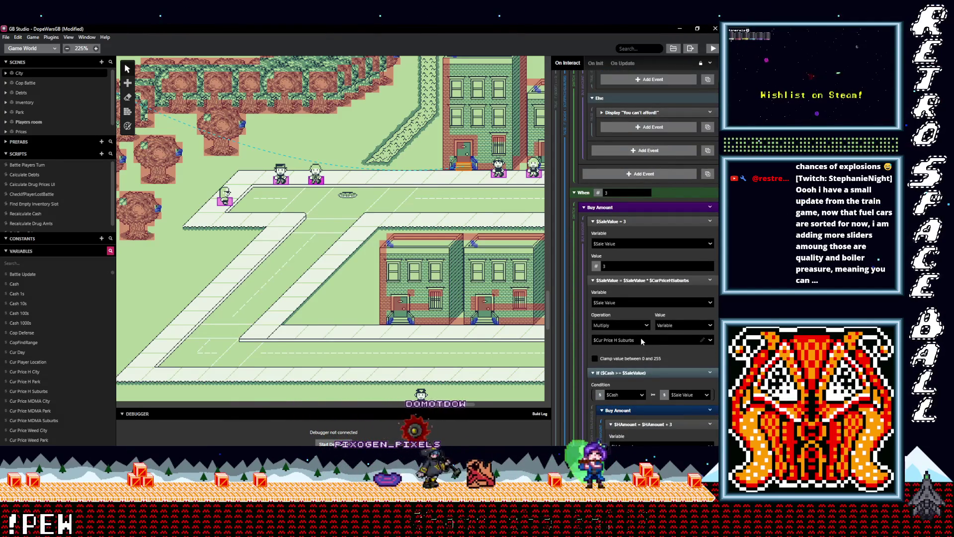
left_click(642, 340)
type("city")
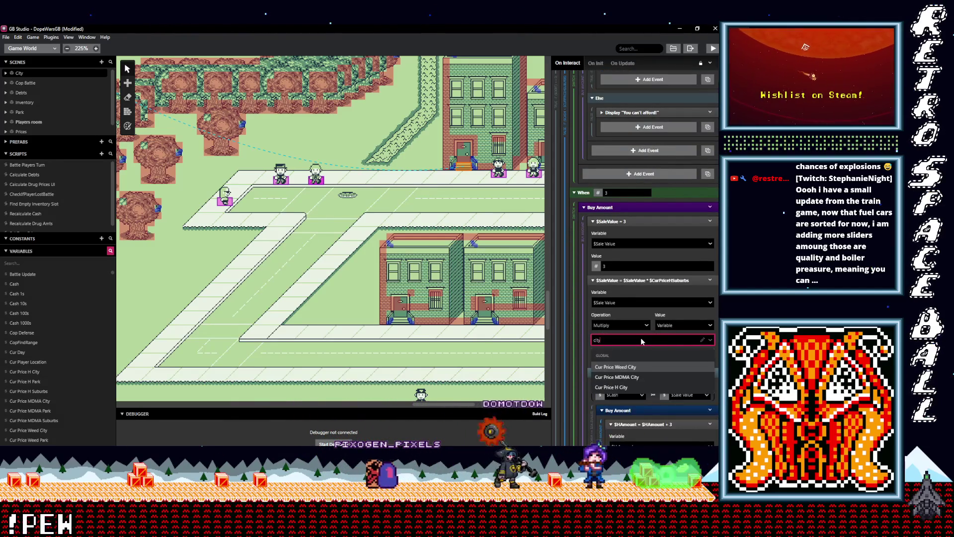
left_click(618, 388)
Step: Multiply the When 4 branch's $SaleValue by Cur Price H City
scroll(631, 386, "down", 2)
scroll(636, 381, "down", 2)
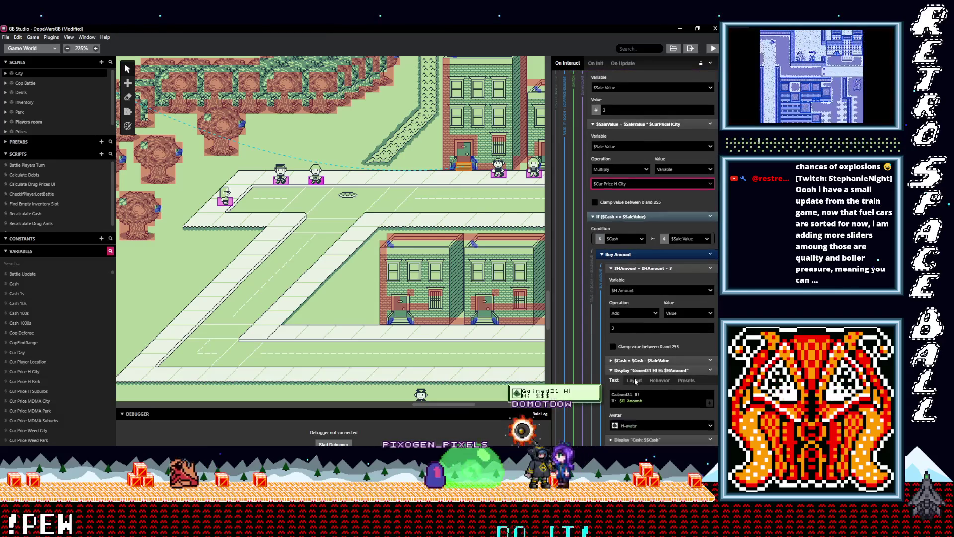
scroll(645, 371, "down", 2)
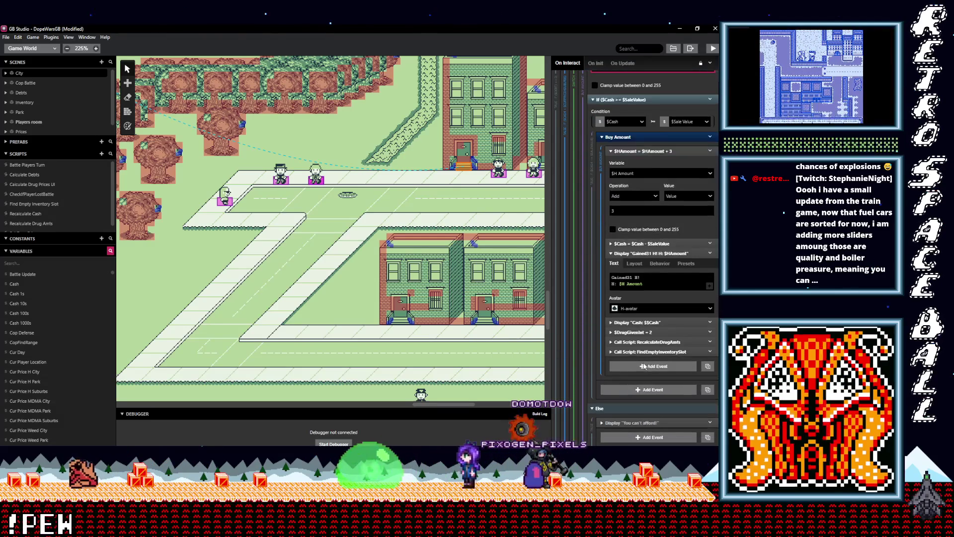
scroll(646, 375, "down", 2)
scroll(648, 378, "down", 5)
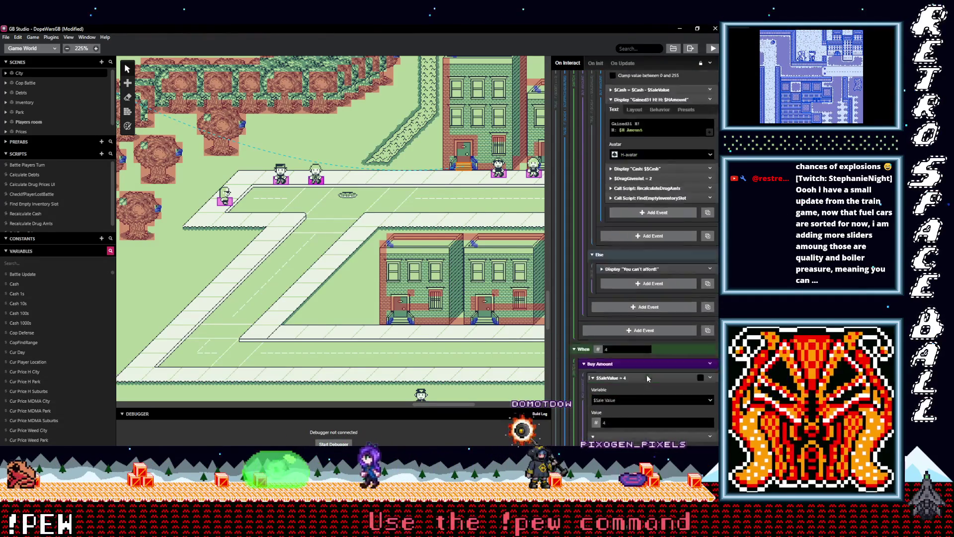
scroll(647, 378, "down", 1)
left_click(635, 339)
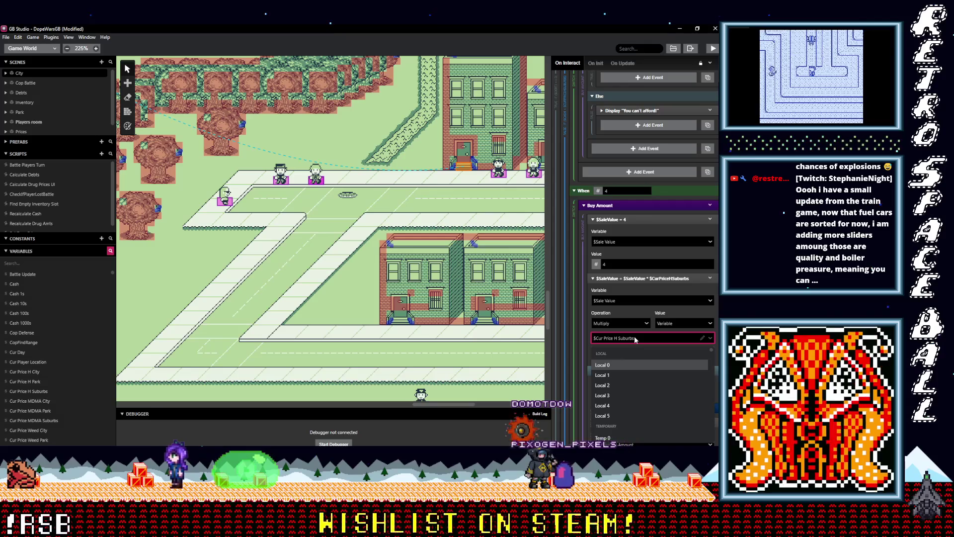
type("city")
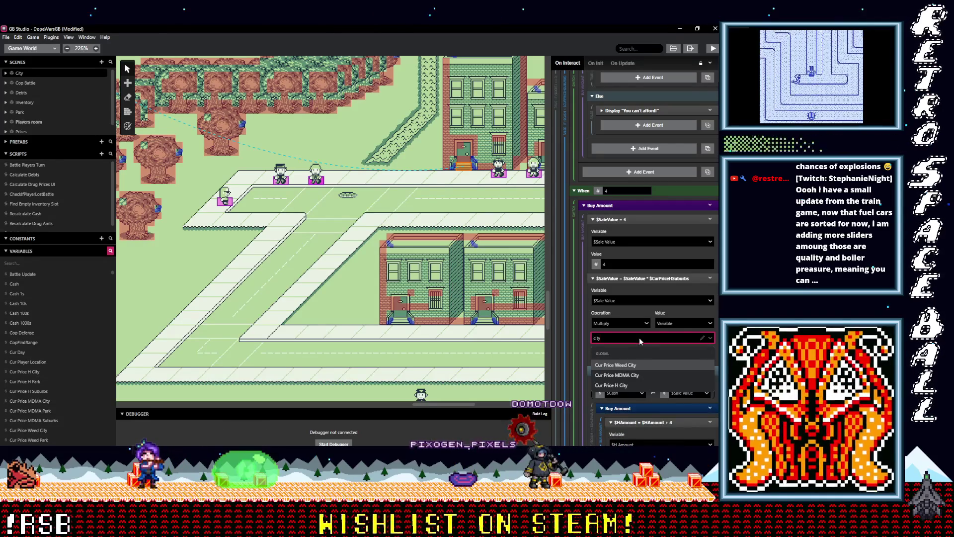
left_click(646, 385)
scroll(659, 364, "down", 2)
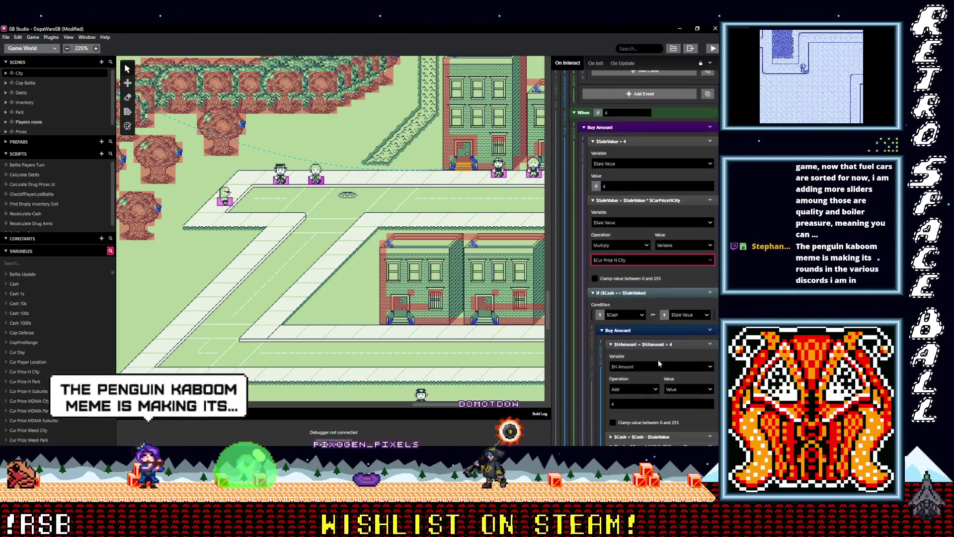
scroll(659, 364, "down", 2)
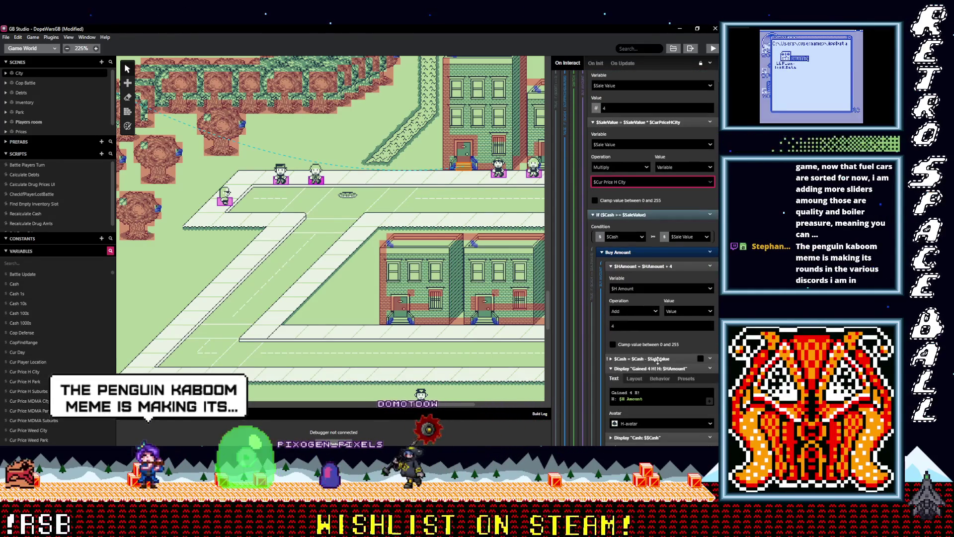
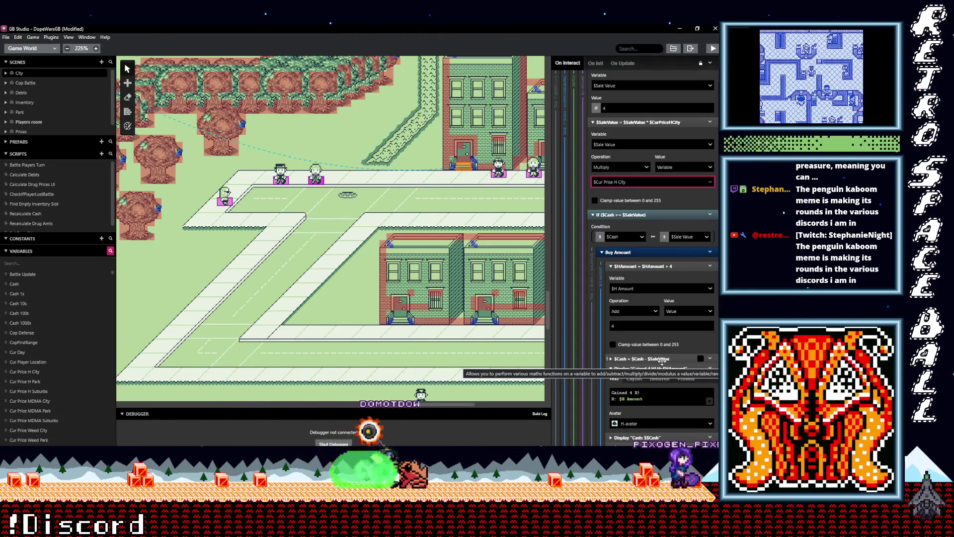
Step: Change the When 5 multiplier from the Suburbs price to $Cur Price H City
left_click(669, 399)
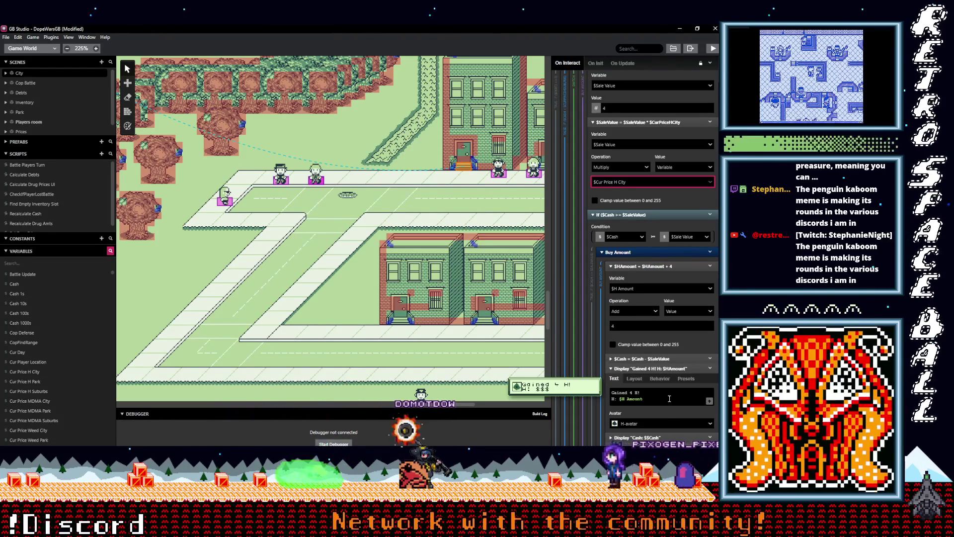
scroll(661, 400, "down", 3)
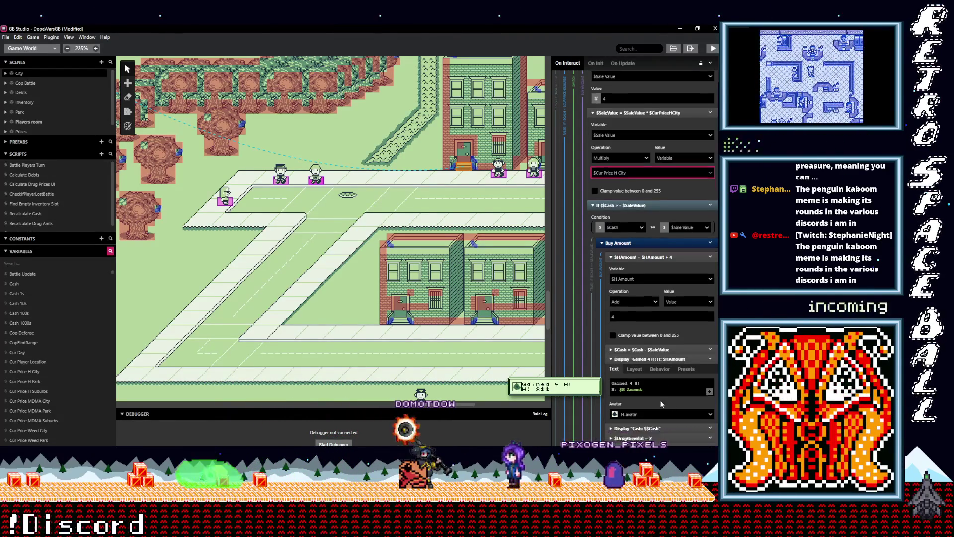
scroll(670, 364, "down", 5)
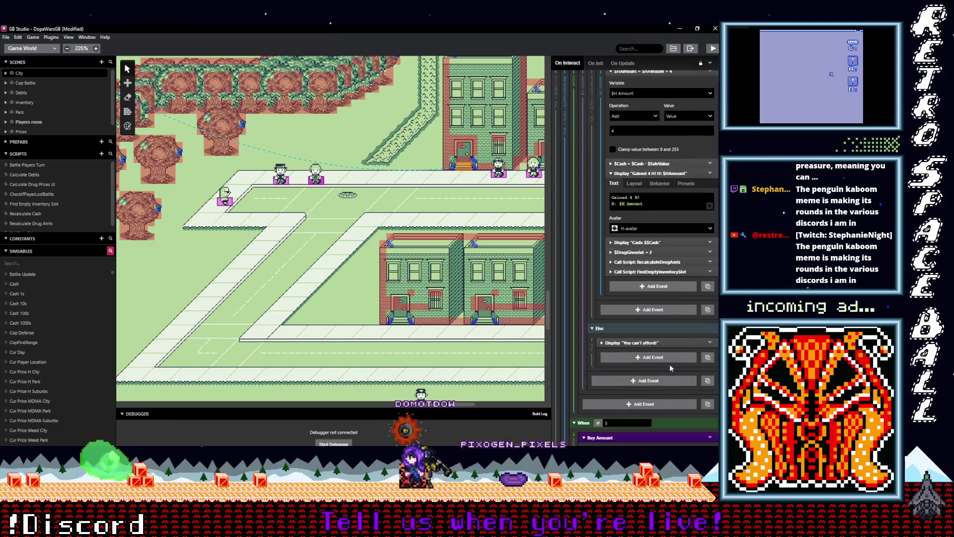
scroll(669, 366, "down", 1)
left_click(638, 336)
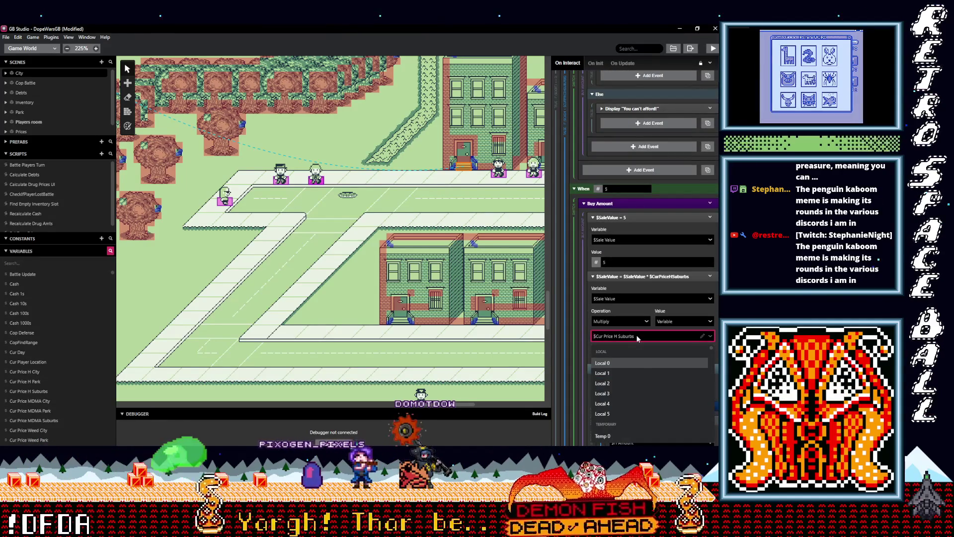
type("cur")
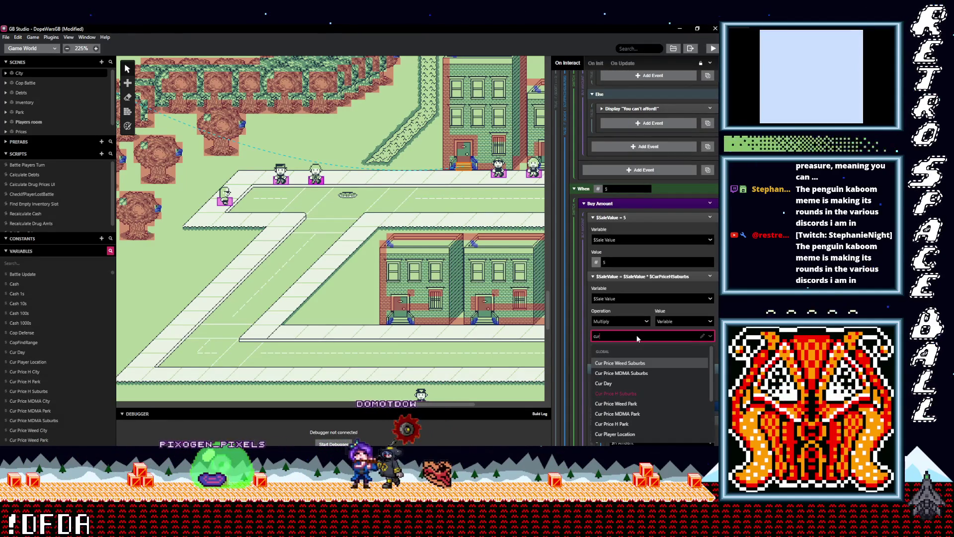
key("BackSpace")
key("BackSpace")
key("BackSpace")
type("city")
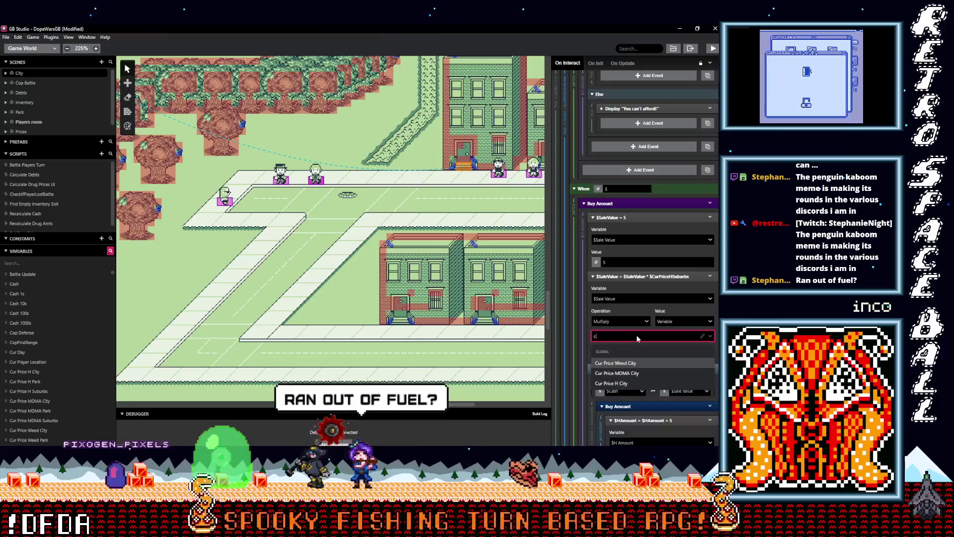
left_click(643, 383)
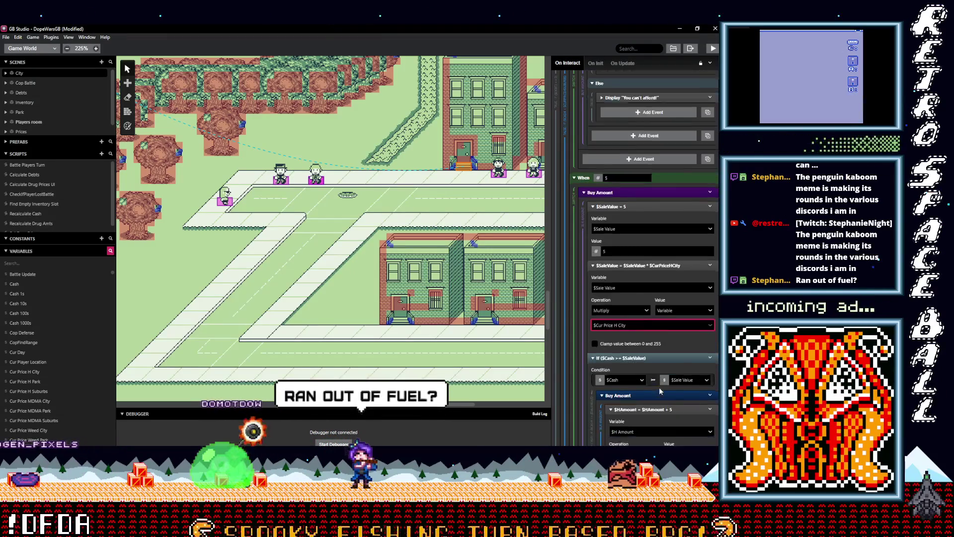
Step: Change the When 6 multiplier to $Cur Price H City as well
scroll(650, 369, "down", 3)
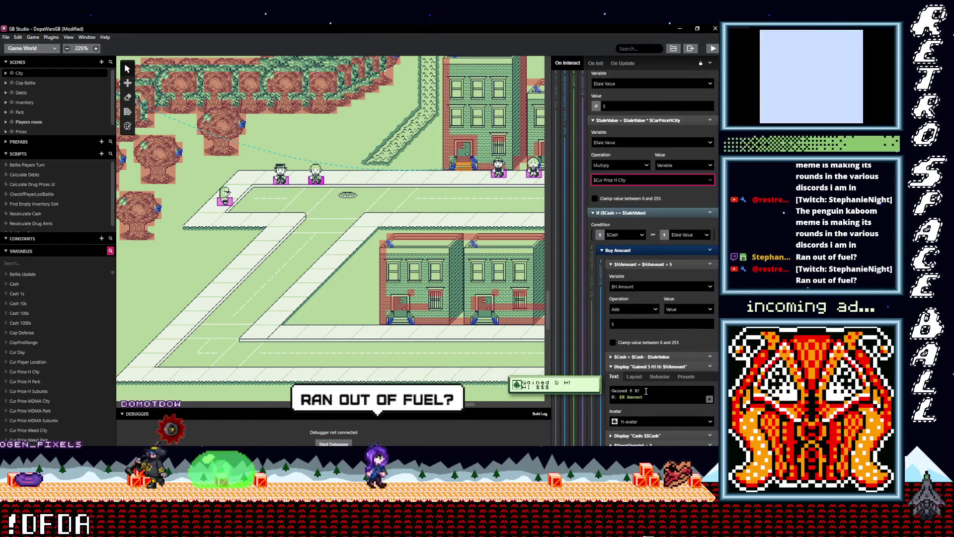
scroll(646, 378, "down", 2)
scroll(650, 382, "down", 1)
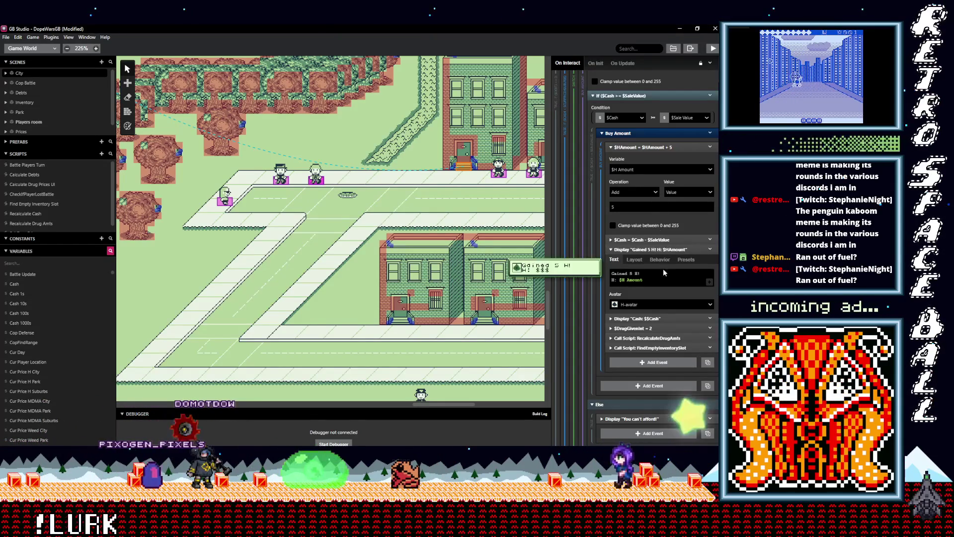
scroll(659, 308, "down", 2)
scroll(659, 308, "down", 5)
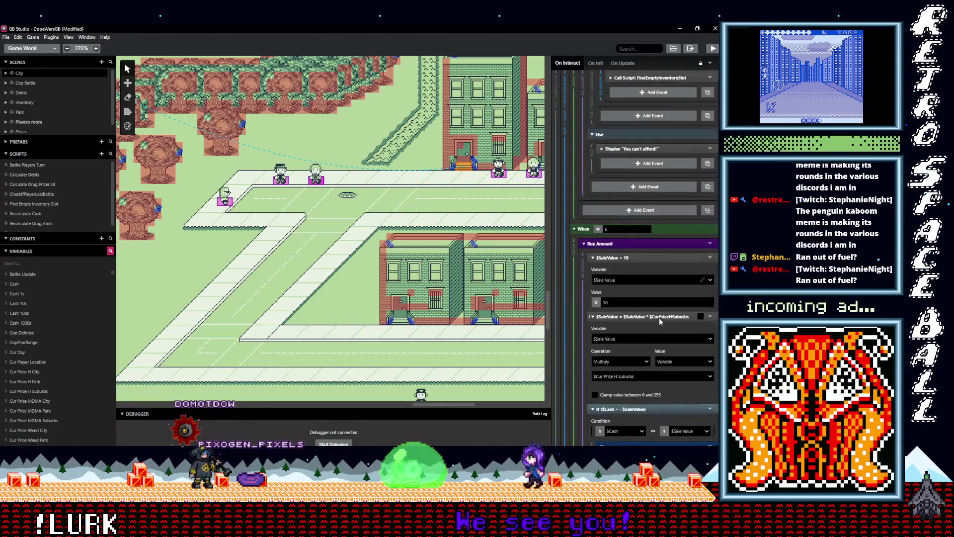
scroll(659, 317, "down", 1)
left_click(644, 334)
type("ci")
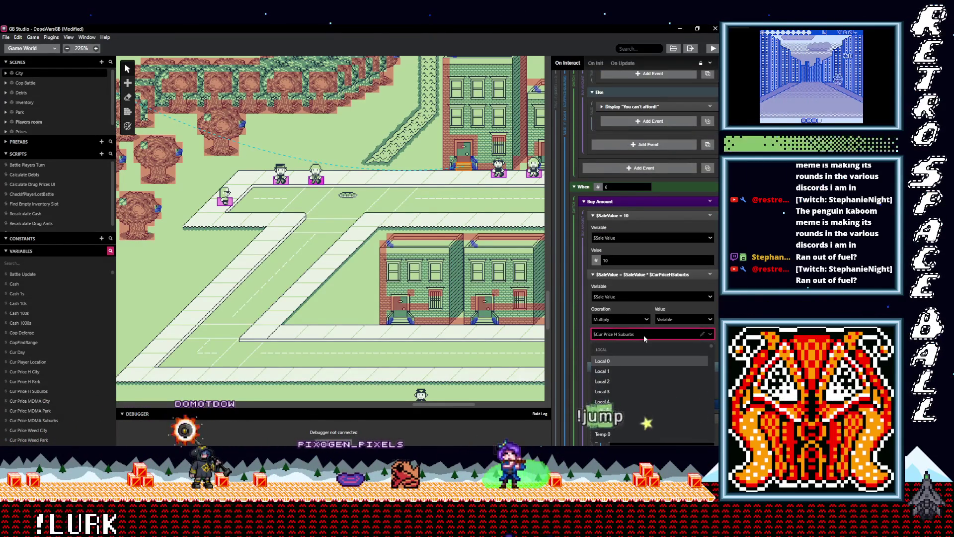
type("ty")
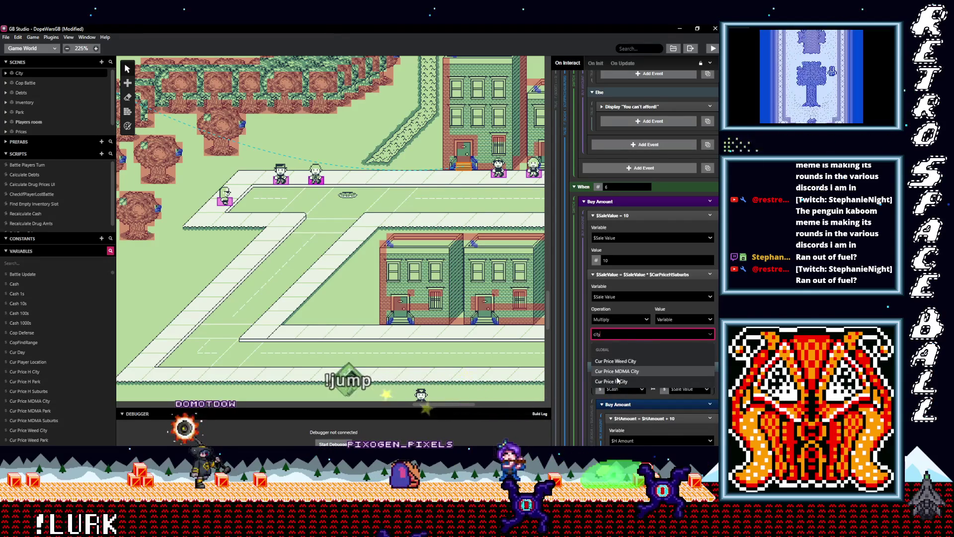
left_click(618, 382)
scroll(629, 383, "down", 3)
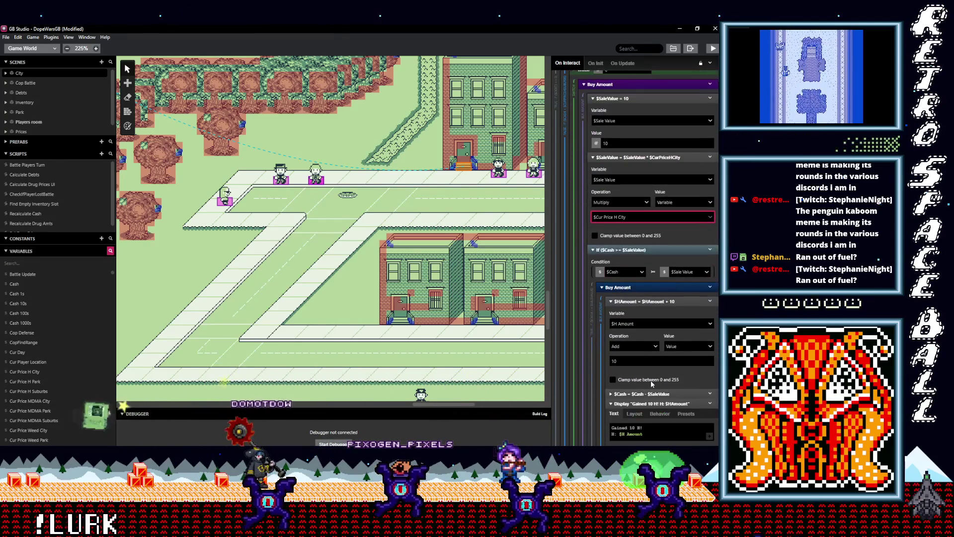
scroll(655, 377, "down", 2)
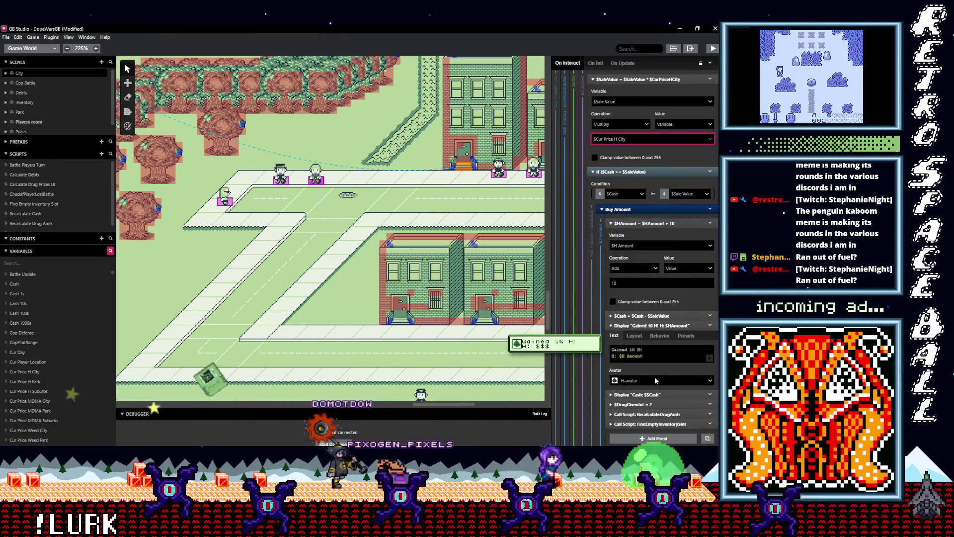
scroll(654, 379, "down", 7)
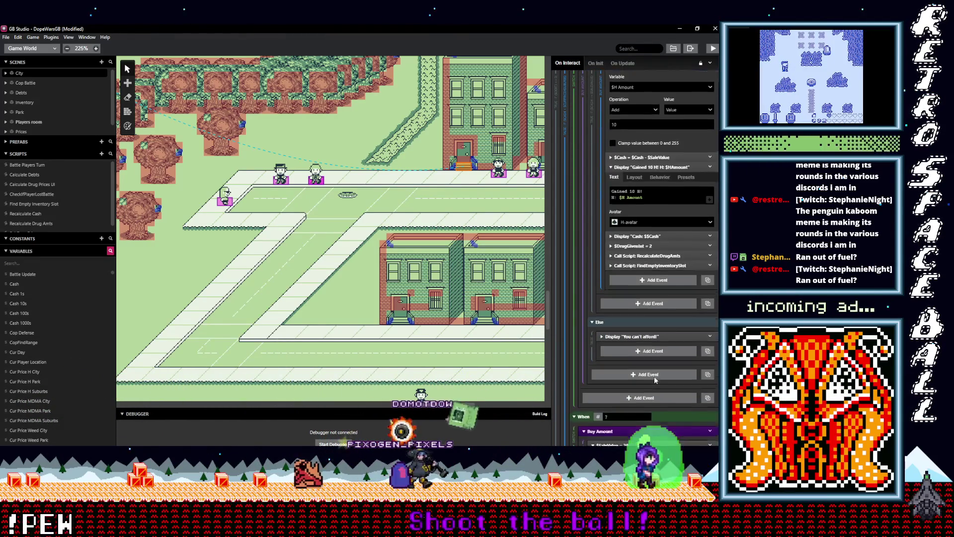
scroll(655, 377, "down", 2)
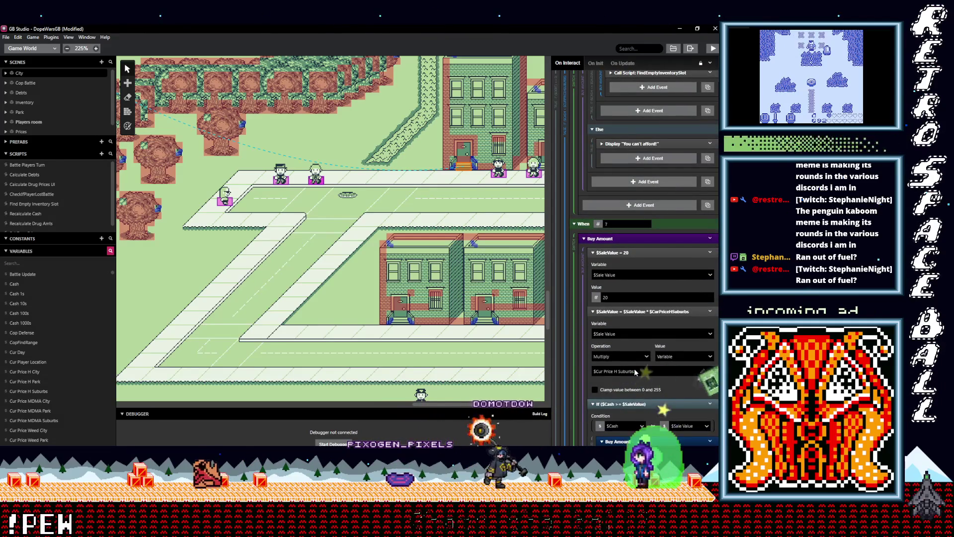
left_click(635, 372)
Step: Set the When 7 Multiply Value variable to $Cur Price H City
type("cit")
left_click(613, 418)
scroll(651, 403, "down", 5)
scroll(659, 400, "down", 5)
scroll(659, 400, "down", 5)
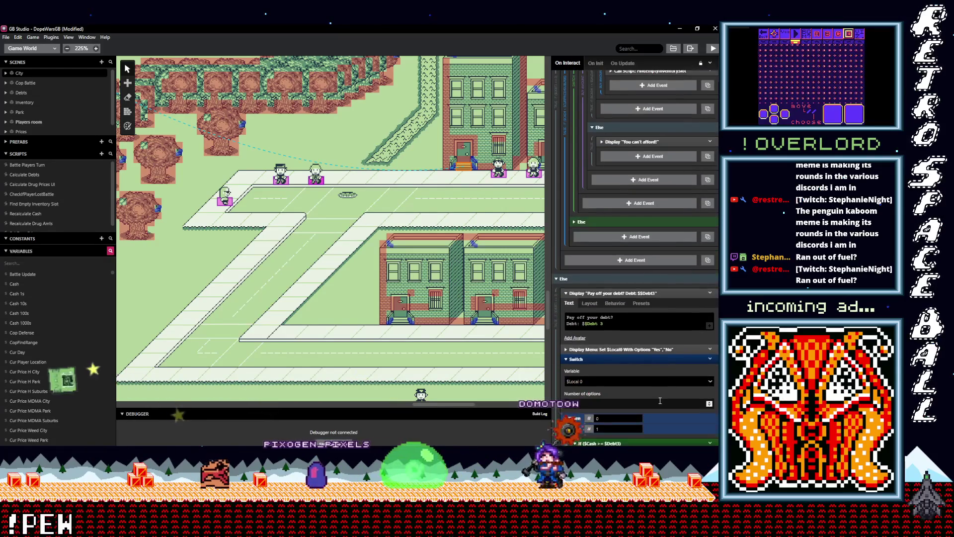
scroll(660, 400, "down", 3)
scroll(660, 402, "down", 4)
scroll(659, 401, "down", 3)
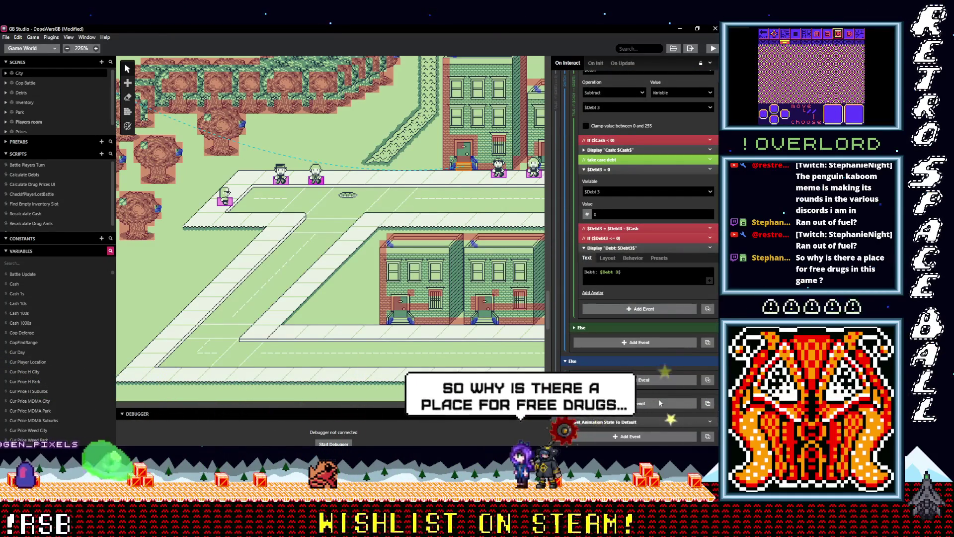
Step: Review the rest of the On Interact script, then return to the dealer actor's properties
scroll(661, 373, "up", 4)
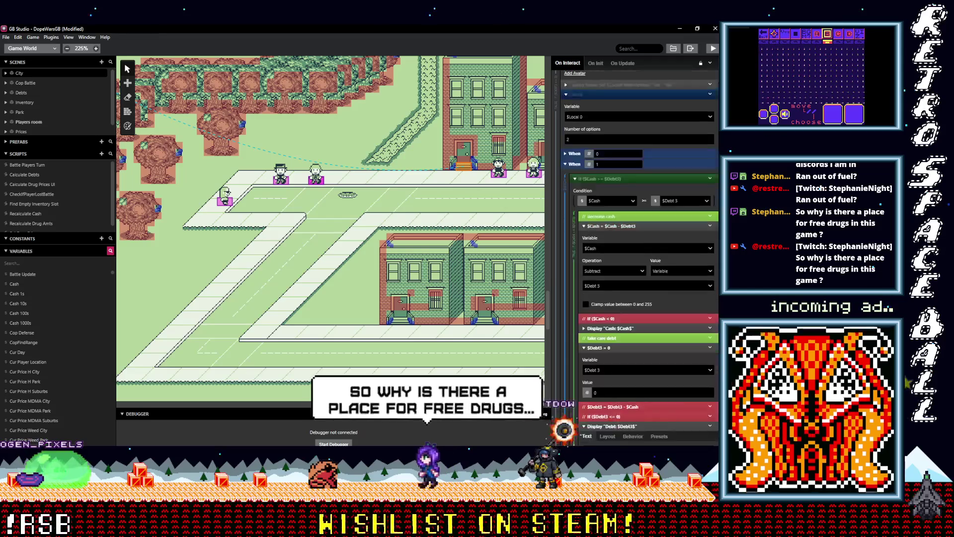
scroll(641, 298, "up", 4)
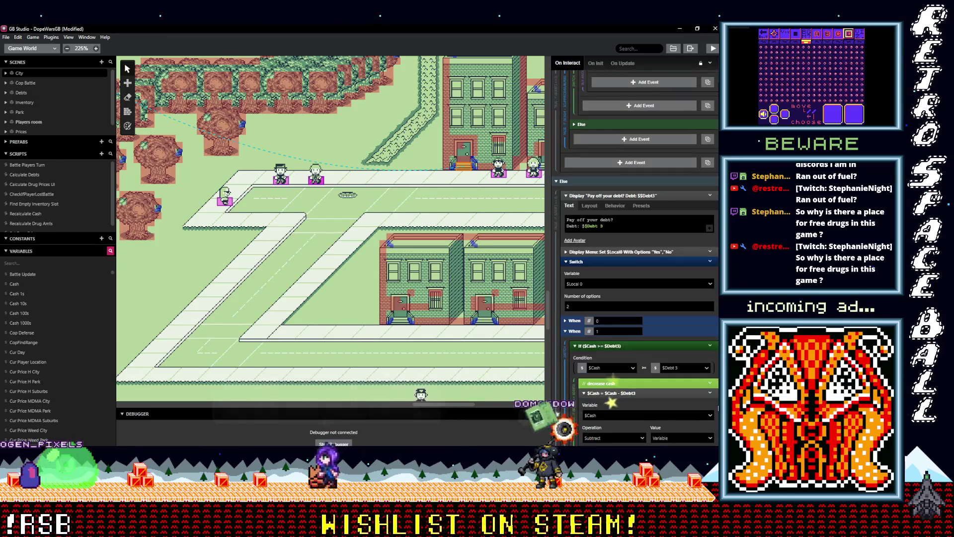
scroll(706, 298, "up", 10)
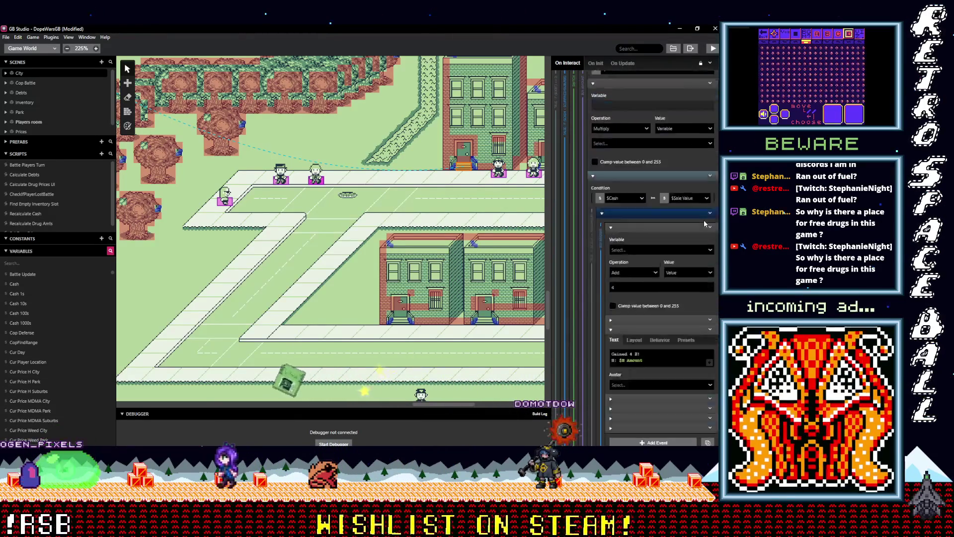
scroll(704, 224, "up", 10)
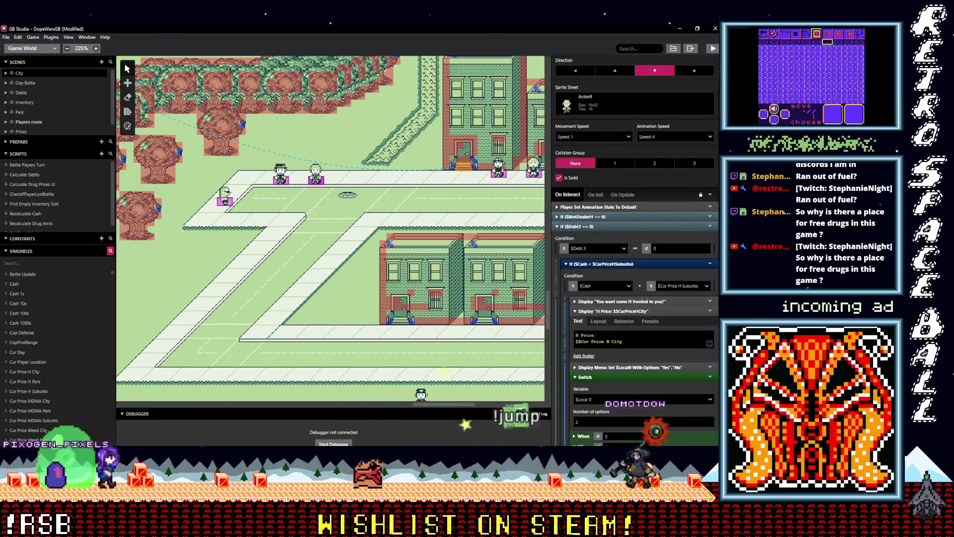
scroll(636, 248, "down", 3)
scroll(635, 248, "down", 6)
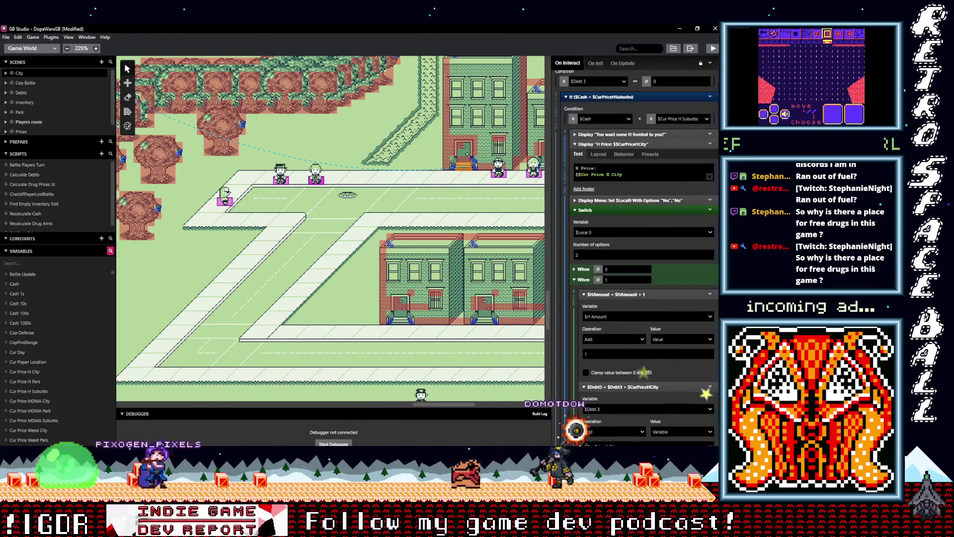
scroll(717, 88, "down", 7)
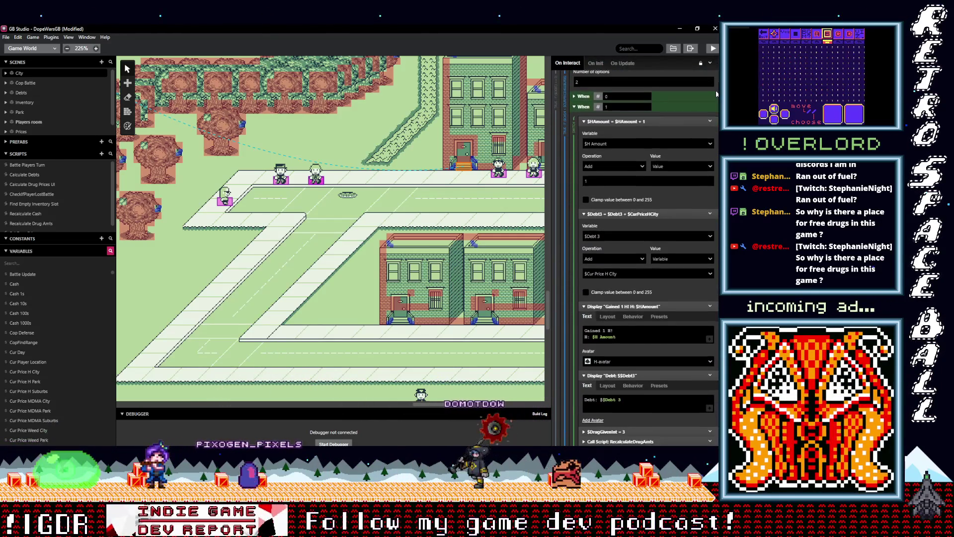
scroll(717, 102, "down", 7)
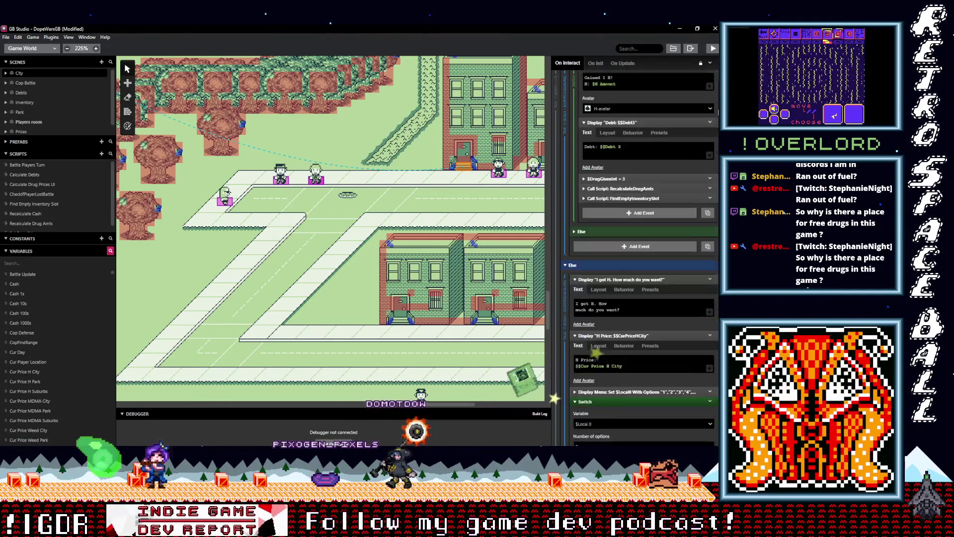
scroll(641, 248, "down", 3)
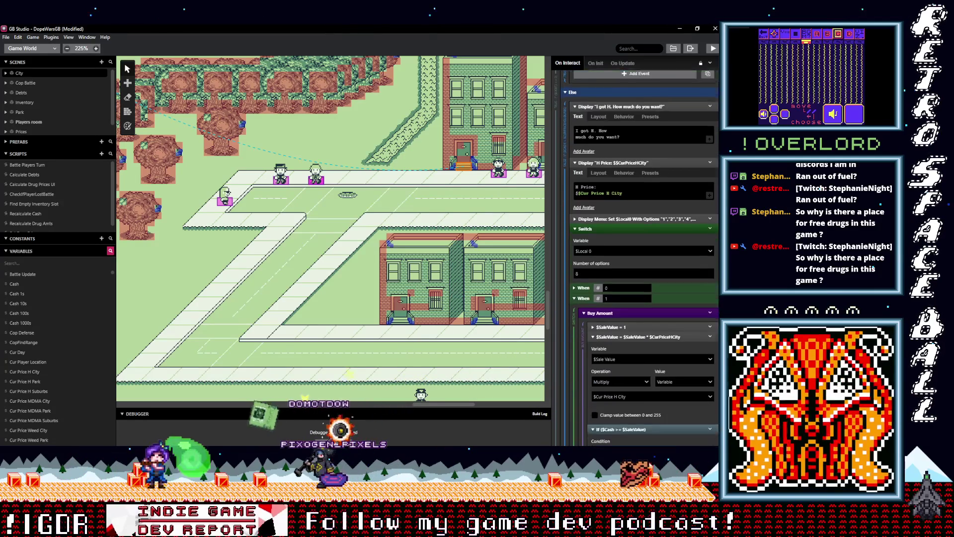
left_click(534, 168)
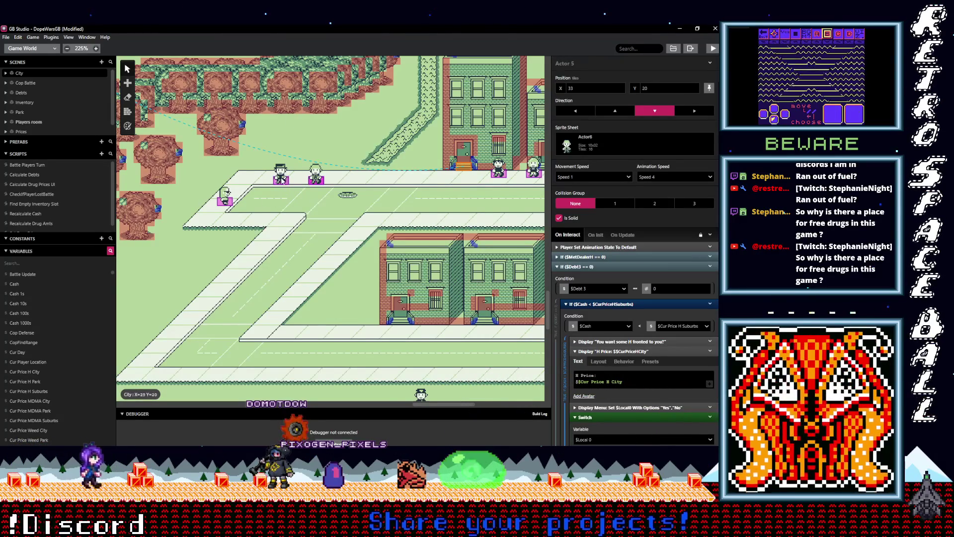
Step: Pick 'Set Drug Prices' from the sidebar Scripts list to load it in the editor
scroll(282, 180, "right", 4)
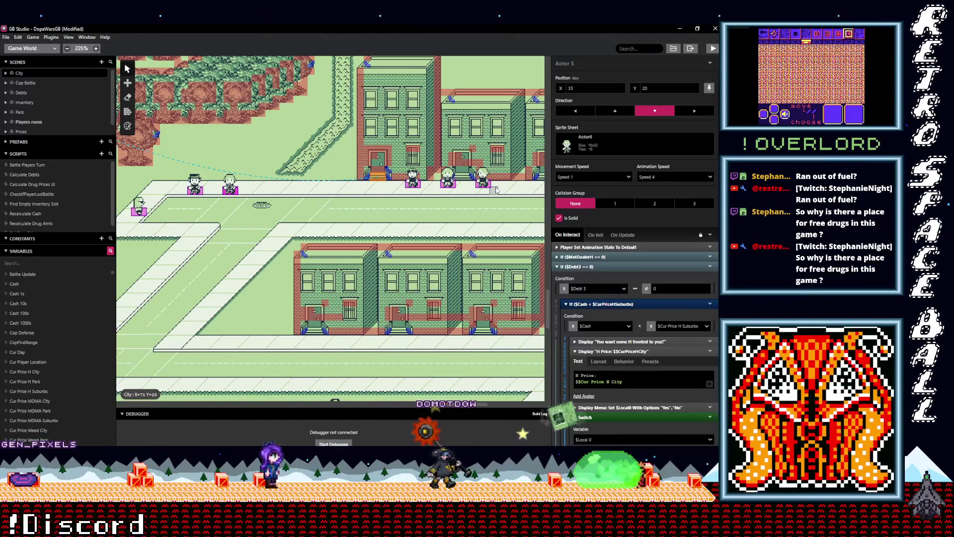
scroll(329, 209, "up", 3)
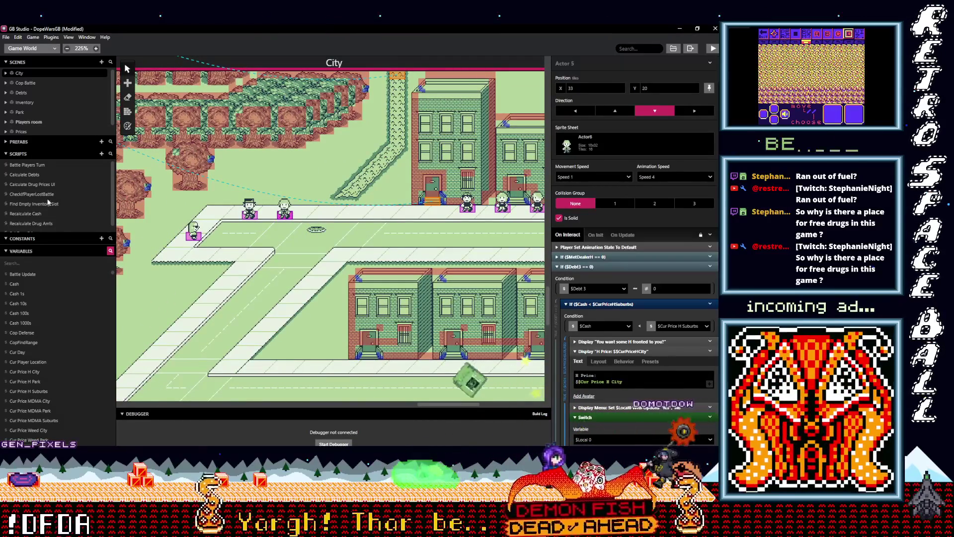
scroll(57, 207, "down", 1)
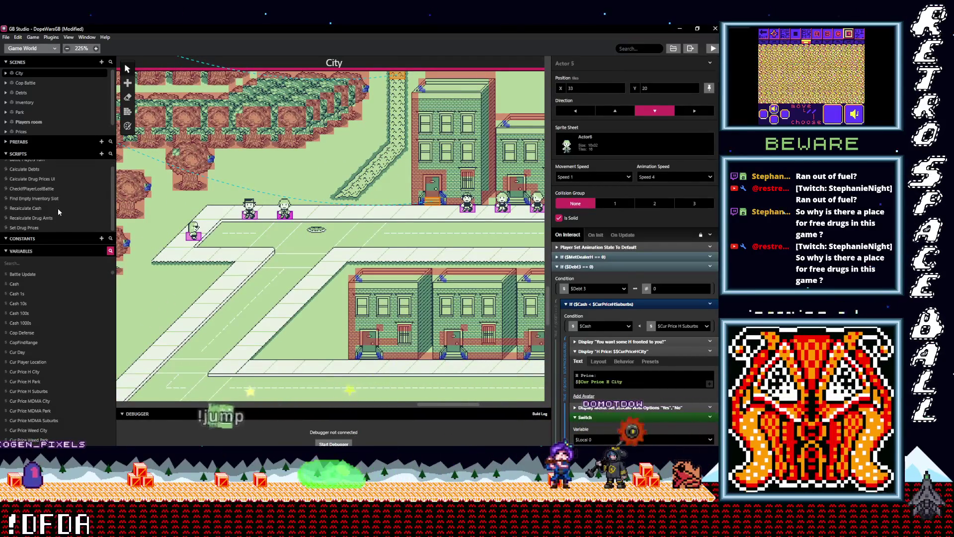
left_click(24, 228)
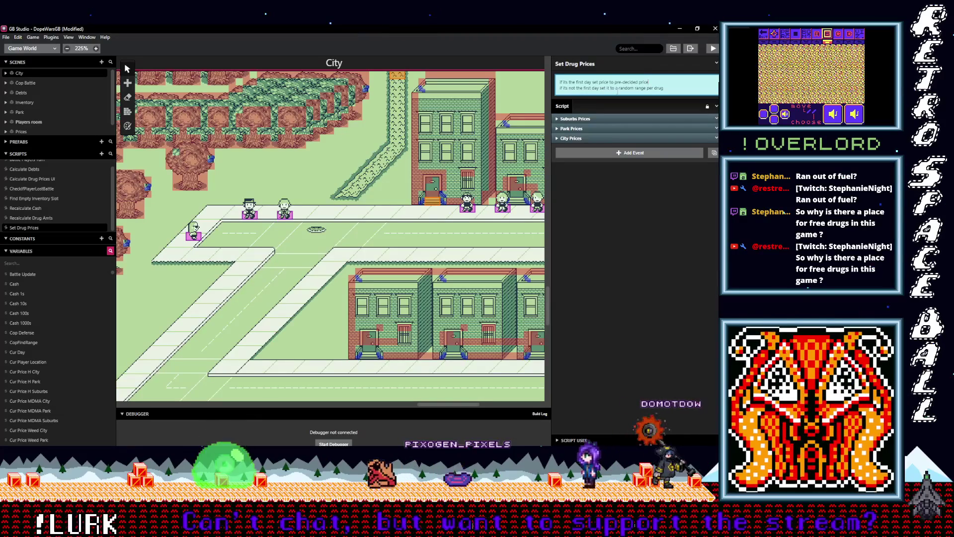
Step: Expand City Prices and inspect its weed and MDMA Change Price events
left_click(587, 138)
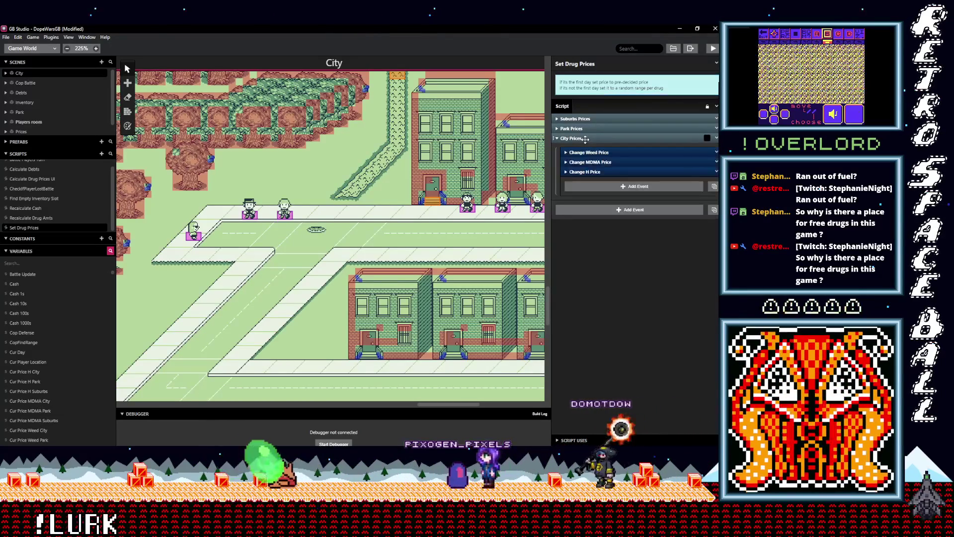
left_click(596, 152)
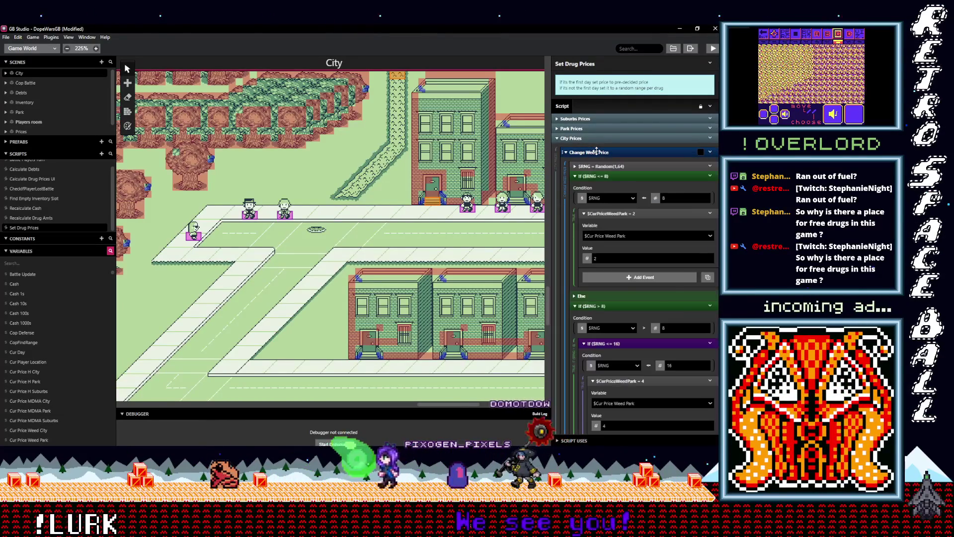
left_click(596, 151)
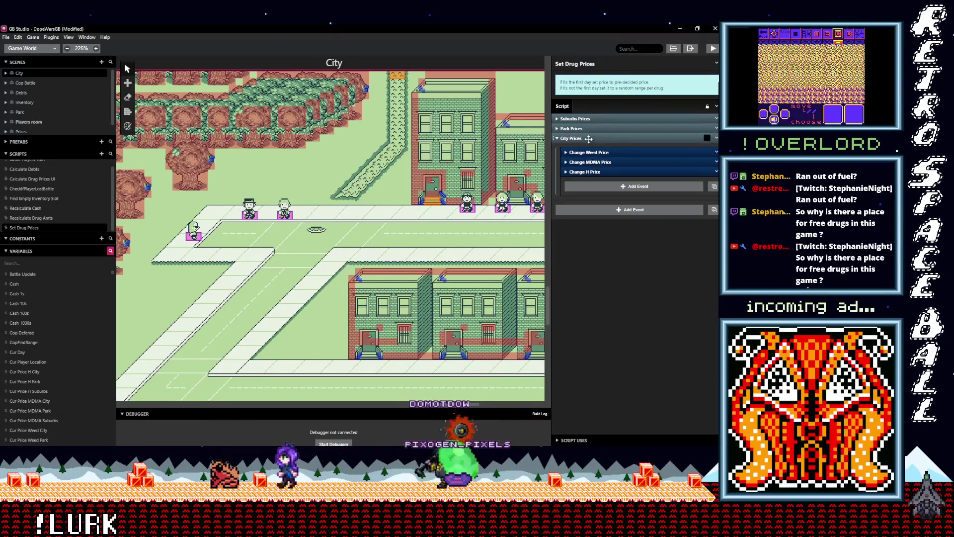
left_click(596, 162)
left_click(593, 162)
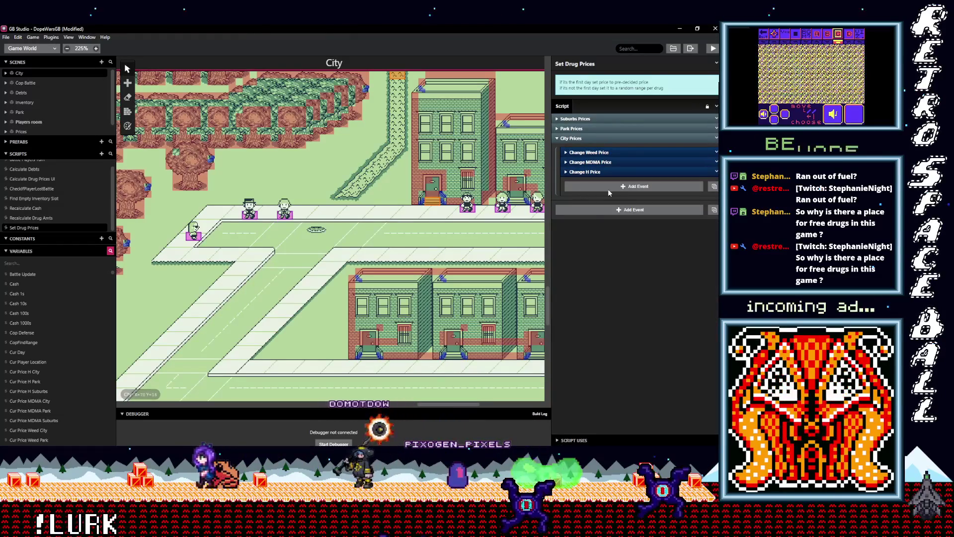
Step: Edit the script description, zoom the world view to 75%, and select the Players room scene
left_click_drag(665, 76, 586, 82)
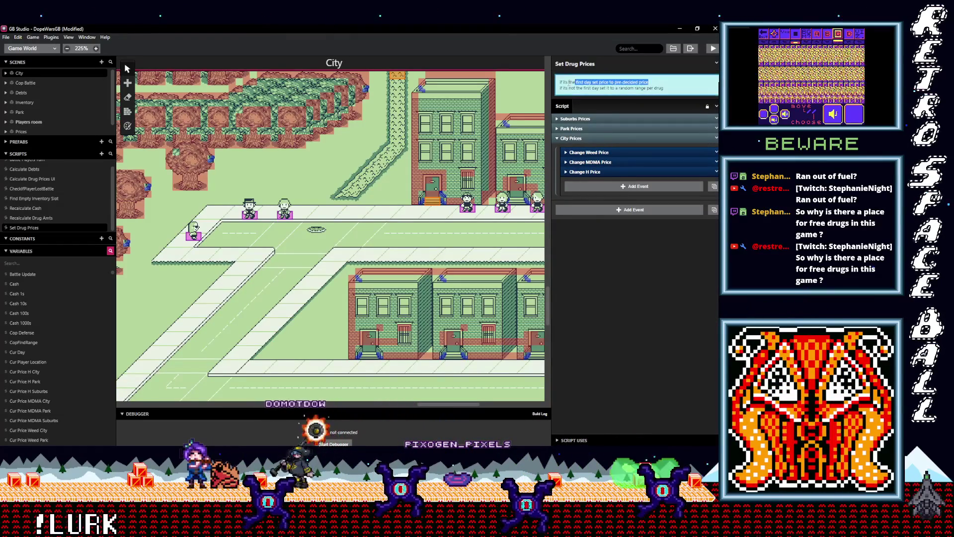
left_click(526, 121)
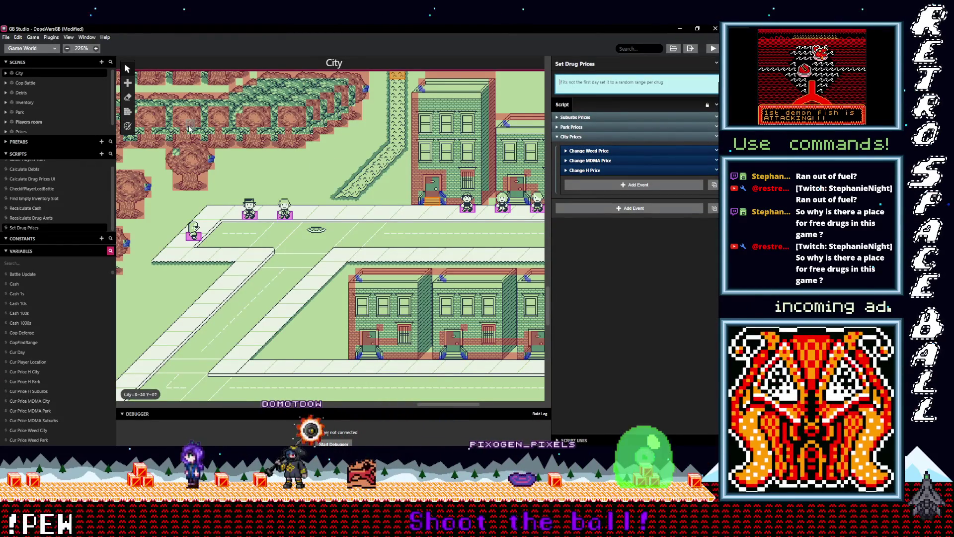
scroll(189, 129, "down", 4)
scroll(333, 231, "up", 5)
scroll(333, 231, "down", 2)
left_click(324, 197)
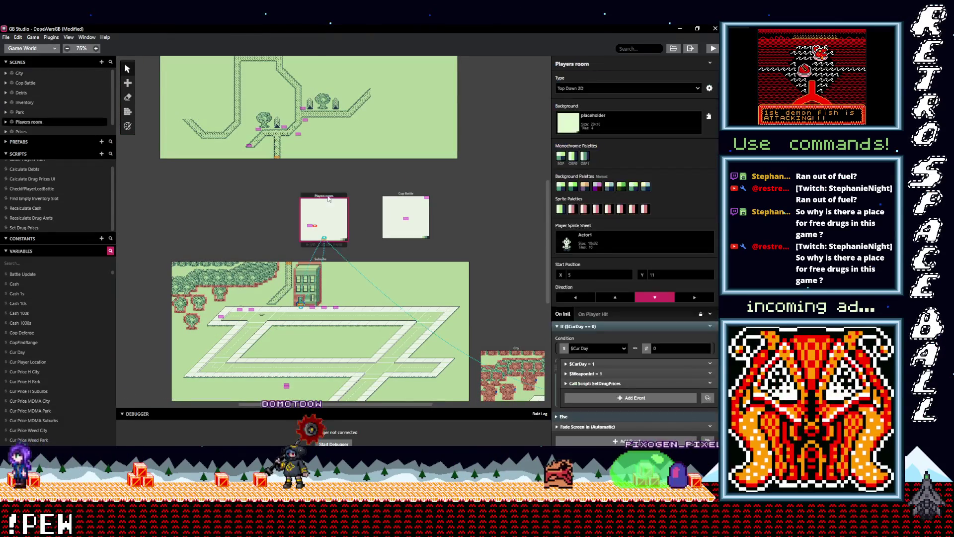
Step: Select the Suburbs scene and inspect its If ($CurDay == 0) start-up check
scroll(640, 379, "down", 1)
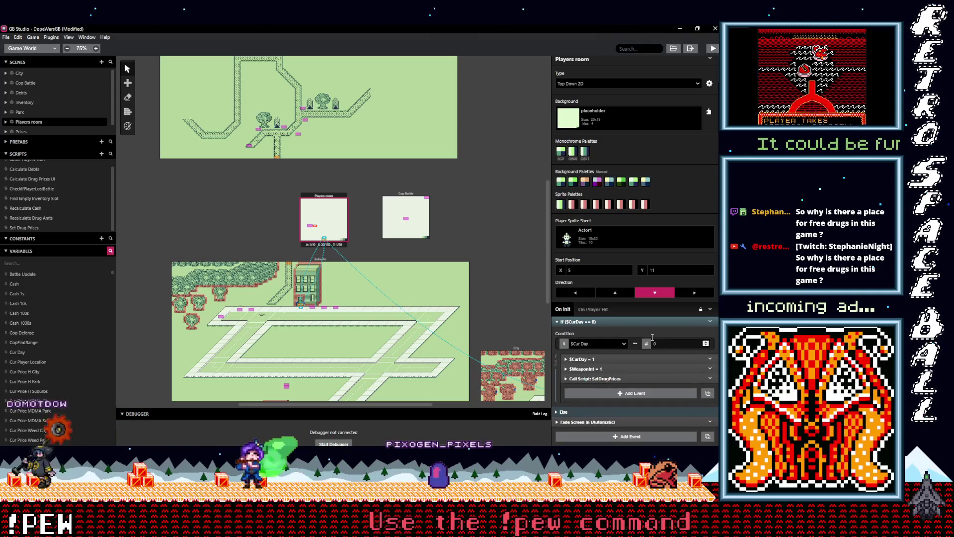
scroll(617, 332, "up", 1)
scroll(79, 197, "up", 1)
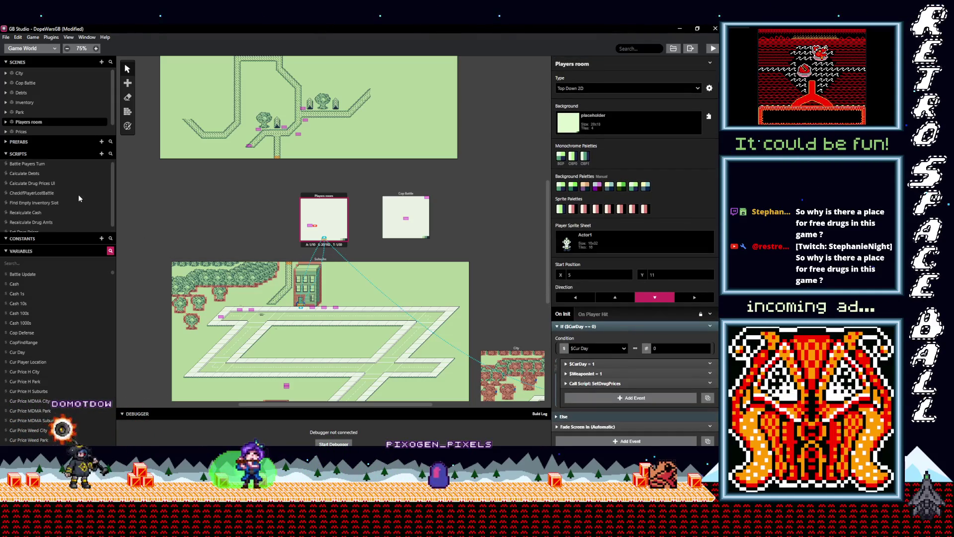
left_click(265, 259)
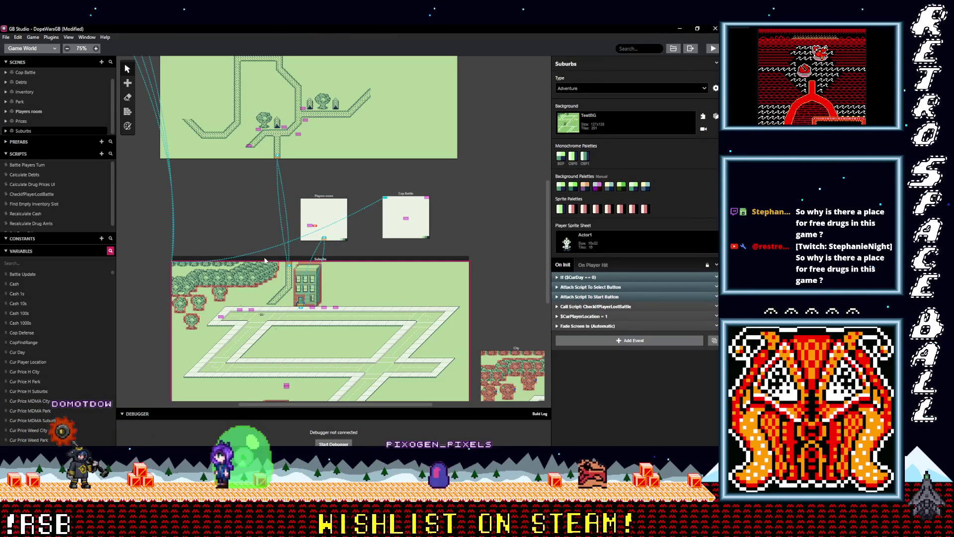
left_click(579, 276)
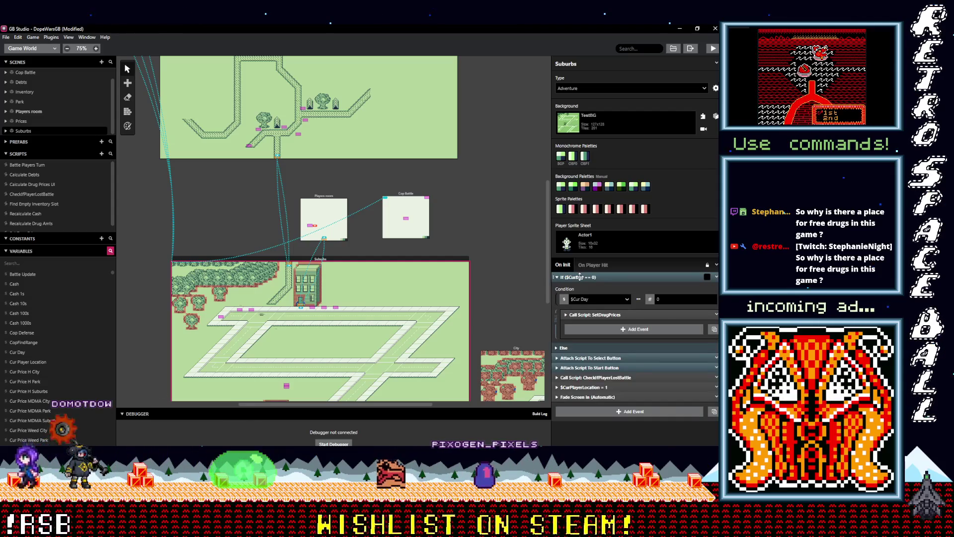
left_click(580, 277)
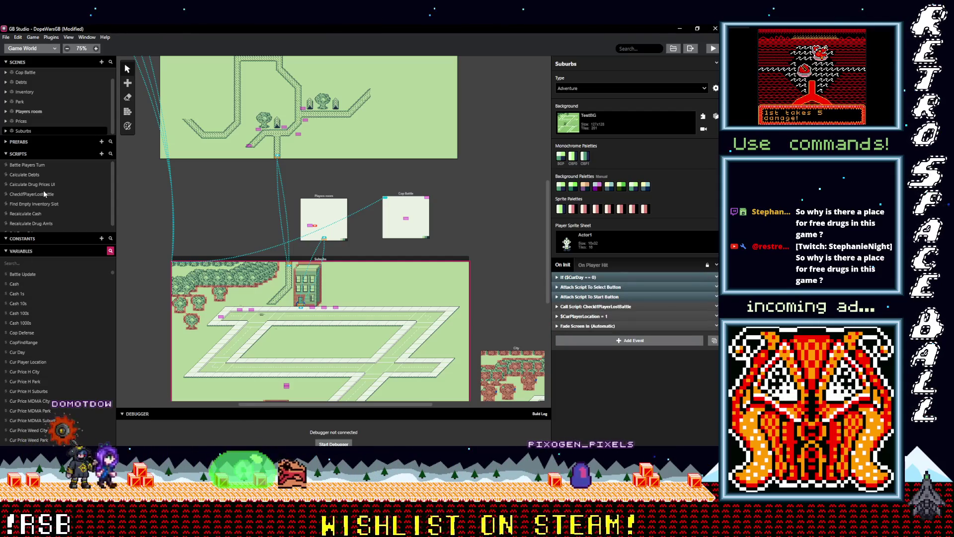
Step: Reopen Set Drug Prices with City Prices and Suburbs Prices expanded
scroll(40, 209, "down", 1)
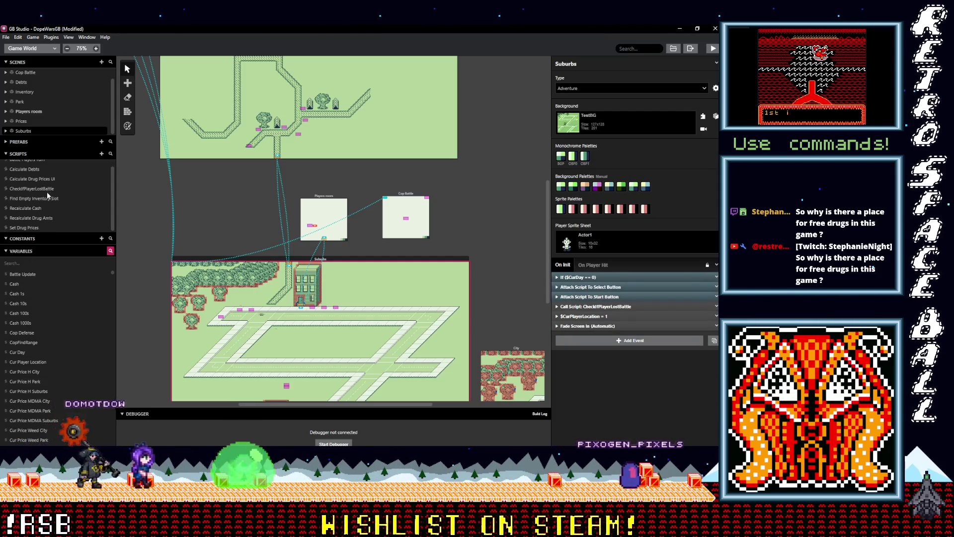
left_click(37, 227)
left_click(585, 137)
left_click(585, 138)
left_click(584, 117)
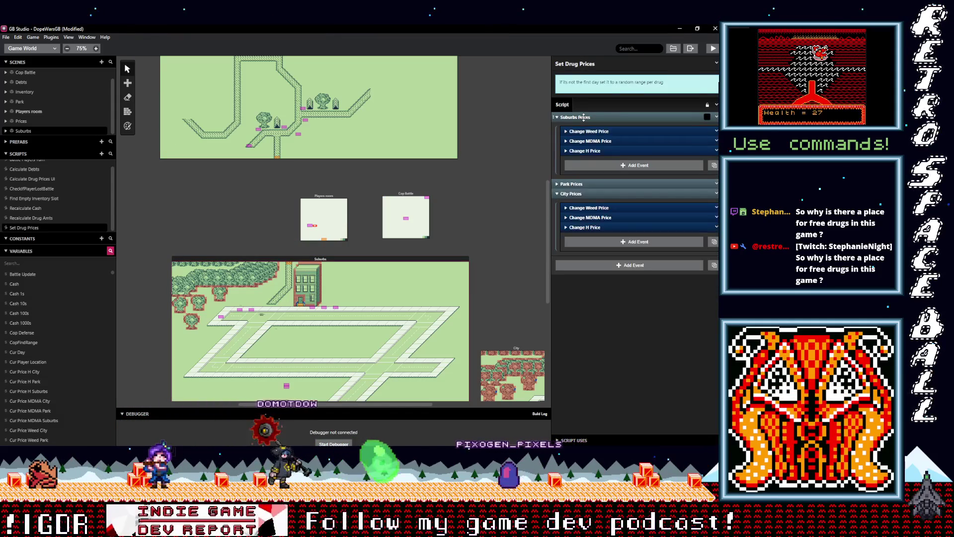
left_click(585, 117)
left_click(587, 117)
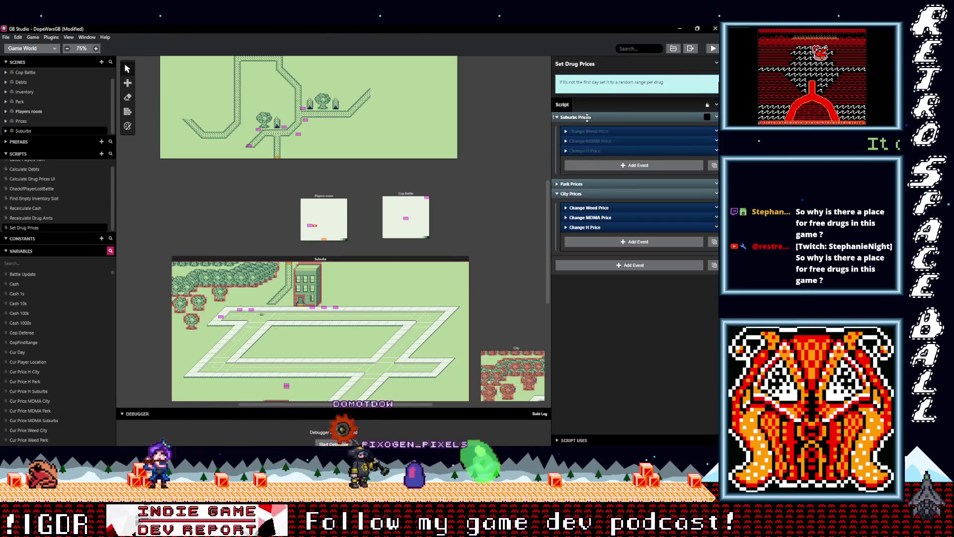
left_click(593, 131)
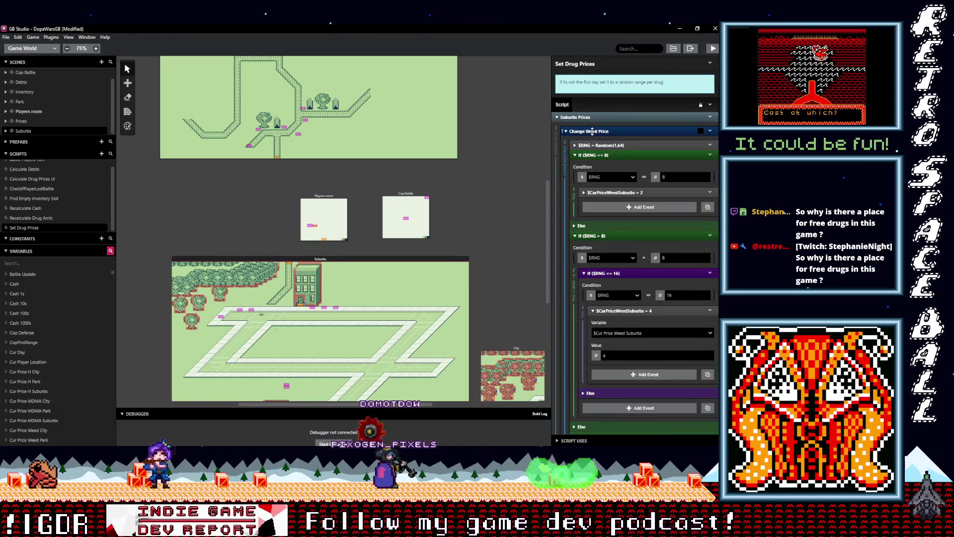
left_click(592, 131)
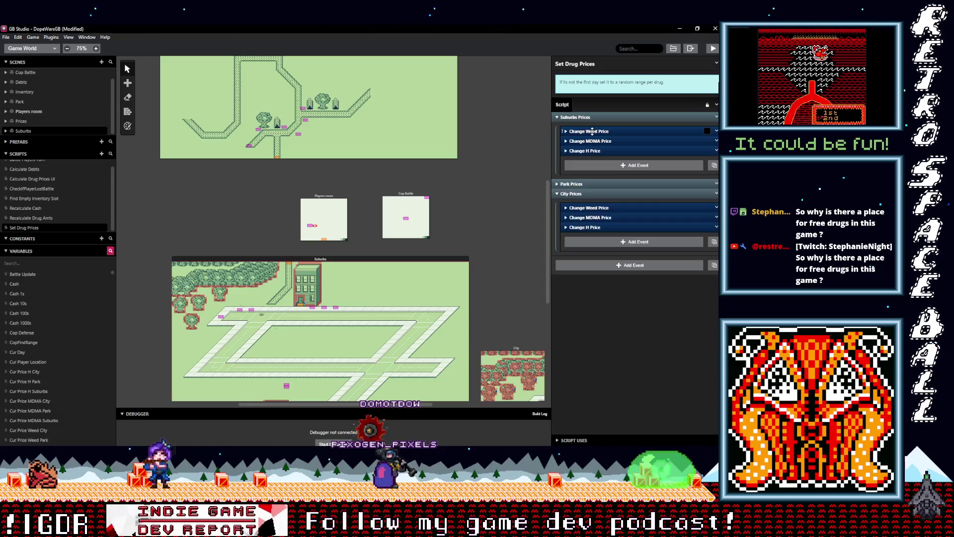
left_click(588, 150)
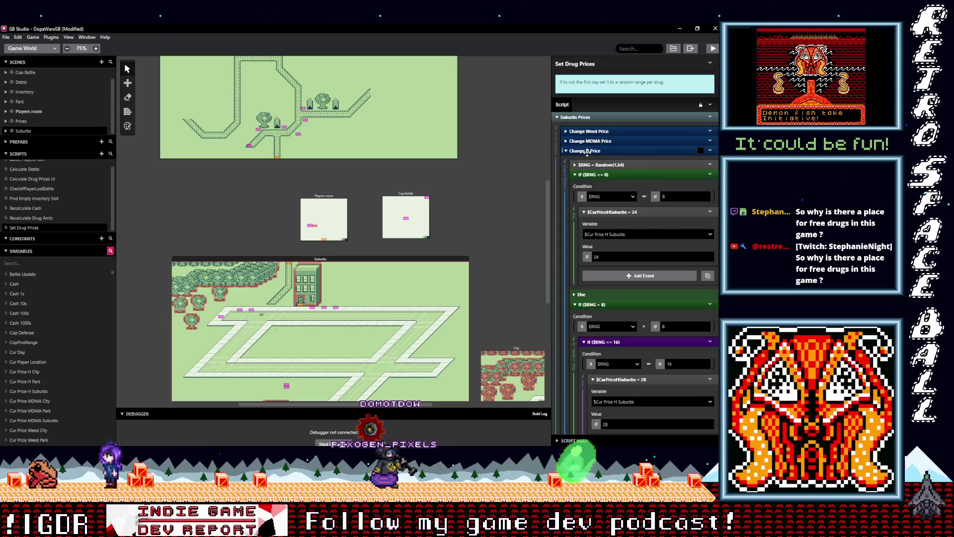
left_click(587, 150)
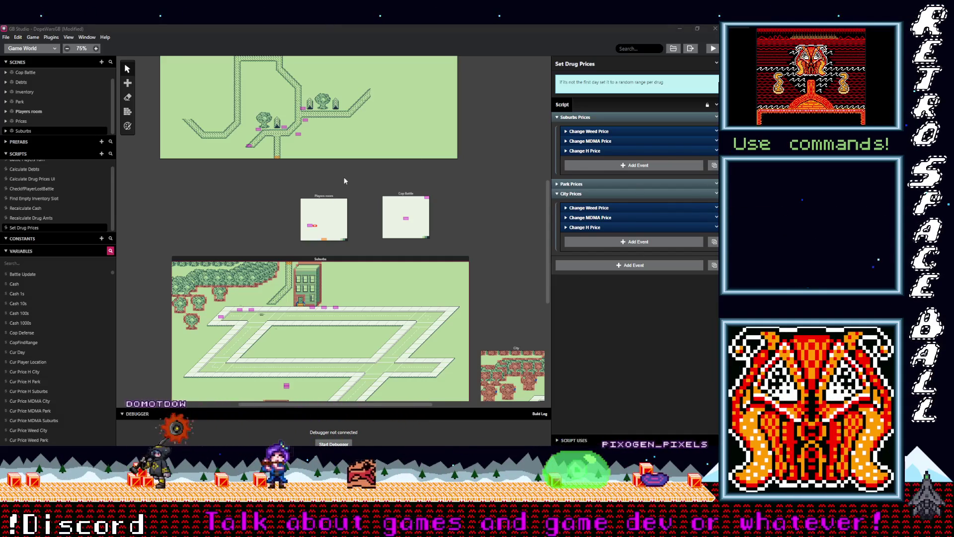
scroll(412, 241, "up", 5)
scroll(410, 243, "down", 5)
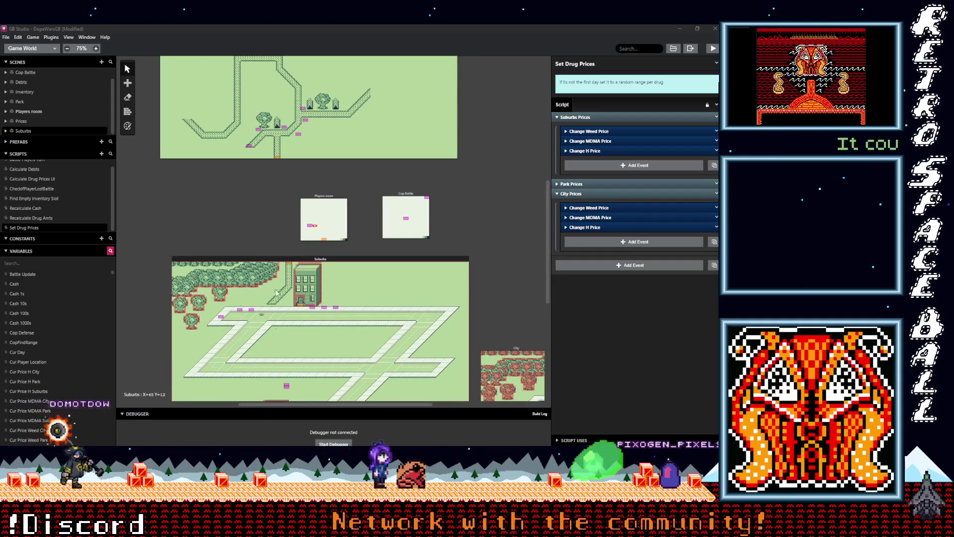
left_click(280, 260)
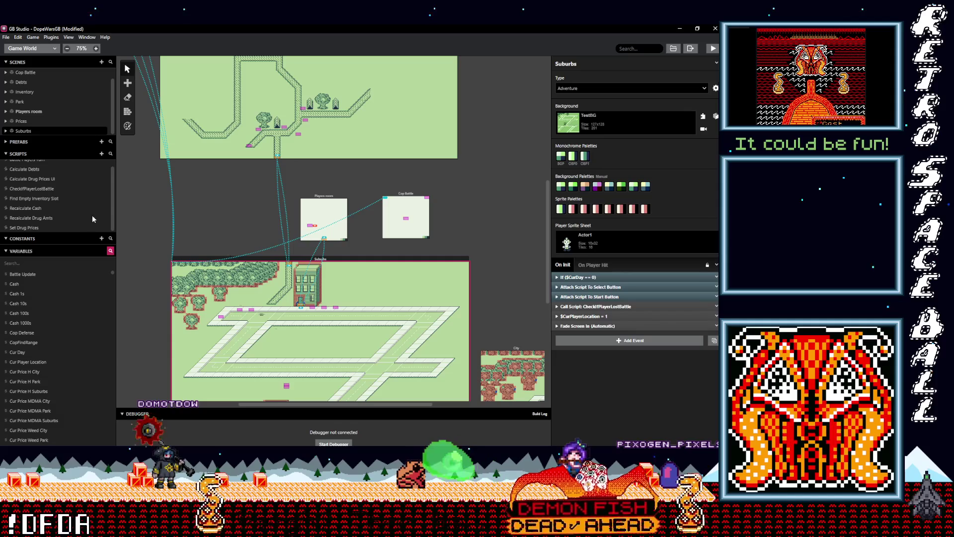
left_click(588, 277)
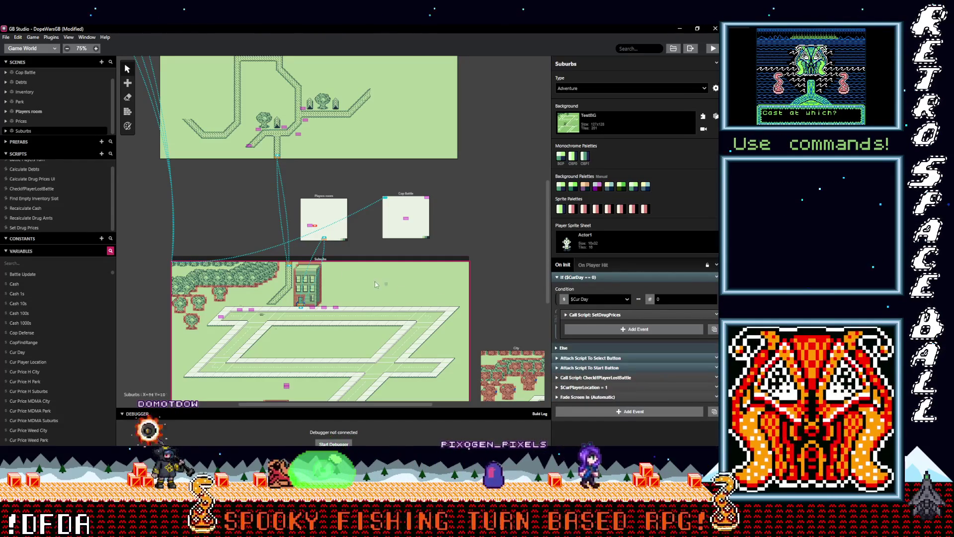
left_click(35, 227)
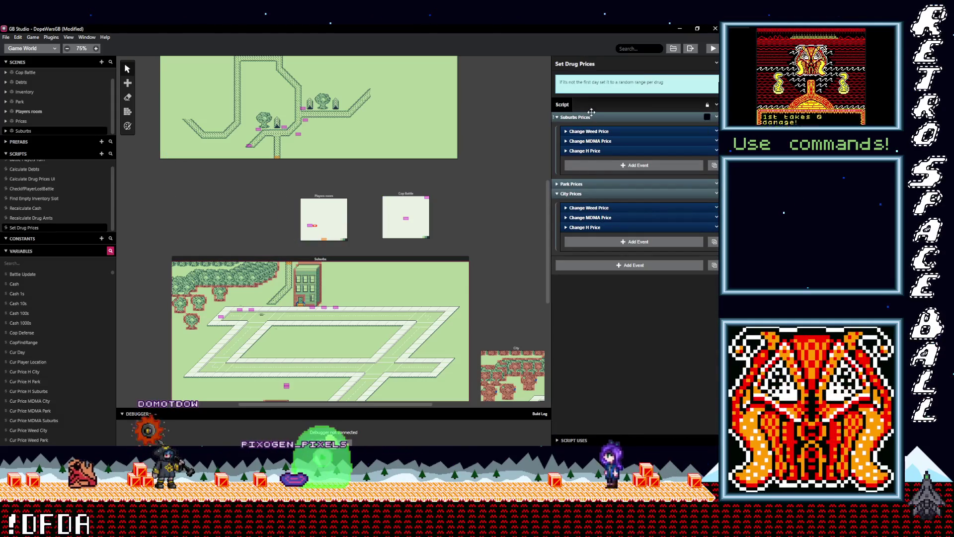
Step: Switch the first weed branch and the price-4, 6 and 8 branches to Cur Price Weed City
left_click(596, 209)
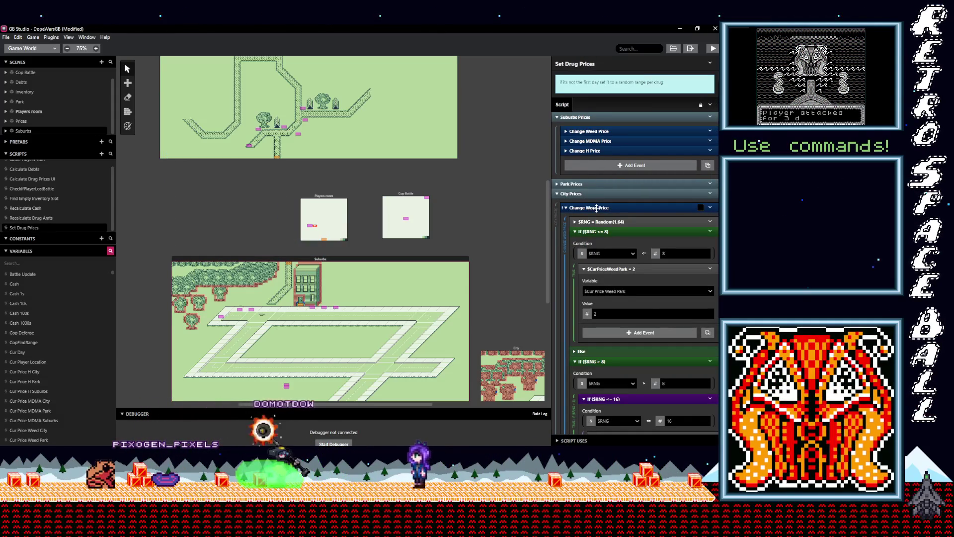
left_click(622, 291)
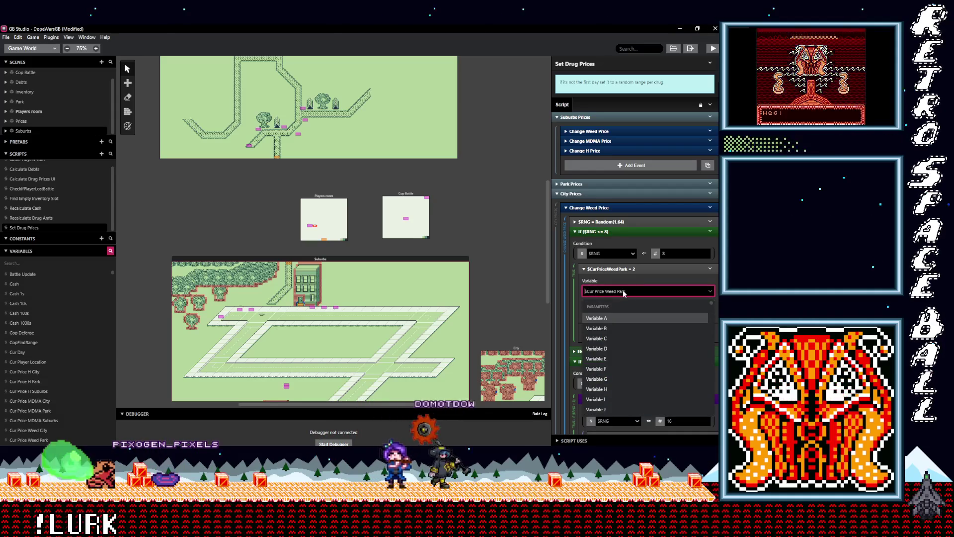
type("city")
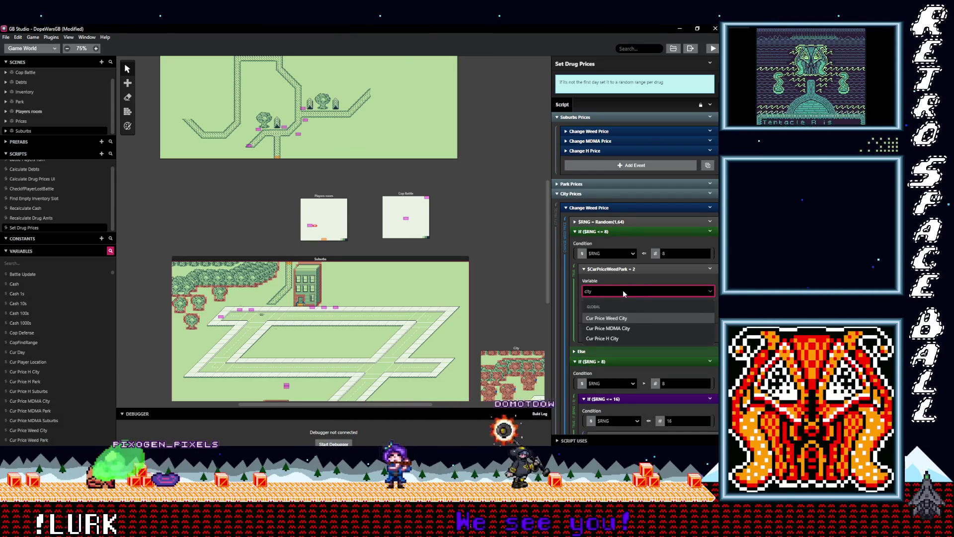
left_click(630, 318)
scroll(640, 319, "down", 3)
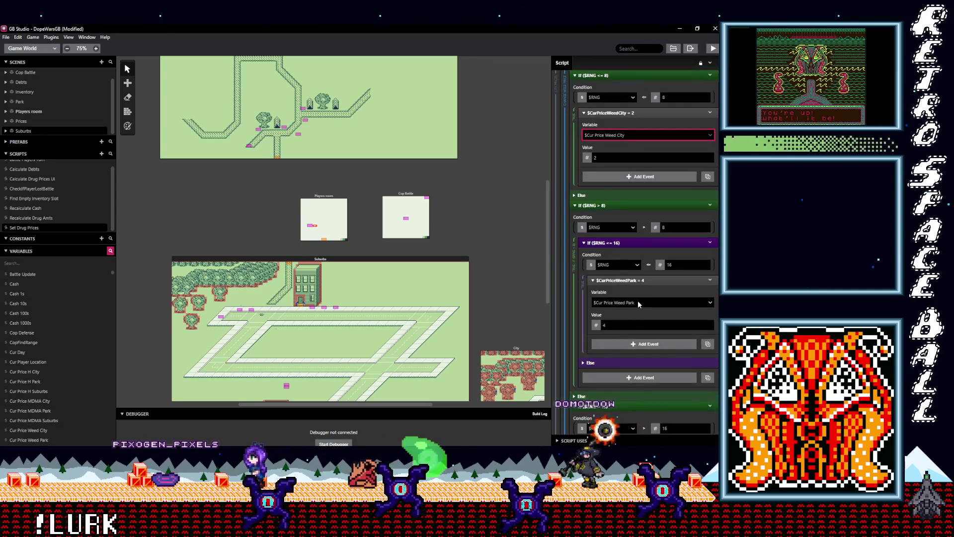
left_click(638, 303)
type("city")
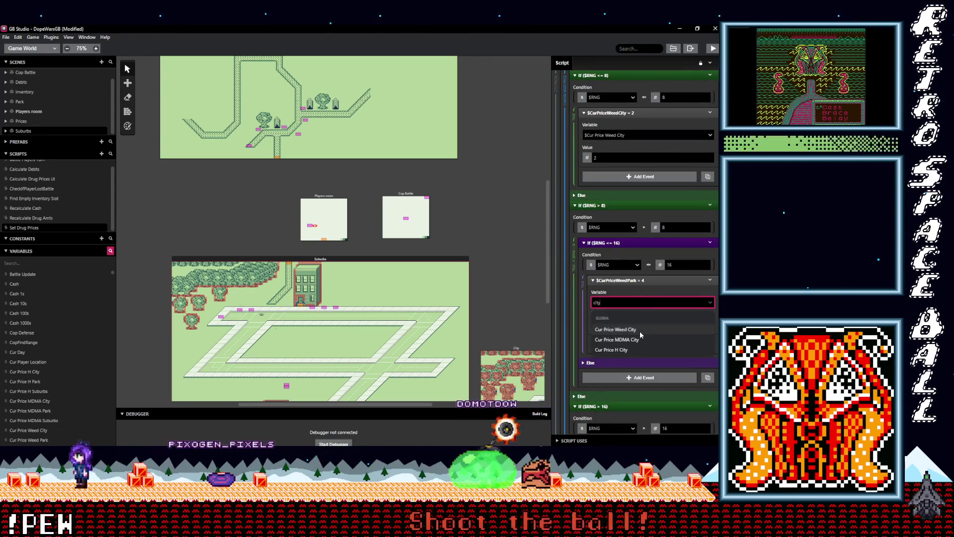
left_click(640, 330)
scroll(631, 314, "down", 4)
left_click(637, 309)
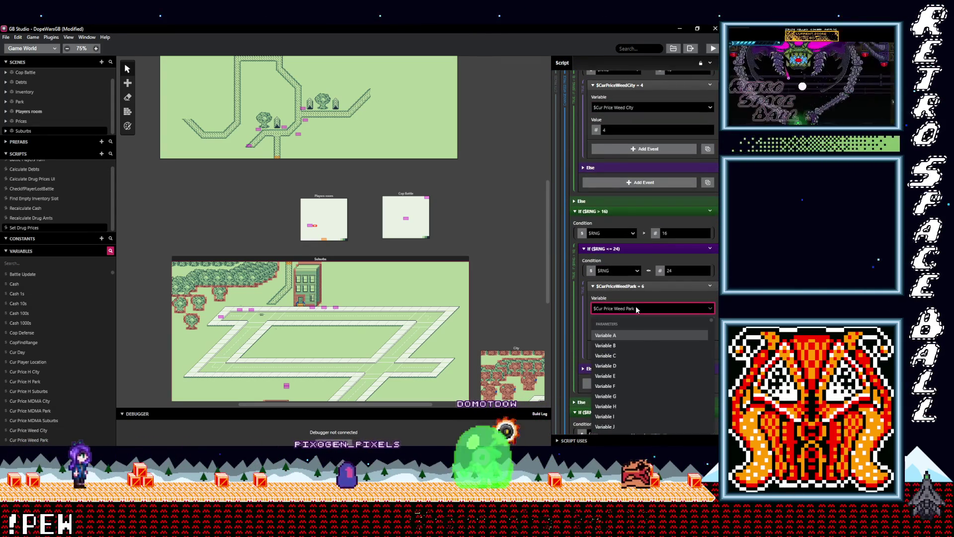
type("city")
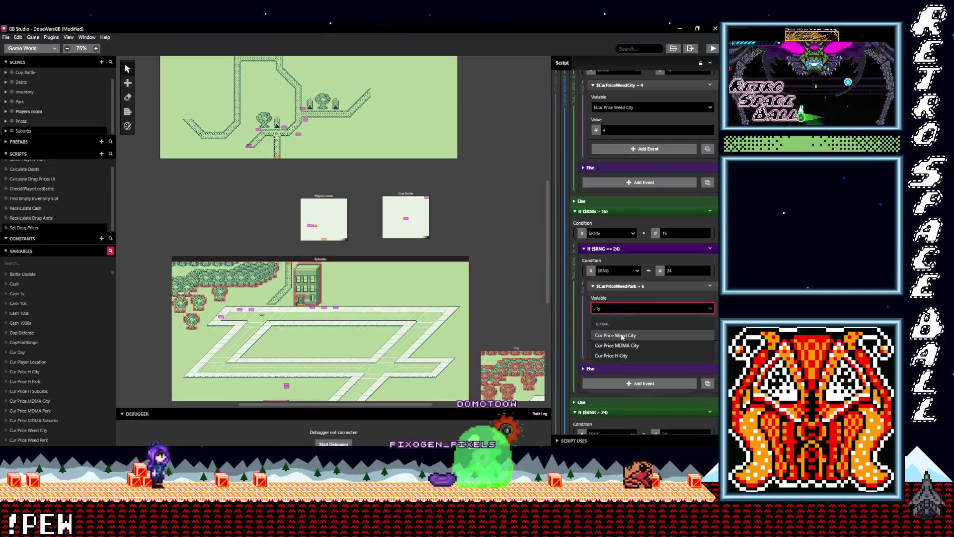
left_click(622, 336)
scroll(632, 318, "down", 4)
left_click(634, 315)
type("city")
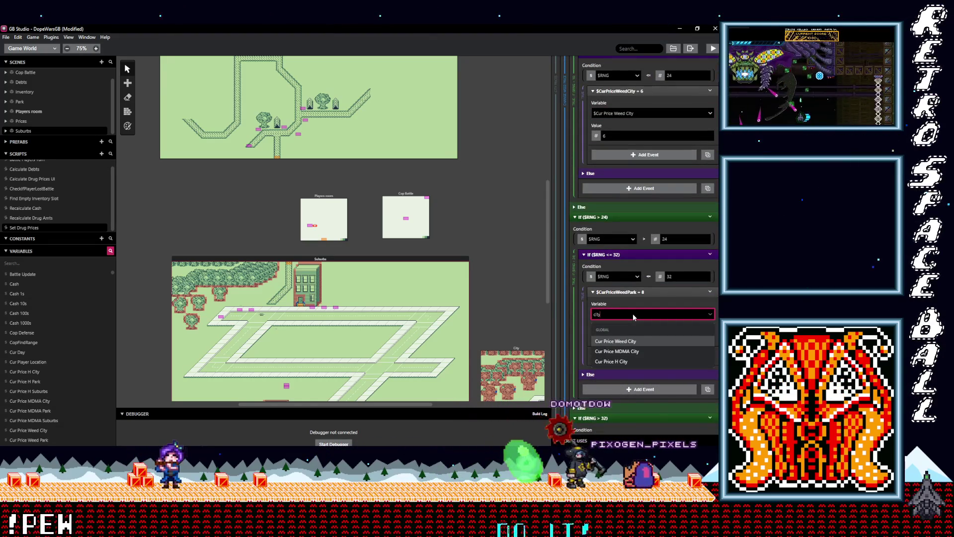
left_click(633, 340)
Step: Switch the price-10, 12, 13 and 14 weed branches to Cur Price Weed City
scroll(631, 309, "down", 4)
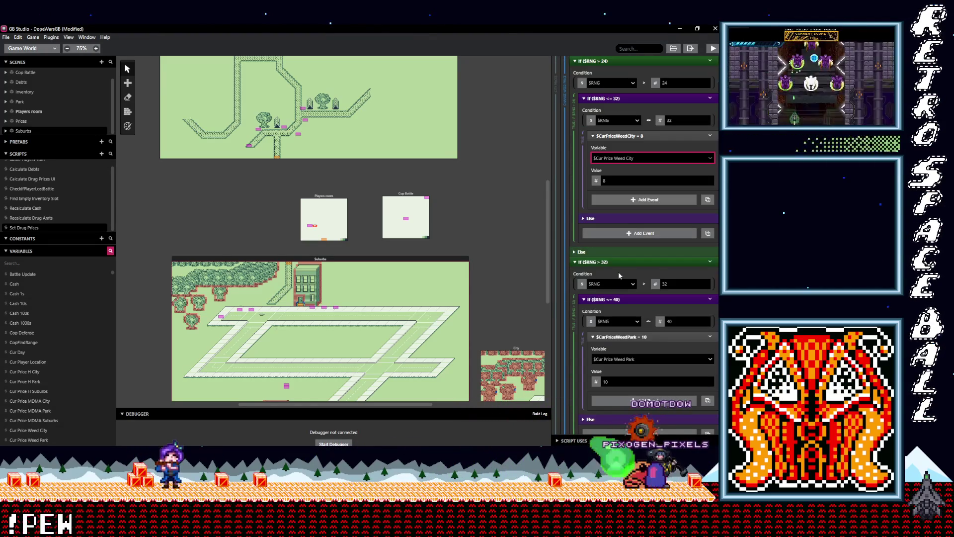
left_click(637, 321)
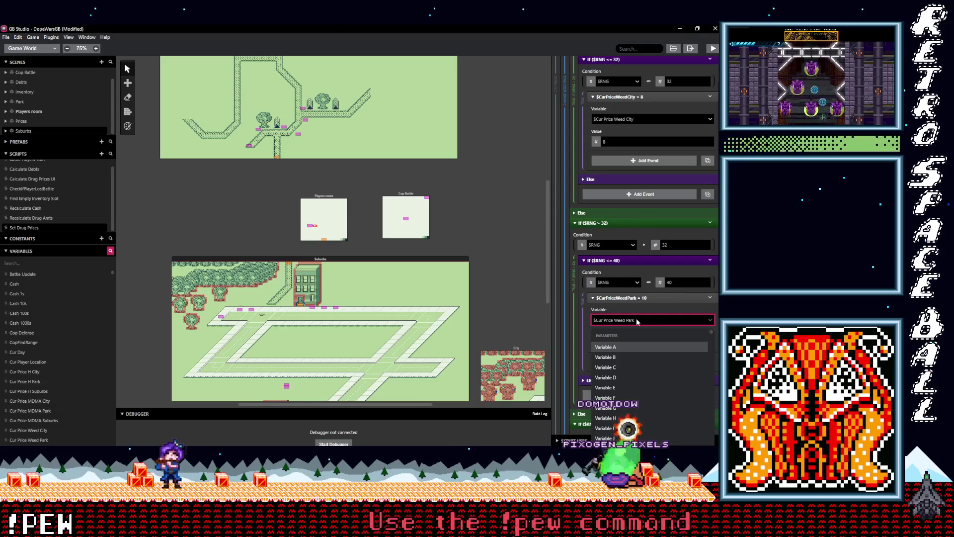
type("city")
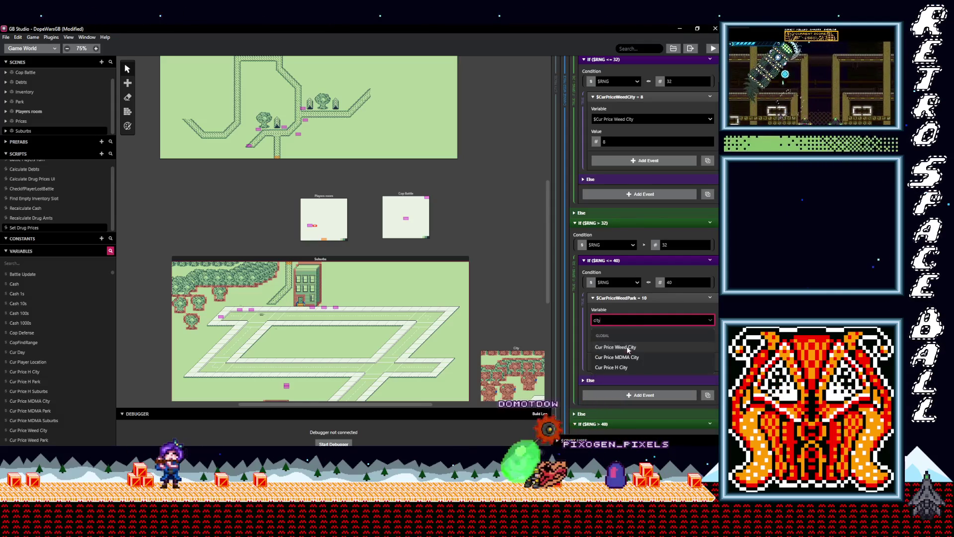
left_click(627, 346)
scroll(628, 346, "down", 5)
left_click(644, 288)
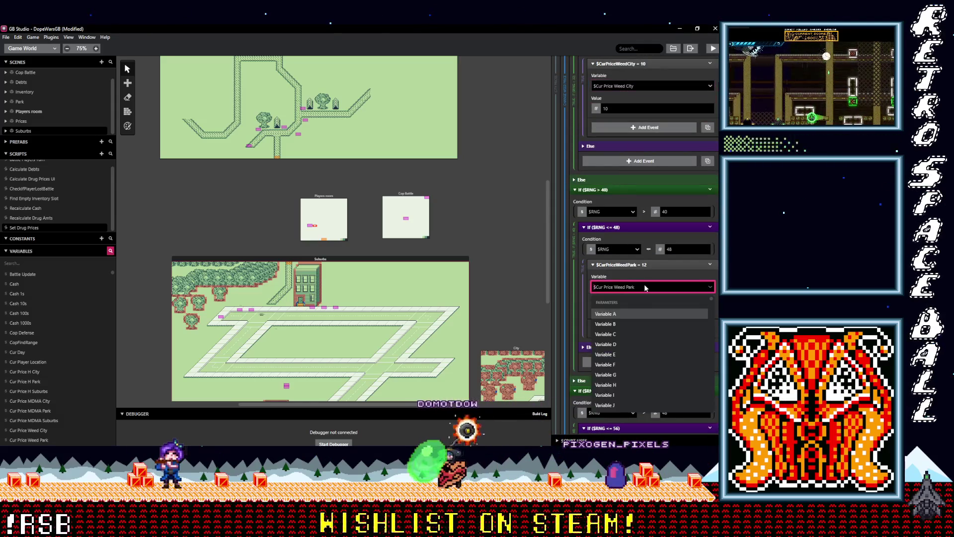
type("city")
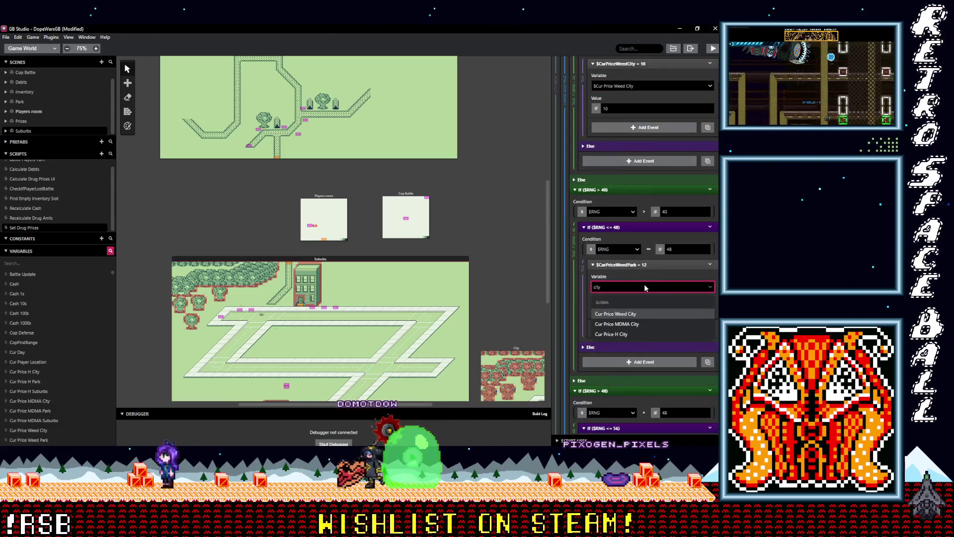
left_click(623, 334)
scroll(623, 334, "down", 4)
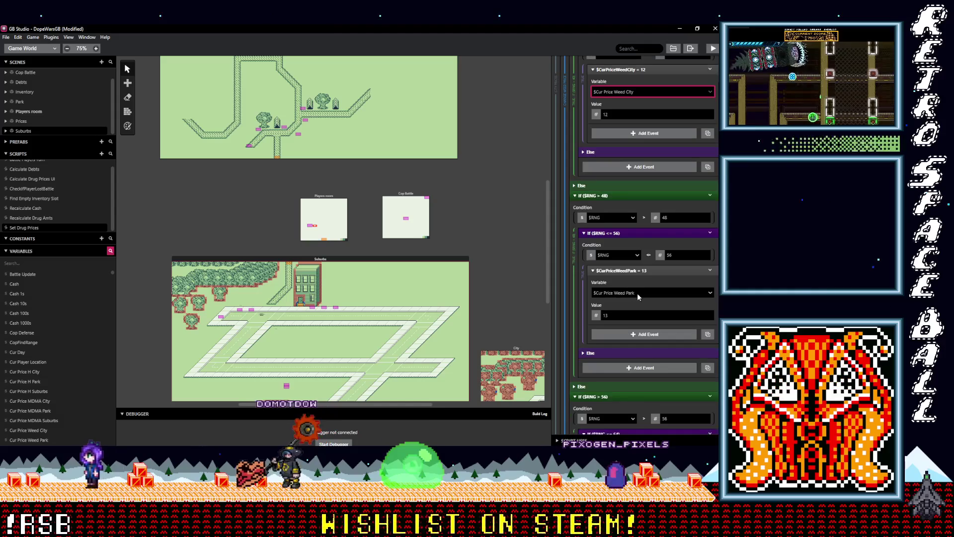
left_click(641, 294)
type("city")
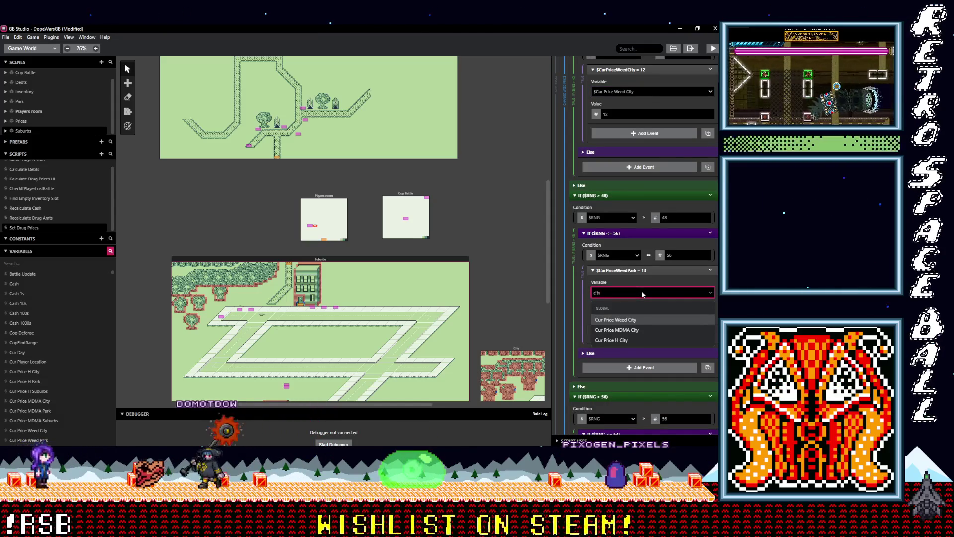
left_click(633, 321)
scroll(632, 320, "down", 2)
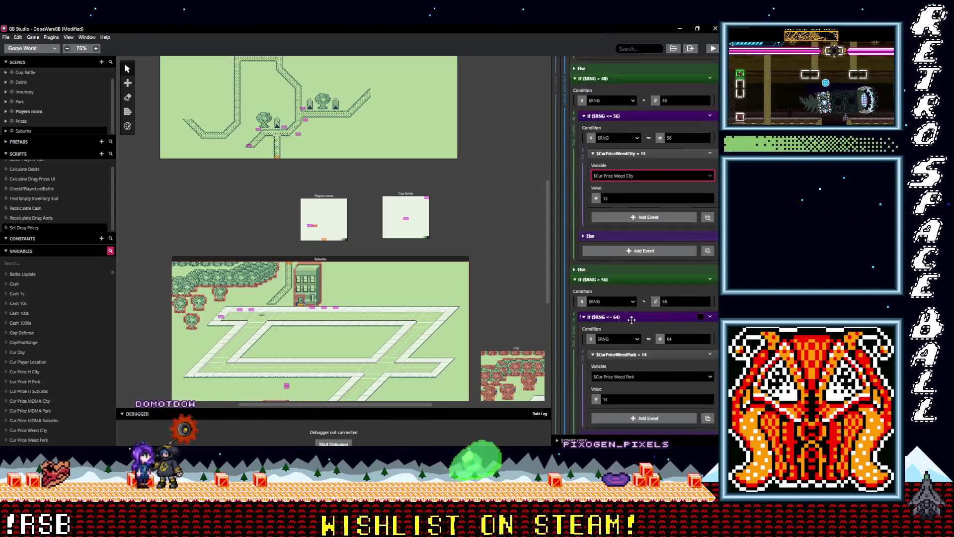
scroll(632, 320, "down", 2)
left_click(639, 297)
type("city")
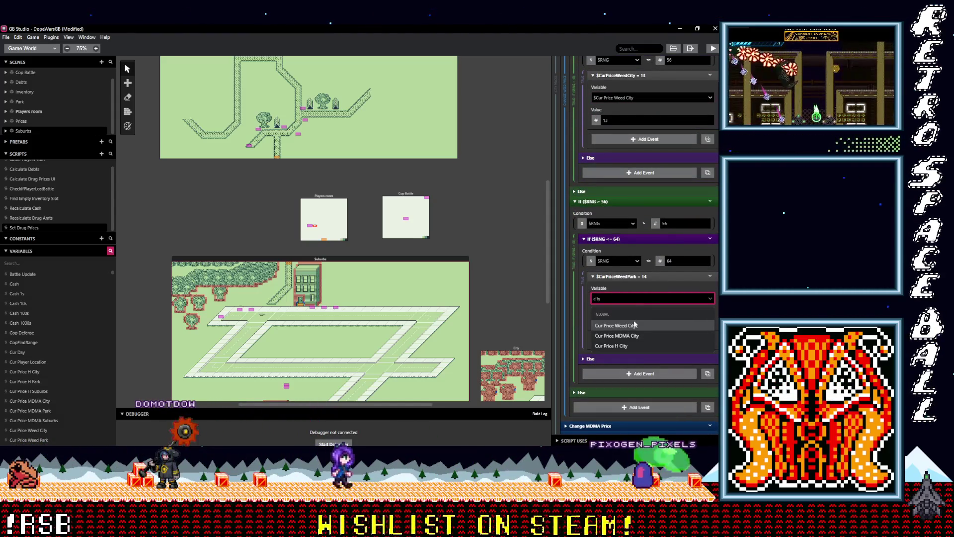
left_click(633, 323)
scroll(616, 348, "down", 1)
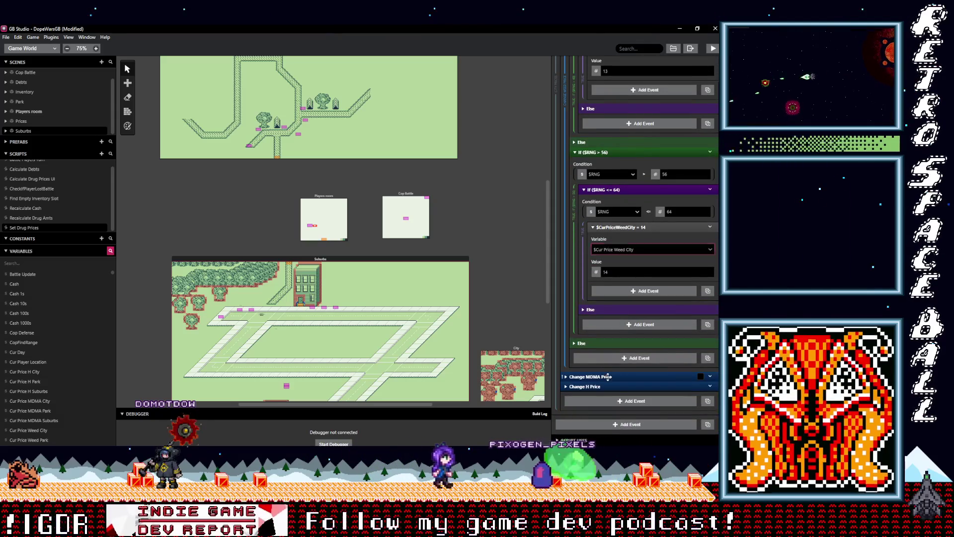
Step: Expand Change MDMA Price and set the price-14, 18, 22 and 26 branches to Cur Price MDMA City
left_click(608, 376)
scroll(616, 371, "down", 3)
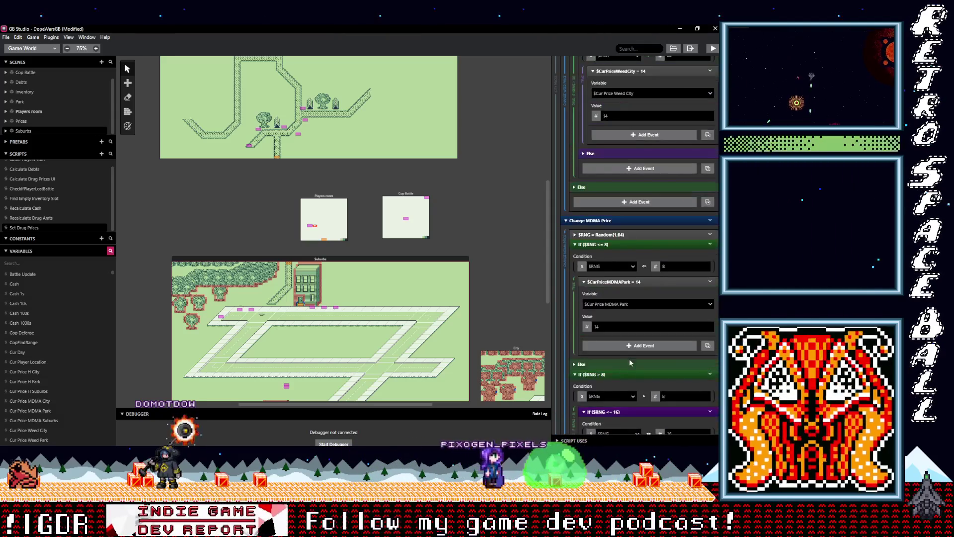
left_click(628, 304)
type("city")
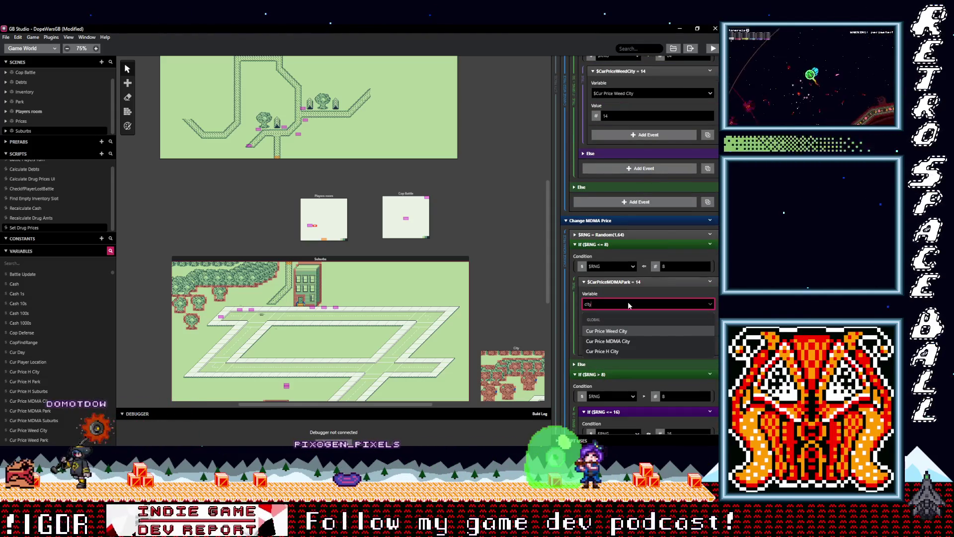
left_click(625, 342)
scroll(617, 338, "down", 4)
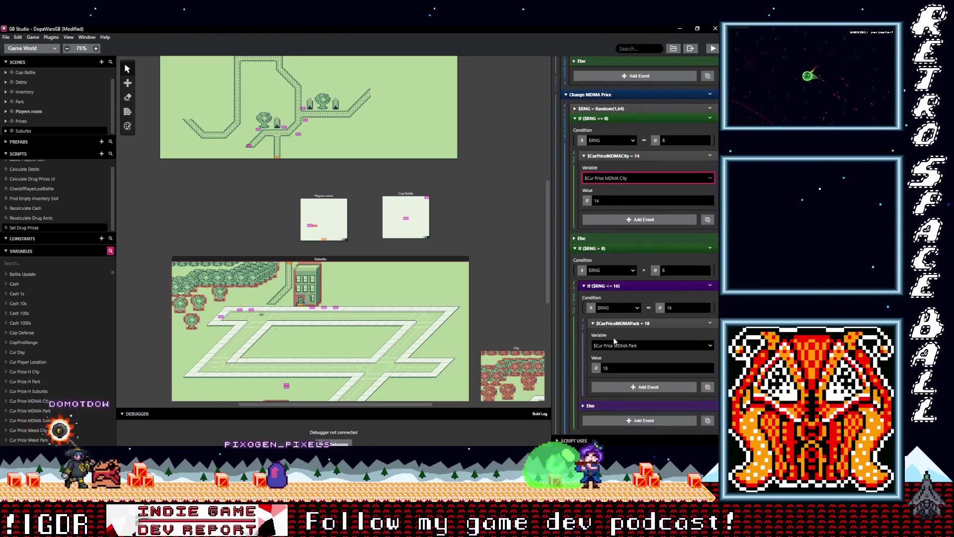
left_click(632, 278)
type("city")
left_click(625, 313)
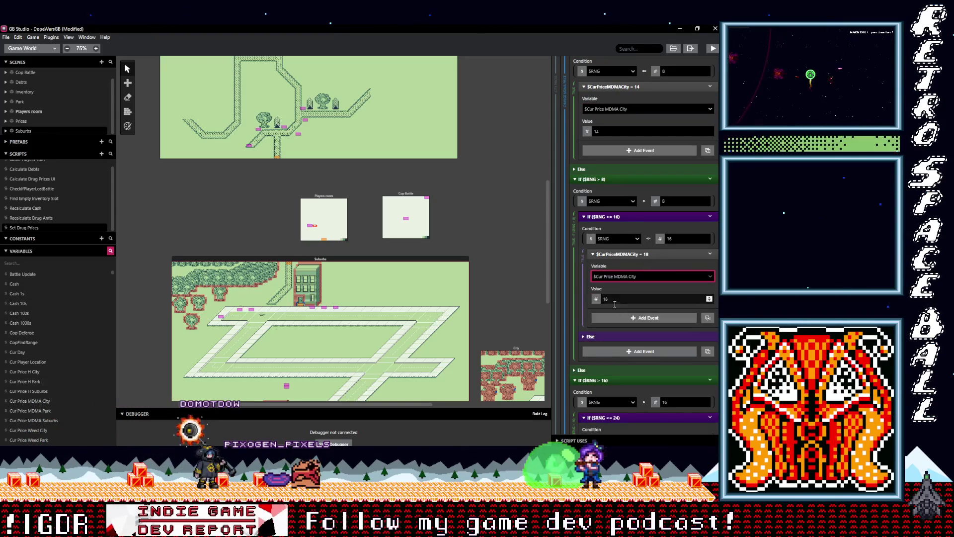
scroll(623, 247, "down", 5)
left_click(627, 244)
type("ity")
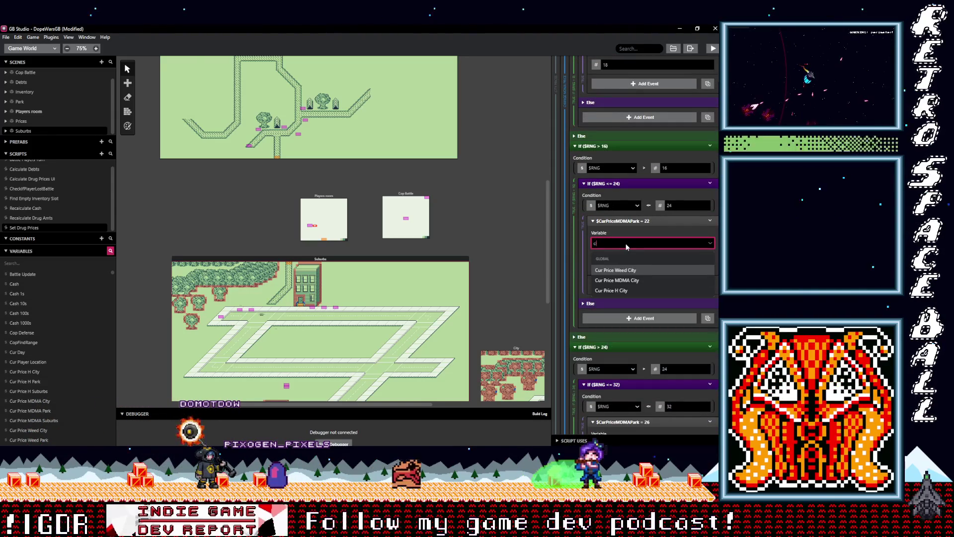
left_click(617, 280)
scroll(622, 278, "down", 3)
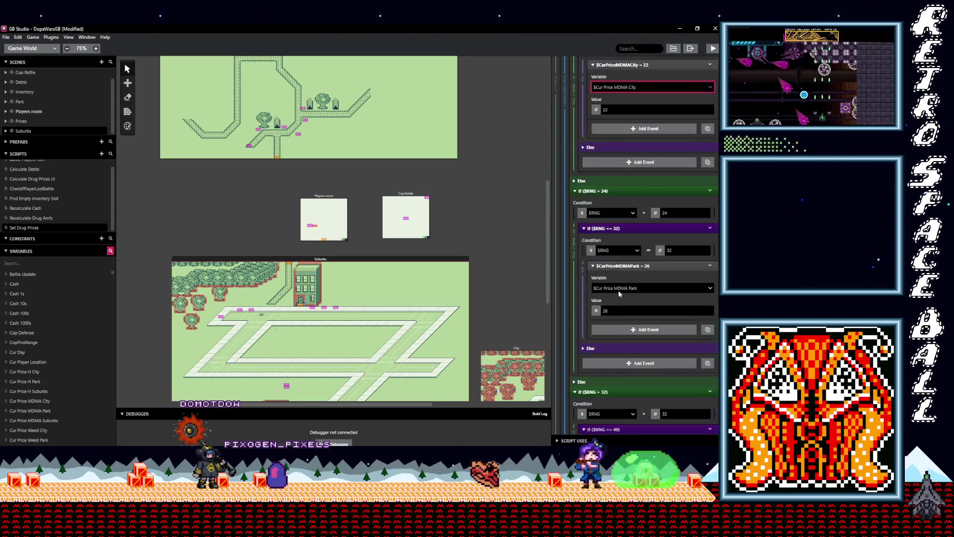
left_click(623, 288)
type("city")
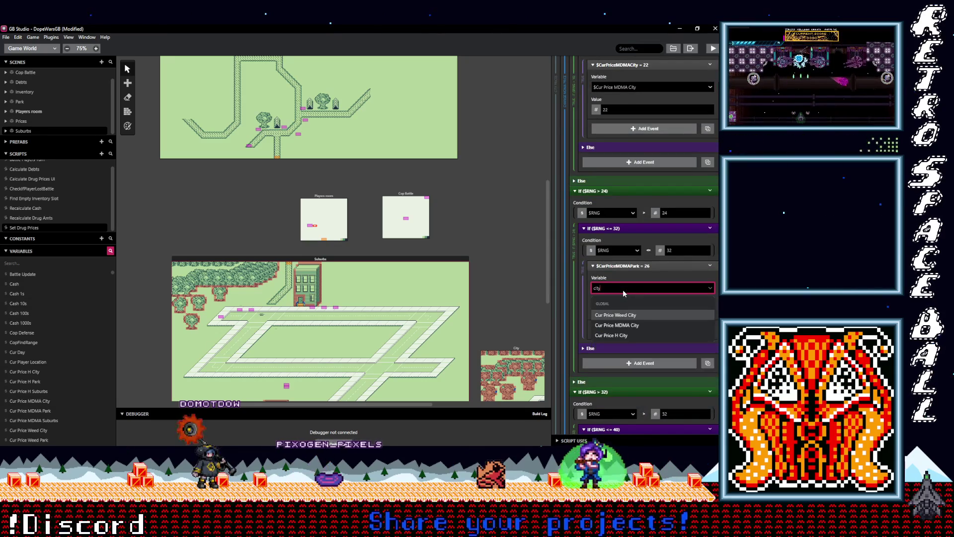
left_click(621, 325)
Step: Set the price-30, 34, 38 and 42 MDMA branches to Cur Price MDMA City
scroll(628, 328, "down", 3)
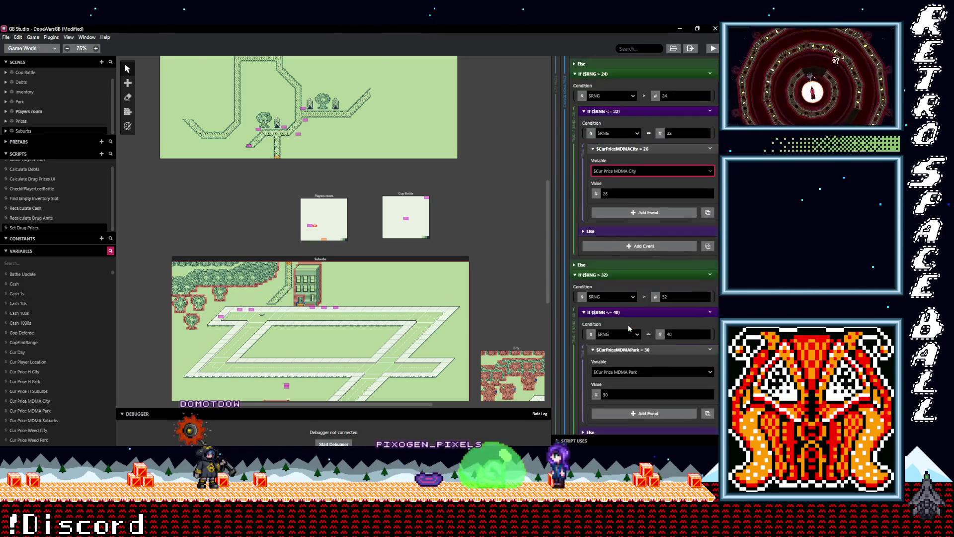
left_click(629, 333)
type("city")
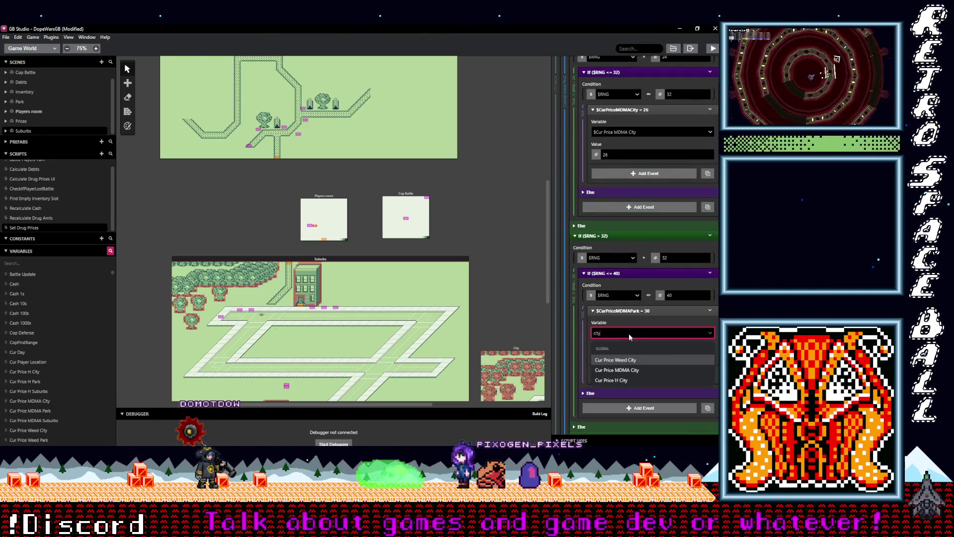
left_click(621, 370)
scroll(634, 348, "down", 4)
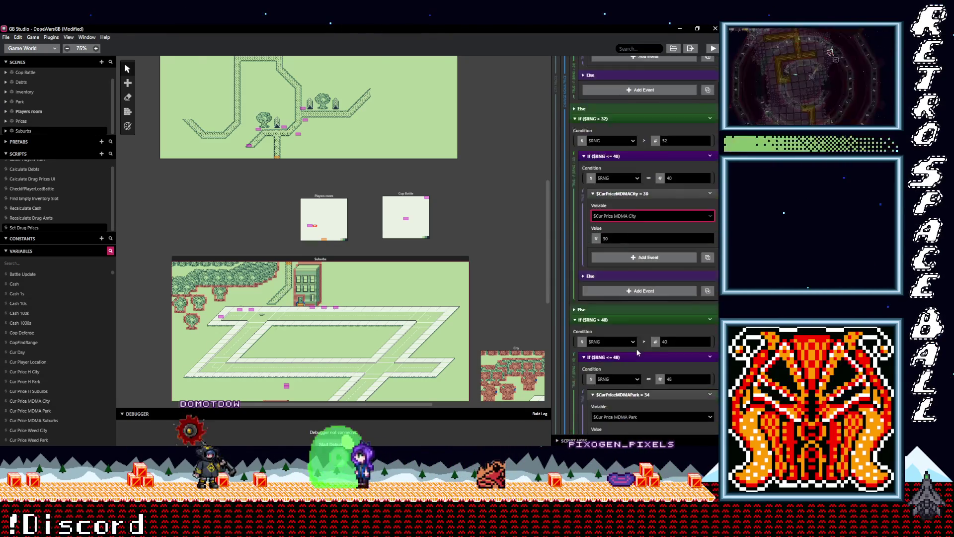
left_click(634, 339)
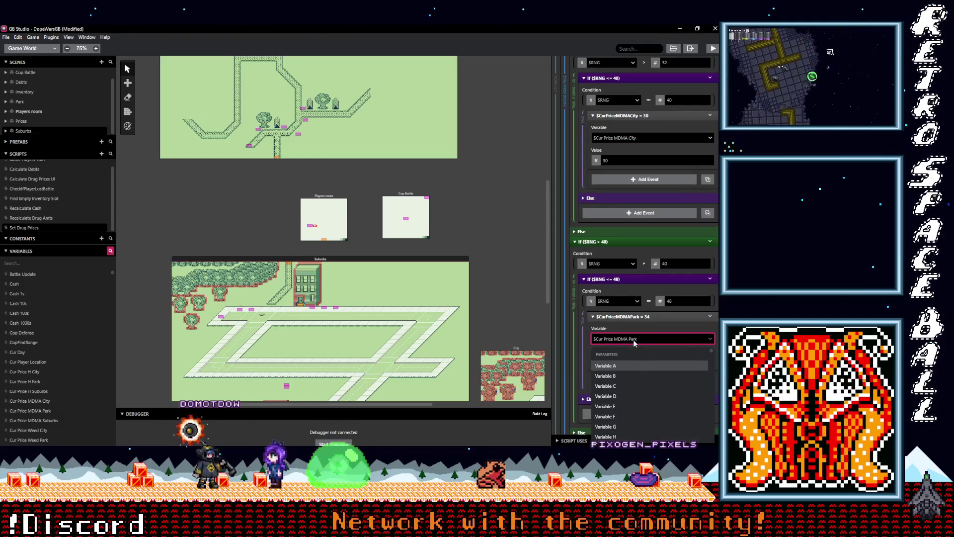
type("city")
left_click(636, 368)
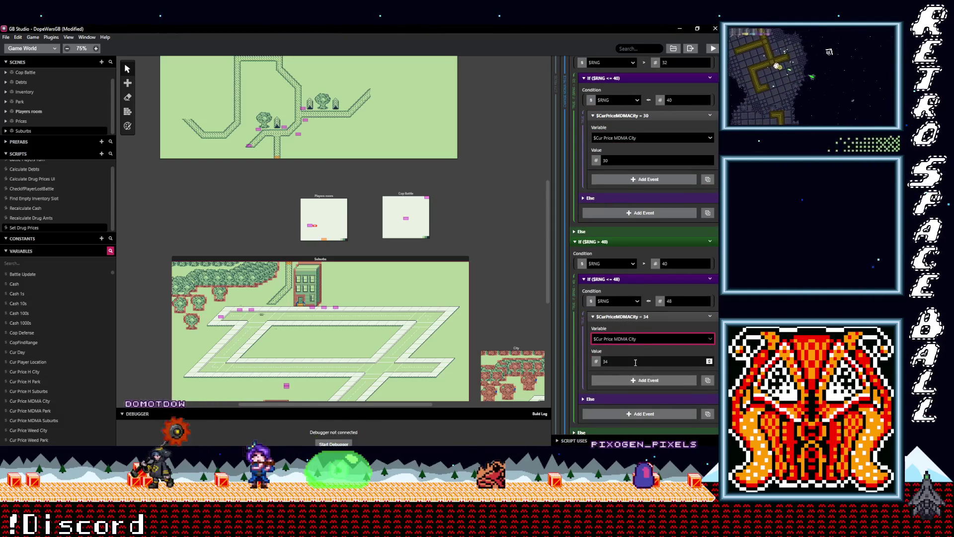
scroll(636, 363, "down", 4)
left_click(630, 346)
type("cit")
left_click(631, 382)
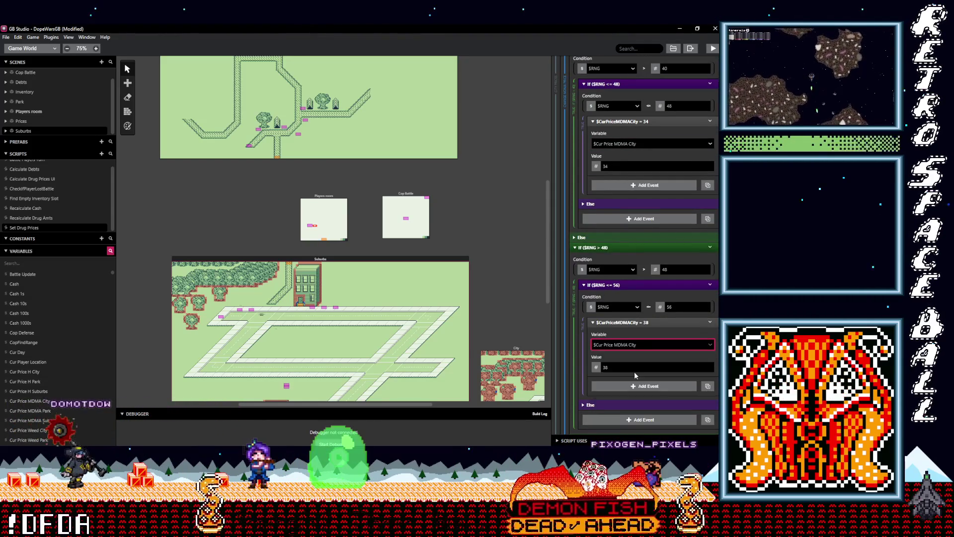
scroll(635, 364, "down", 5)
left_click(631, 312)
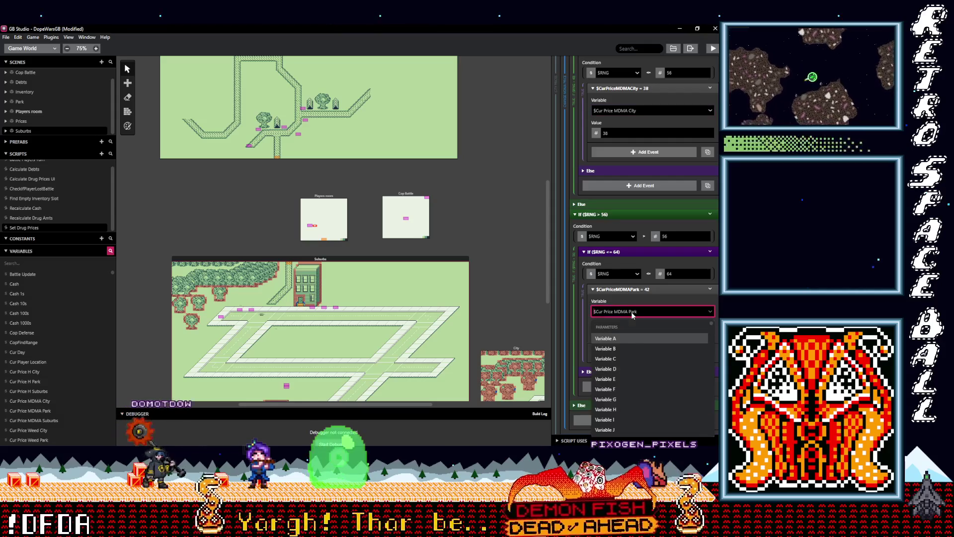
type("city")
left_click(632, 349)
scroll(633, 345, "down", 1)
left_click(621, 386)
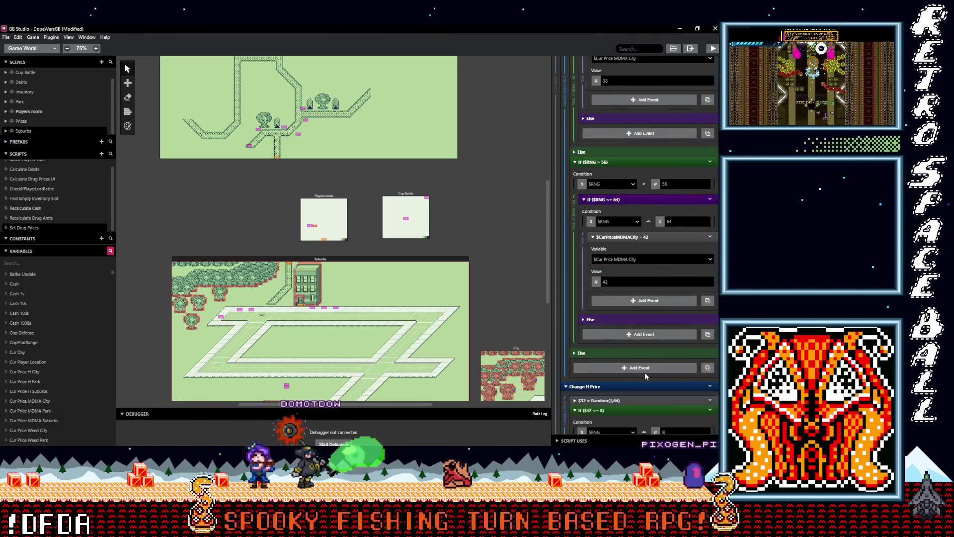
Step: Switch the H price 24, 28, 32 and 36 branches from Cur Price H Park to Cur Price H City
scroll(645, 372, "down", 3)
left_click(617, 314)
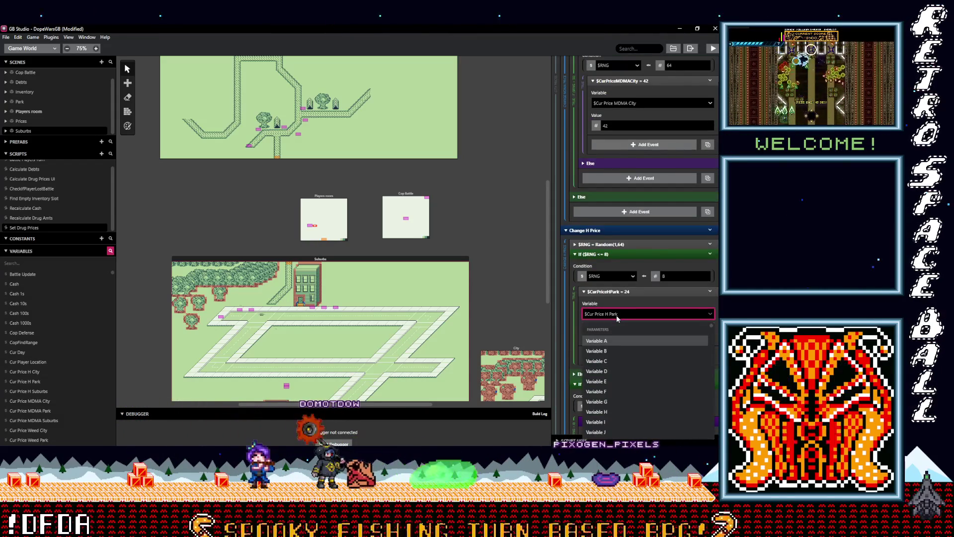
type("city")
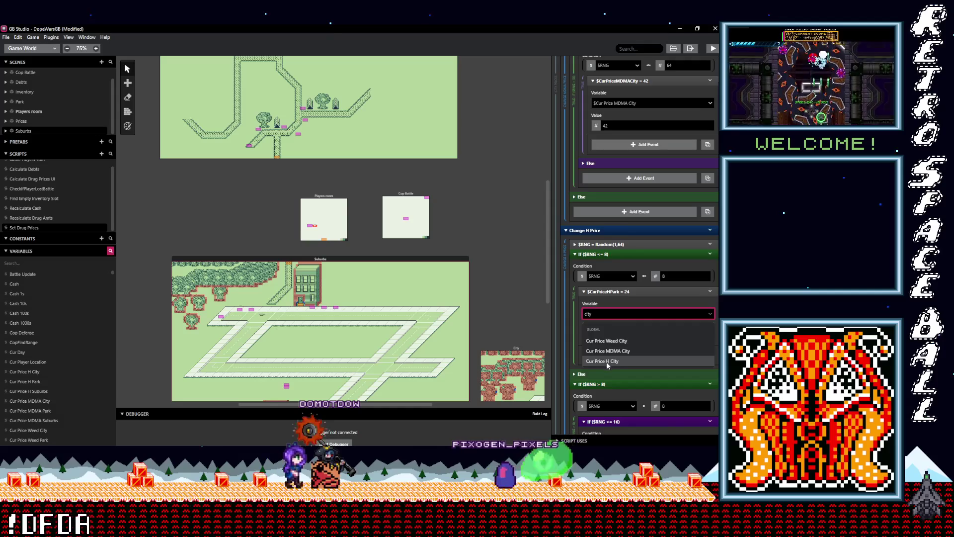
left_click(607, 362)
scroll(611, 361, "down", 3)
left_click(631, 326)
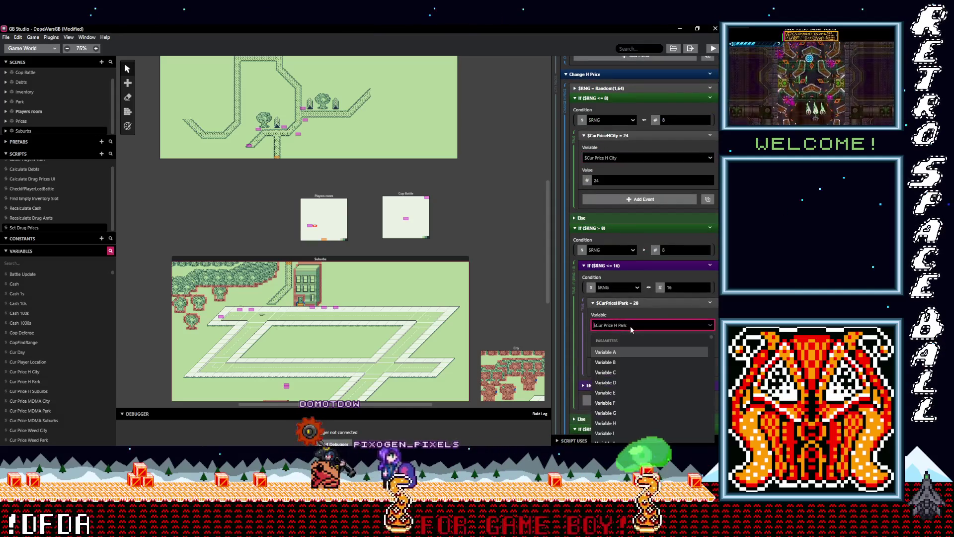
type("city")
left_click(611, 372)
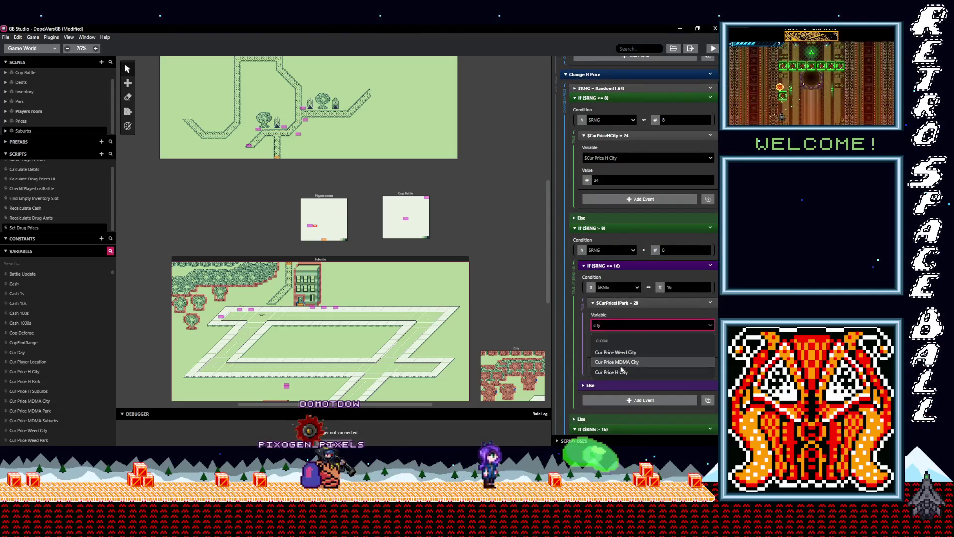
scroll(622, 353, "down", 3)
scroll(618, 345, "down", 2)
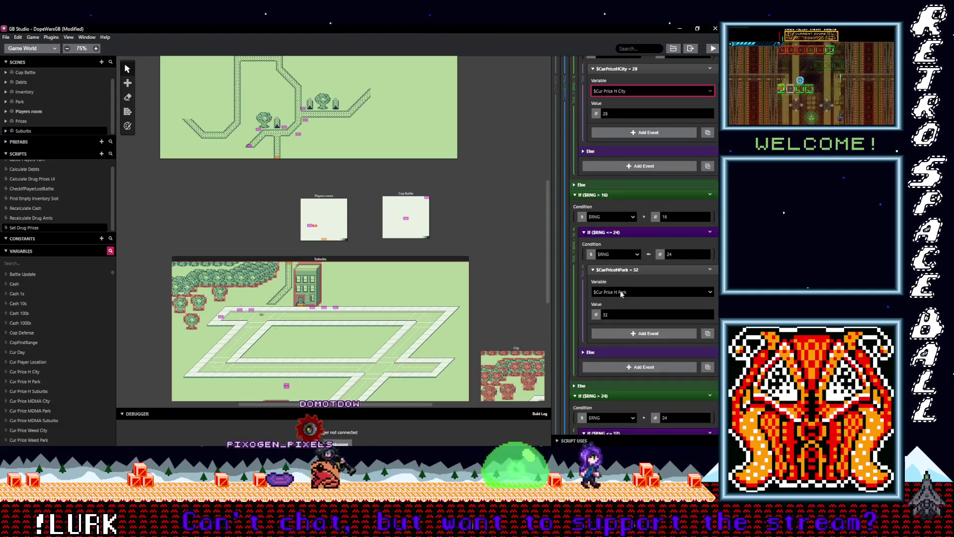
left_click(621, 292)
type("c")
left_click(613, 339)
scroll(613, 338, "down", 4)
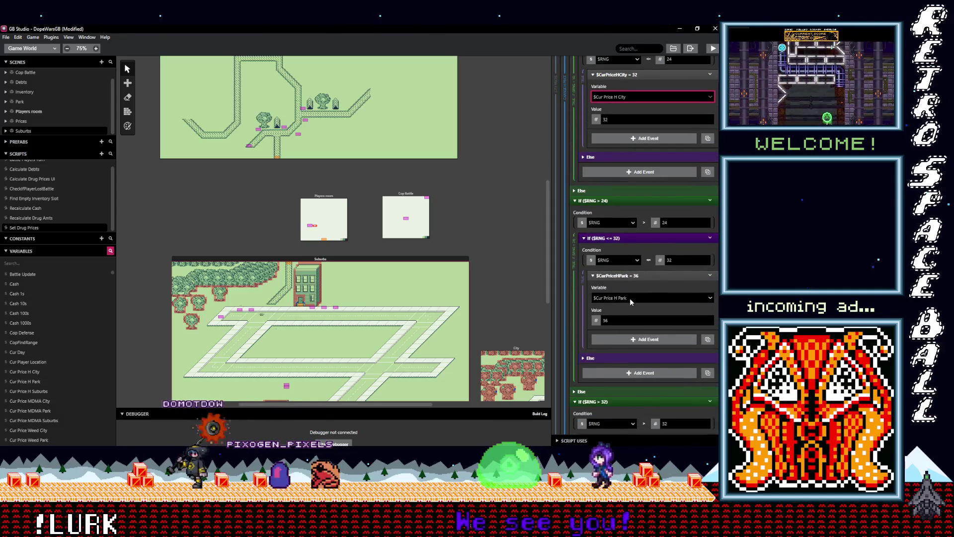
left_click(630, 298)
type("city")
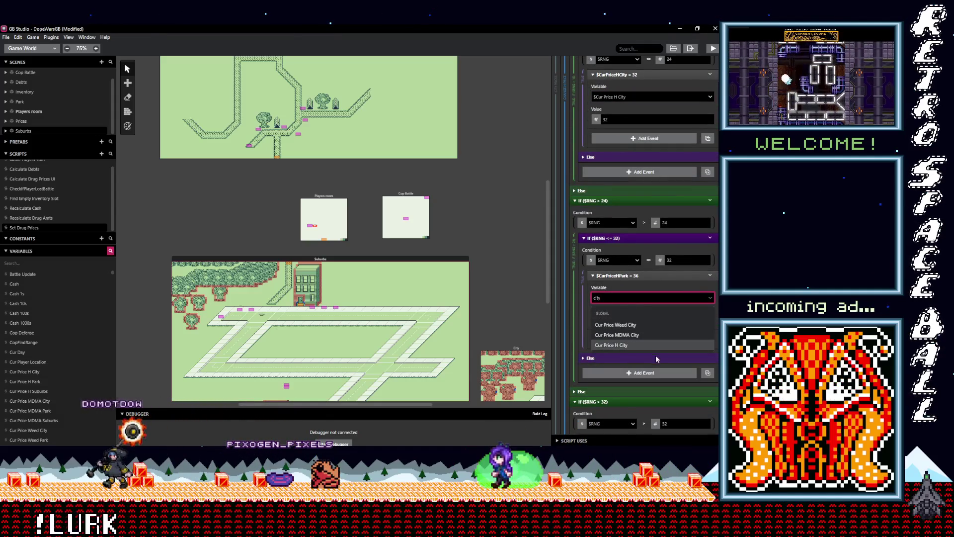
left_click(631, 345)
Step: Set the H price 40, 44, 48 and 52 branches to Cur Price H City as well
scroll(624, 349, "down", 4)
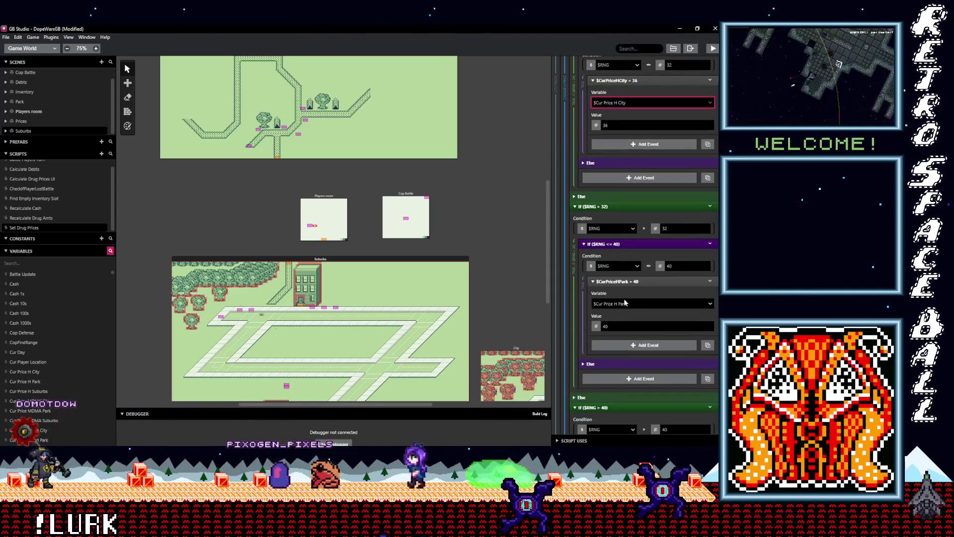
left_click(625, 303)
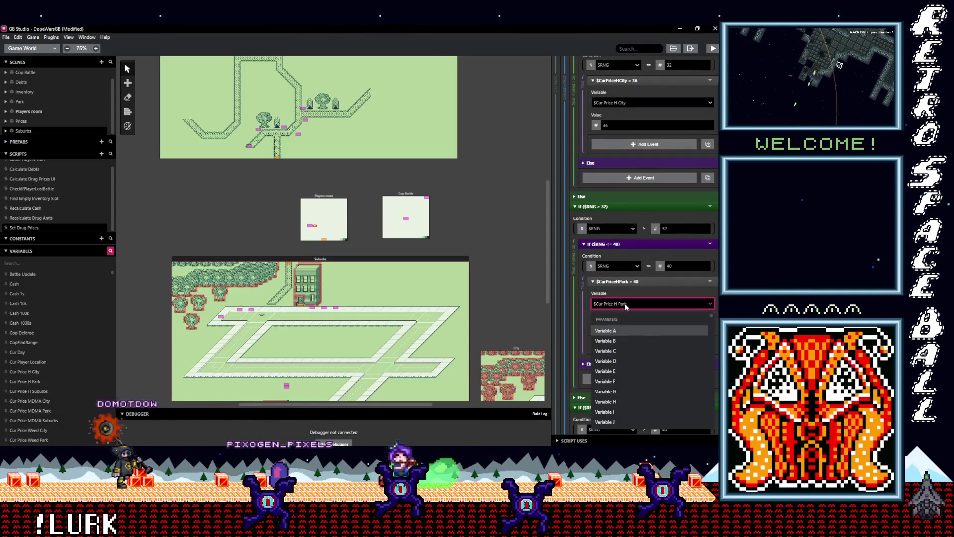
type("city")
left_click(612, 350)
scroll(628, 343, "down", 3)
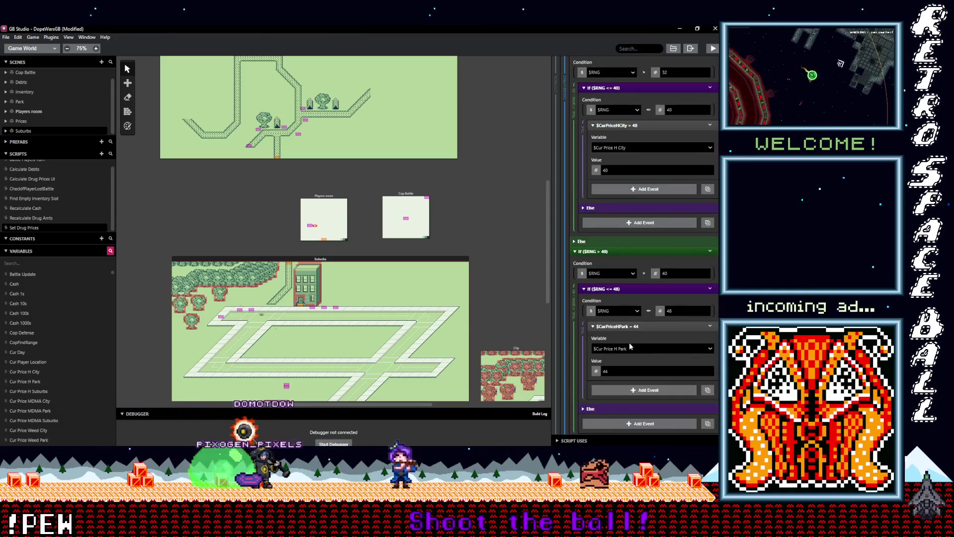
left_click(633, 349)
type("city")
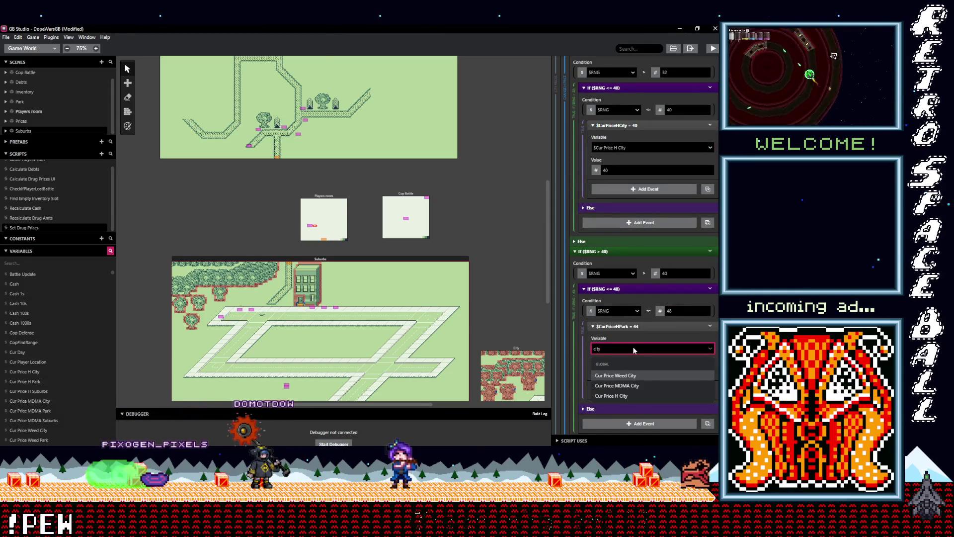
left_click(627, 396)
scroll(626, 373, "down", 4)
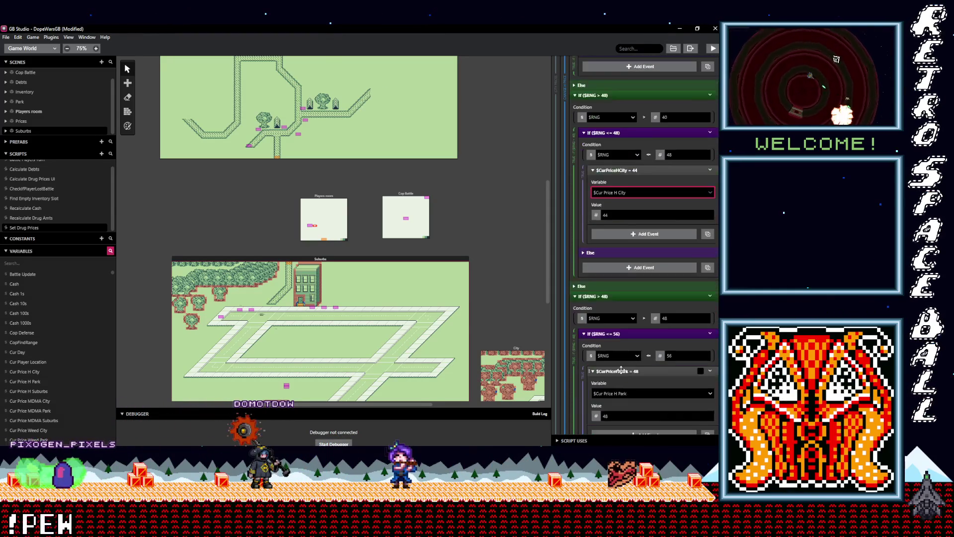
left_click(623, 355)
type("city")
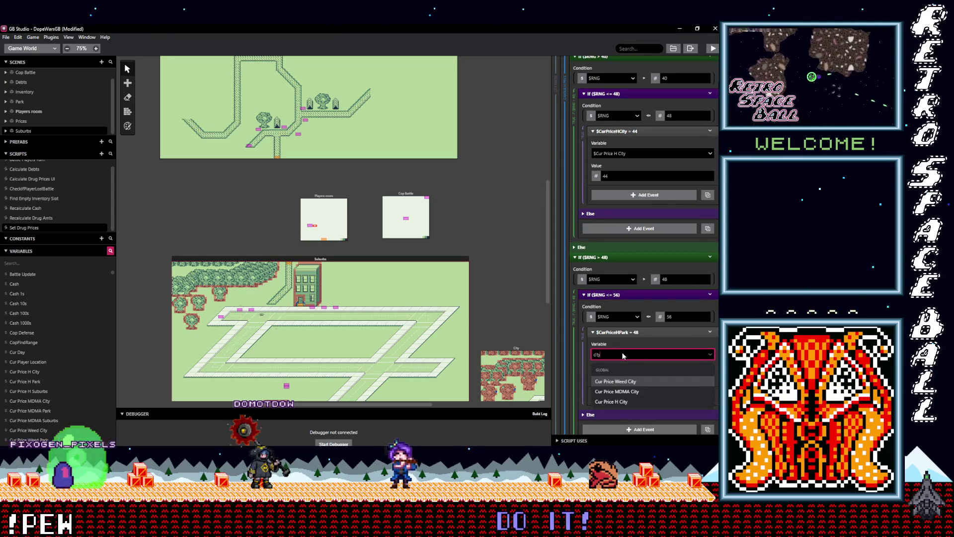
key("Down")
key("Down")
key("Return")
scroll(627, 368, "down", 3)
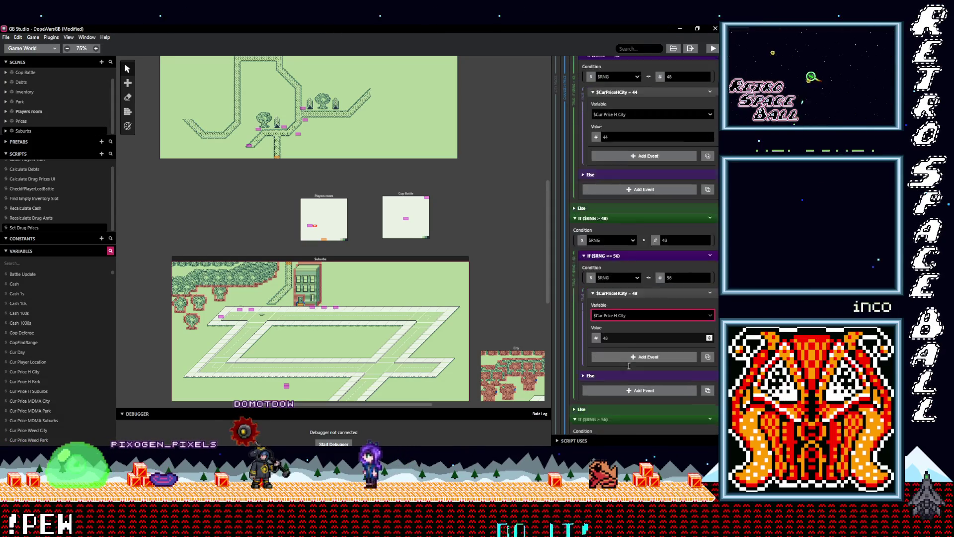
scroll(628, 369, "down", 2)
left_click(624, 321)
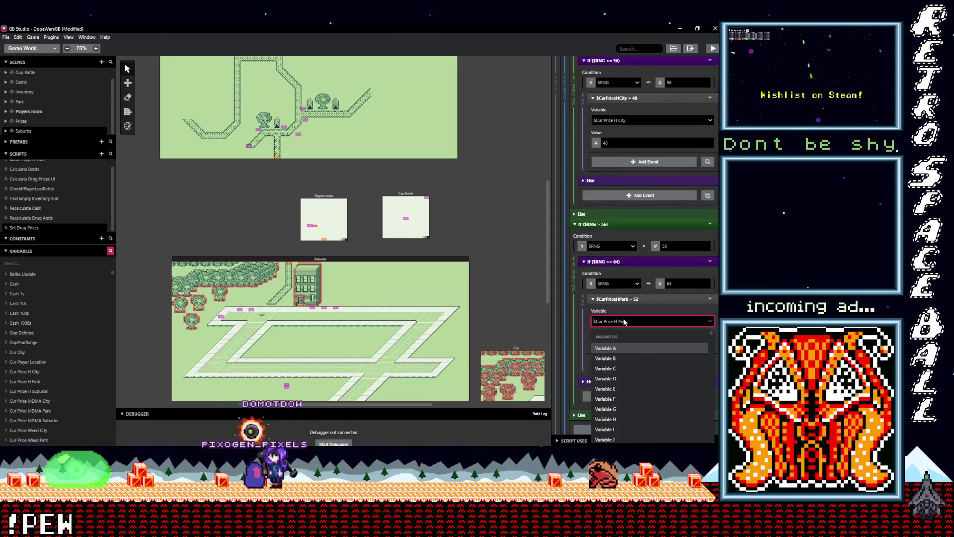
type("ci")
key("Down")
key("Down")
key("Return")
scroll(622, 351, "up", 10)
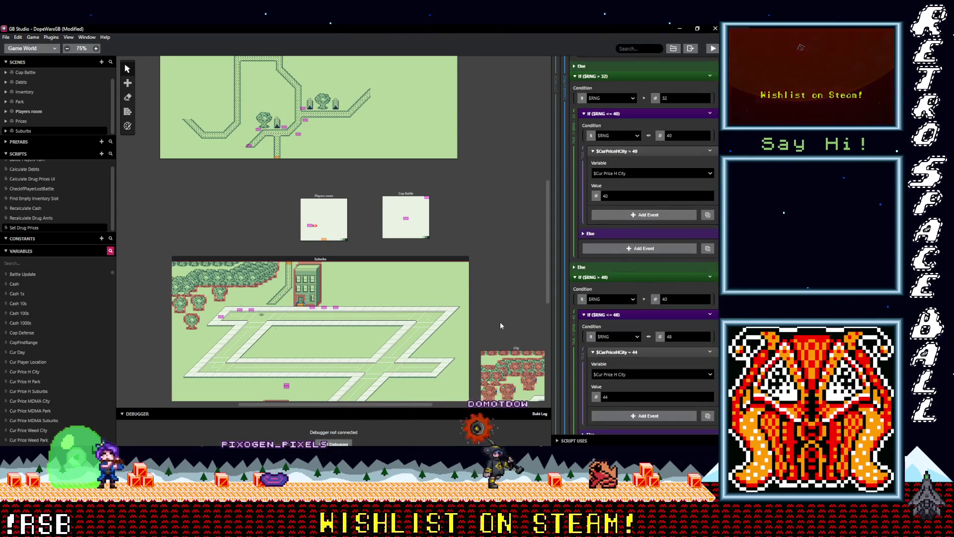
scroll(516, 327, "up", 5)
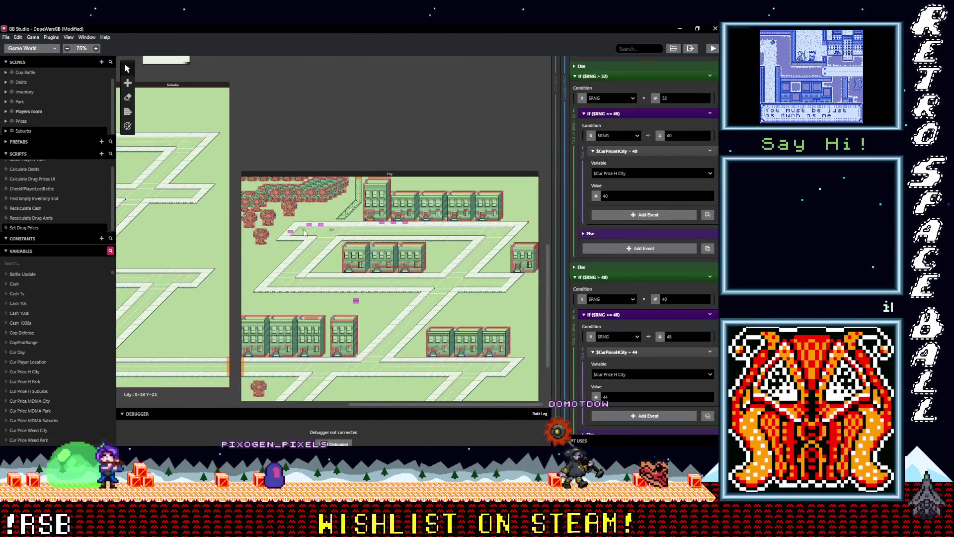
scroll(304, 232, "up", 2)
Step: Select the City weed dealer Actor 2 and expand its If $Debt1 == 0 branch
left_click(322, 217)
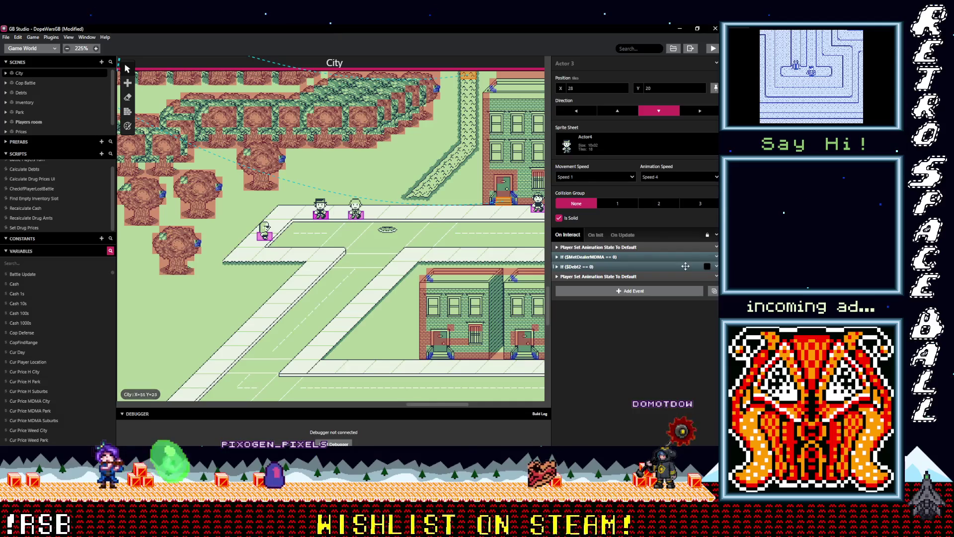
left_click(265, 232)
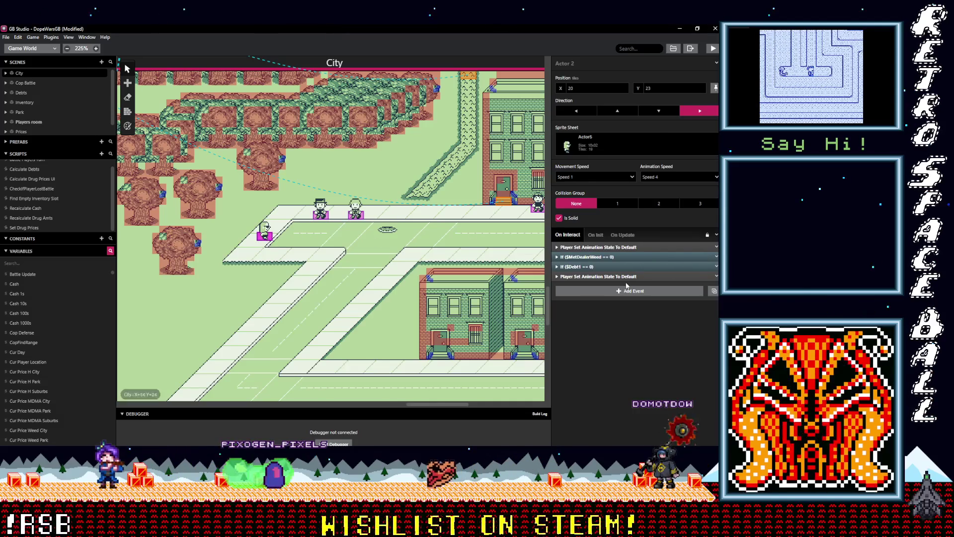
left_click(571, 258)
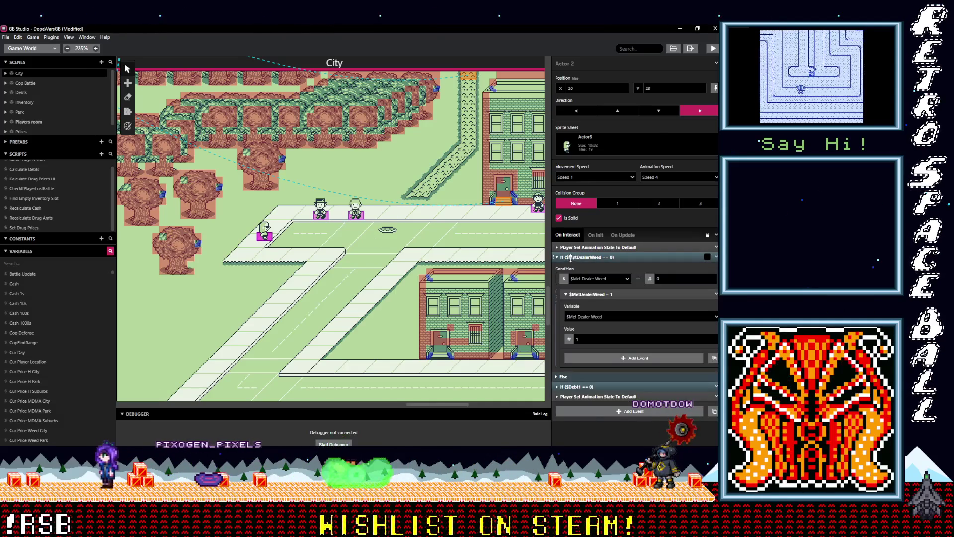
left_click(571, 257)
left_click(583, 268)
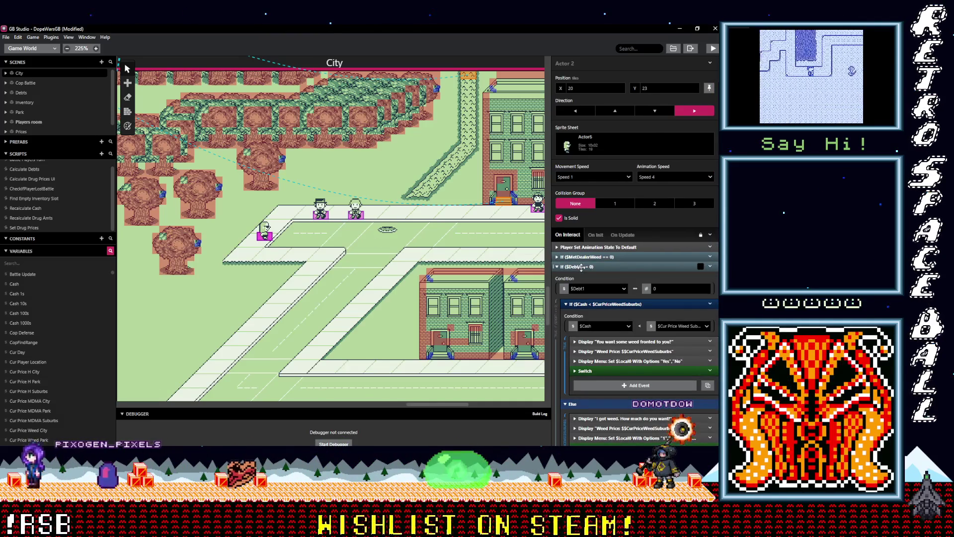
Step: Check City H dealer Actor 5, then return to Actor 2 and reveal the Weed Price message text
left_click(503, 198)
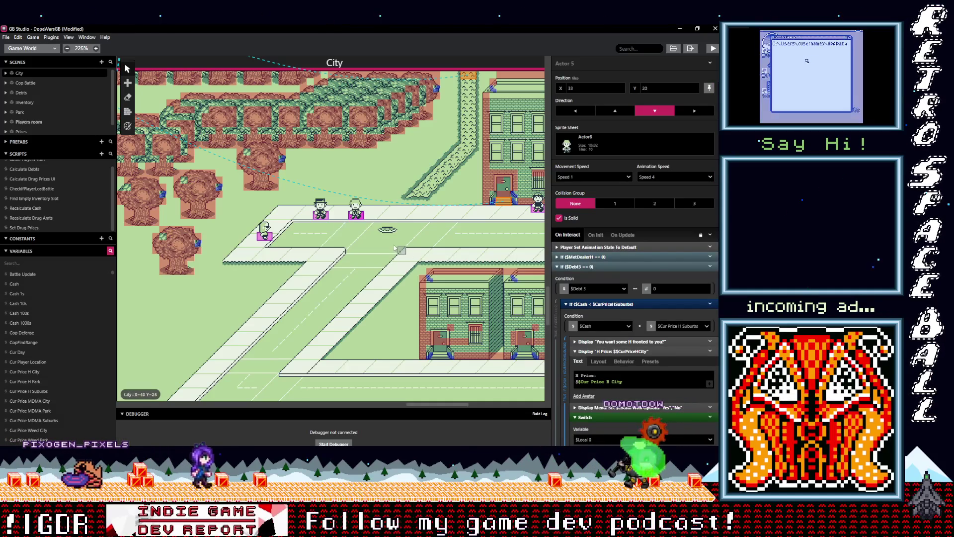
left_click(267, 238)
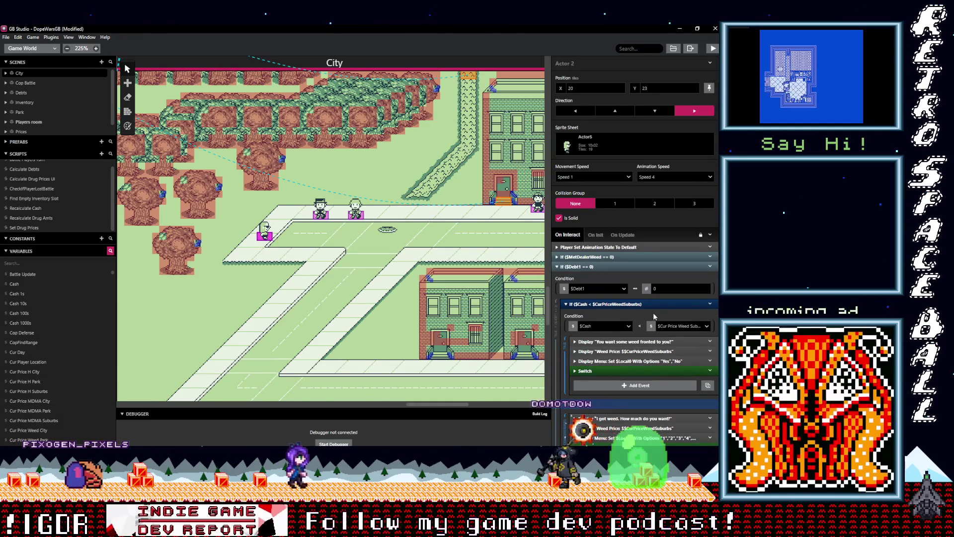
scroll(636, 337, "down", 1)
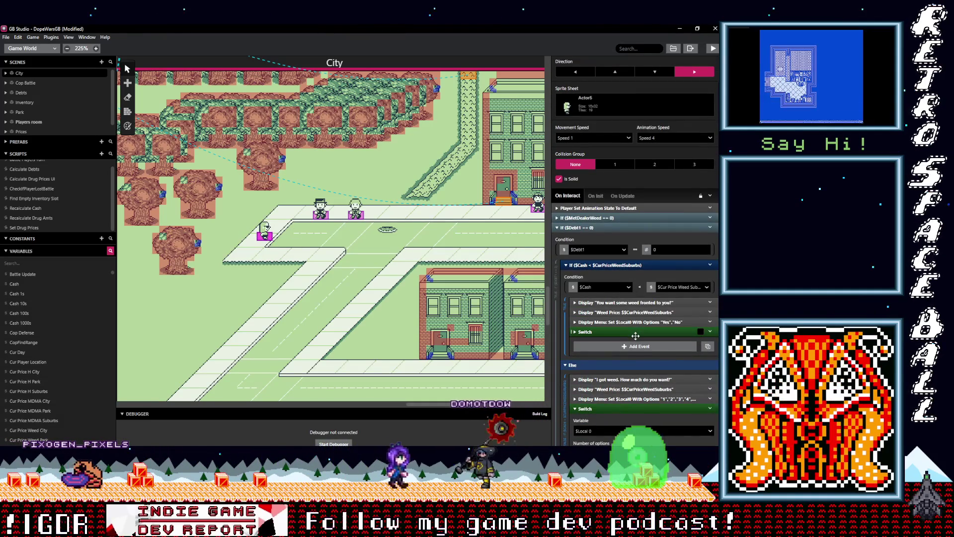
left_click(602, 219)
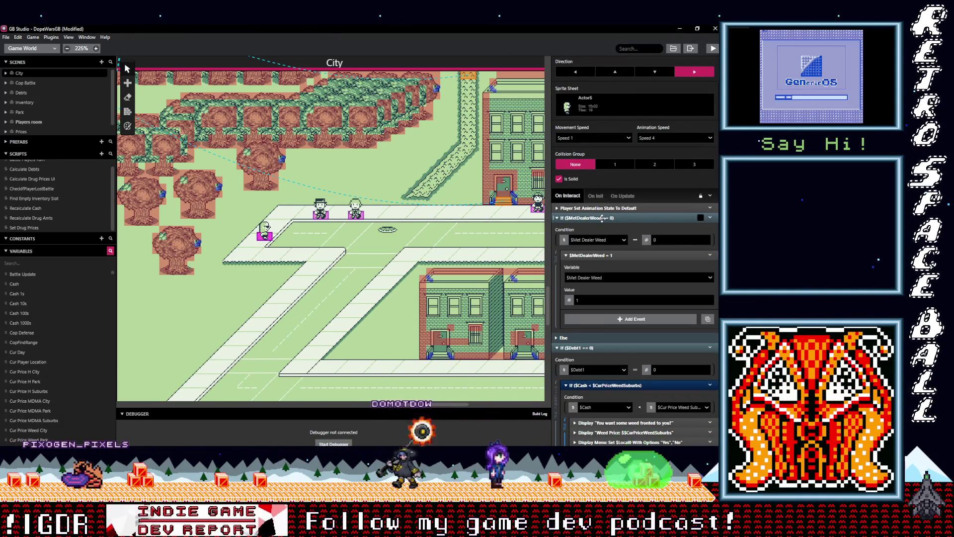
left_click(602, 218)
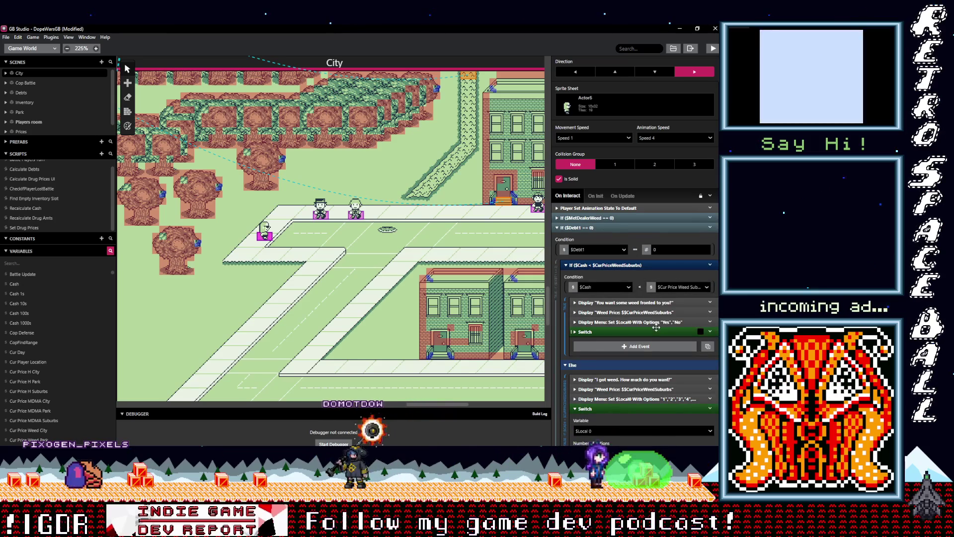
left_click(635, 312)
Step: Make the first Weed Price message display Cur Price Weed City
left_click(621, 346)
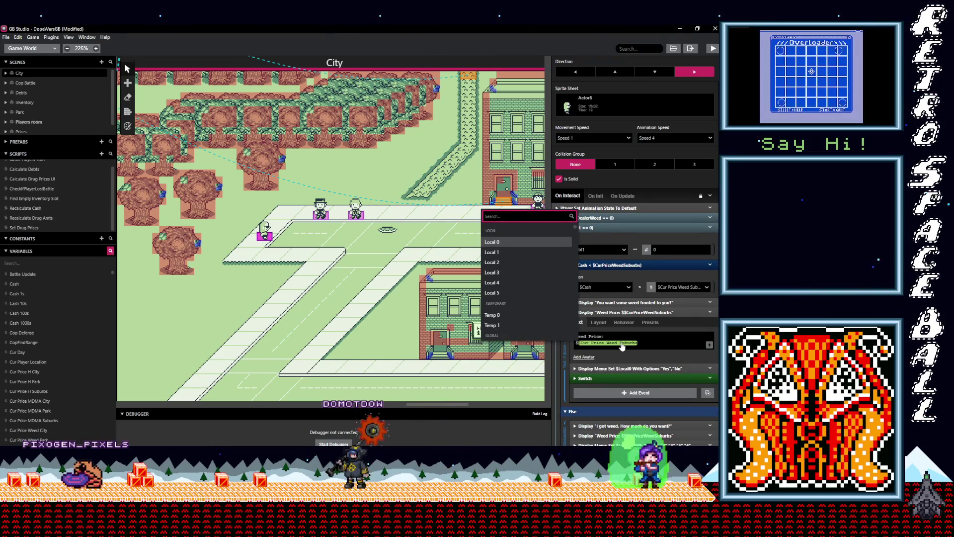
type("city")
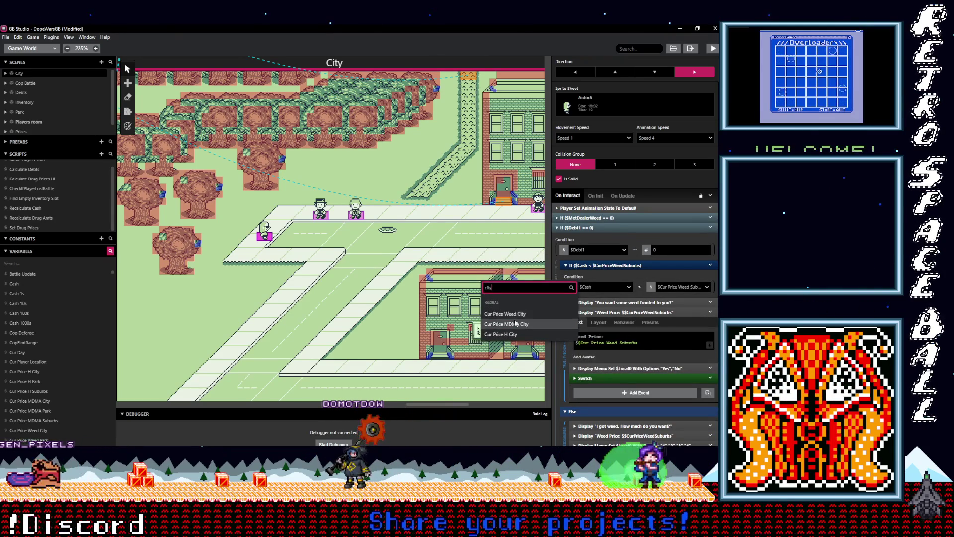
left_click(506, 314)
scroll(638, 356, "down", 3)
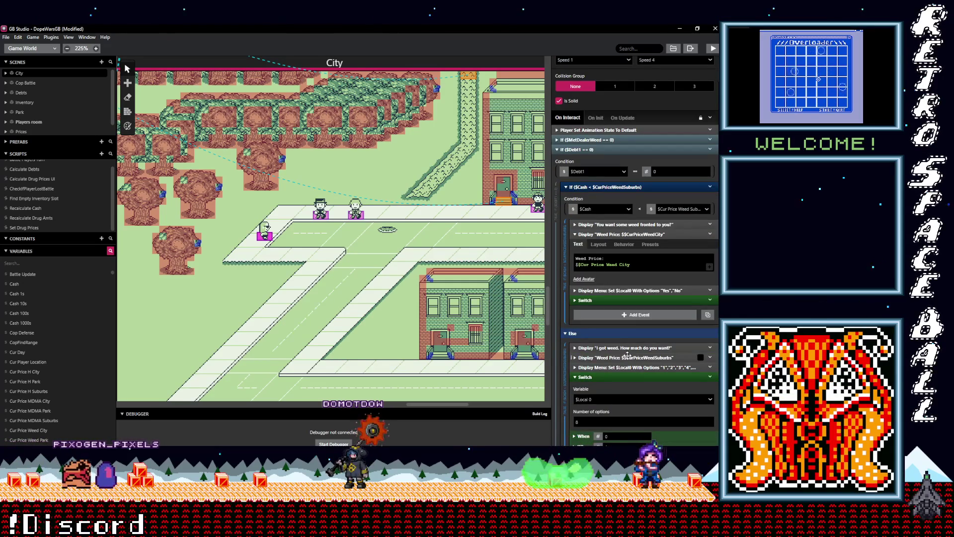
Step: Change the Debt1 fronting step to add Cur Price Weed City instead of the Suburbs price
left_click(599, 302)
scroll(624, 332, "down", 4)
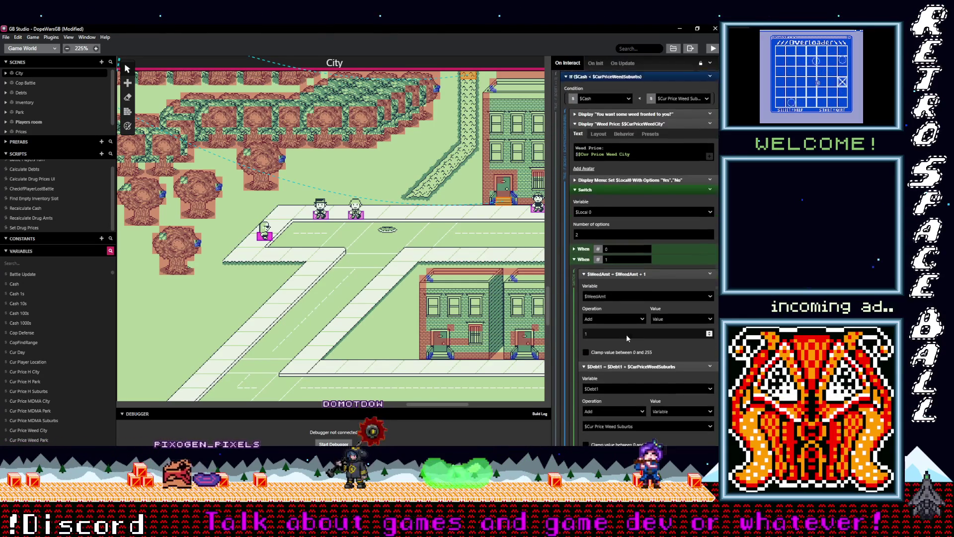
scroll(625, 333, "down", 3)
left_click(630, 341)
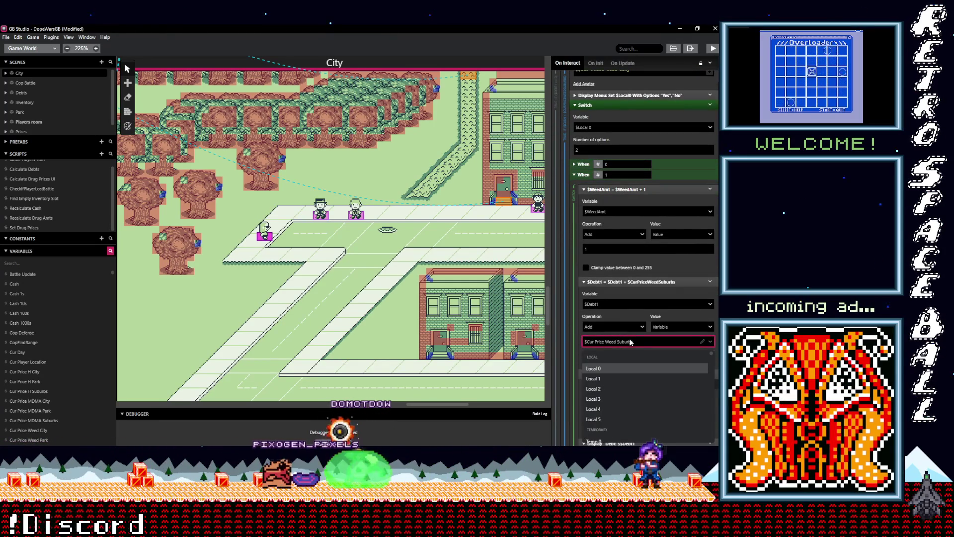
type("city")
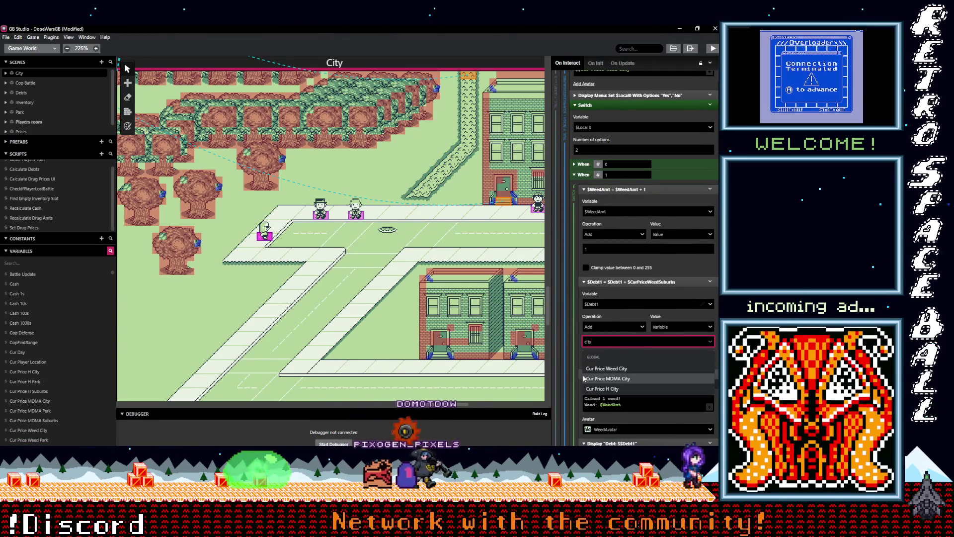
left_click(610, 370)
scroll(666, 384, "down", 7)
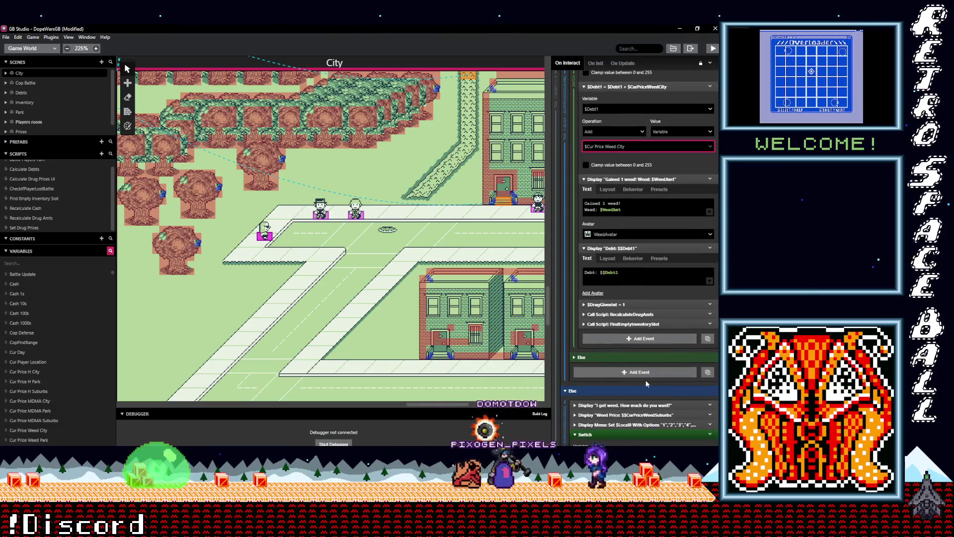
scroll(643, 370, "down", 3)
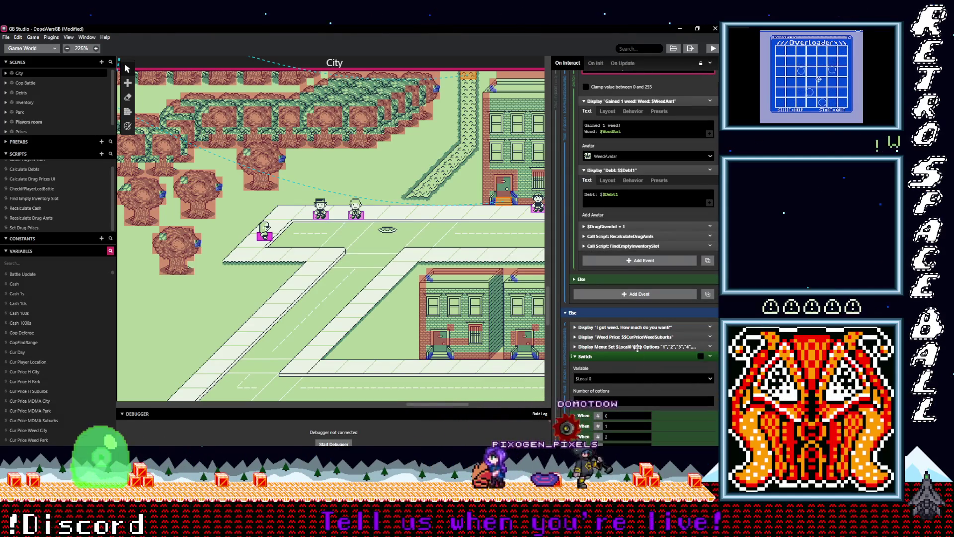
Step: Make the second Weed Price message also display Cur Price Weed City
left_click(641, 334)
left_click(613, 368)
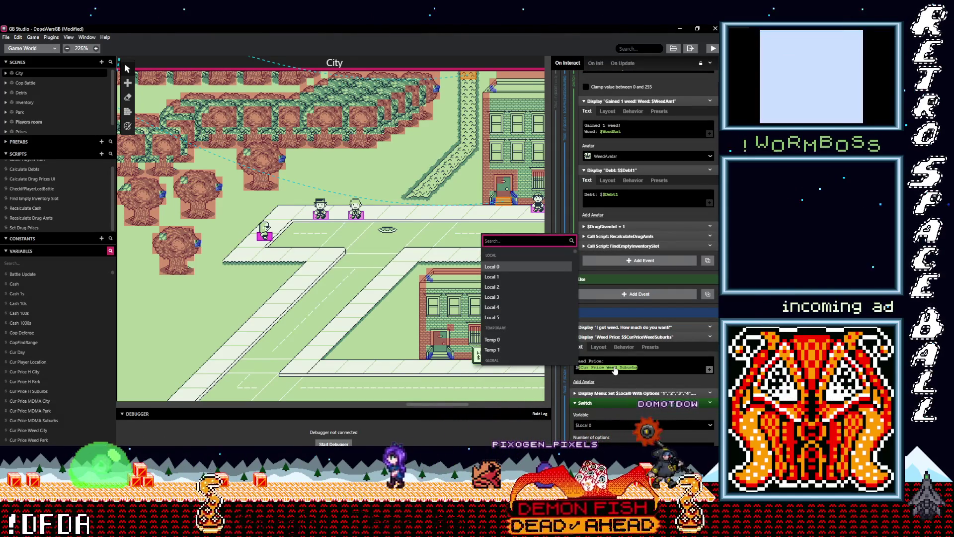
type("city")
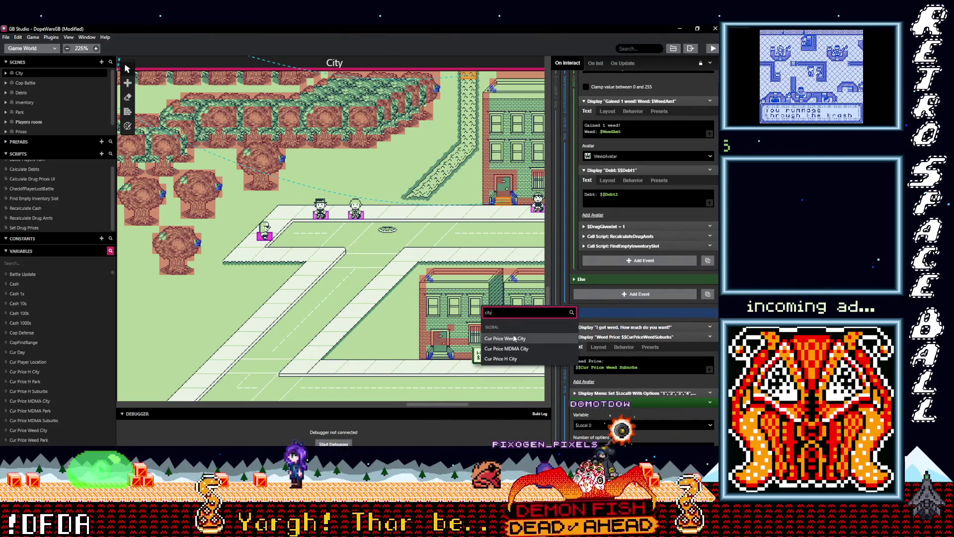
left_click(514, 338)
scroll(635, 381, "down", 3)
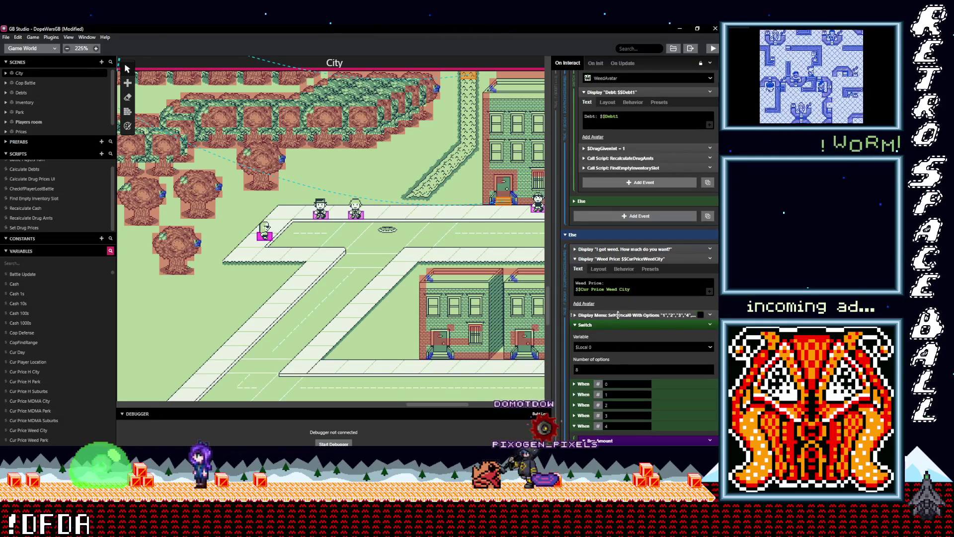
scroll(618, 318, "down", 3)
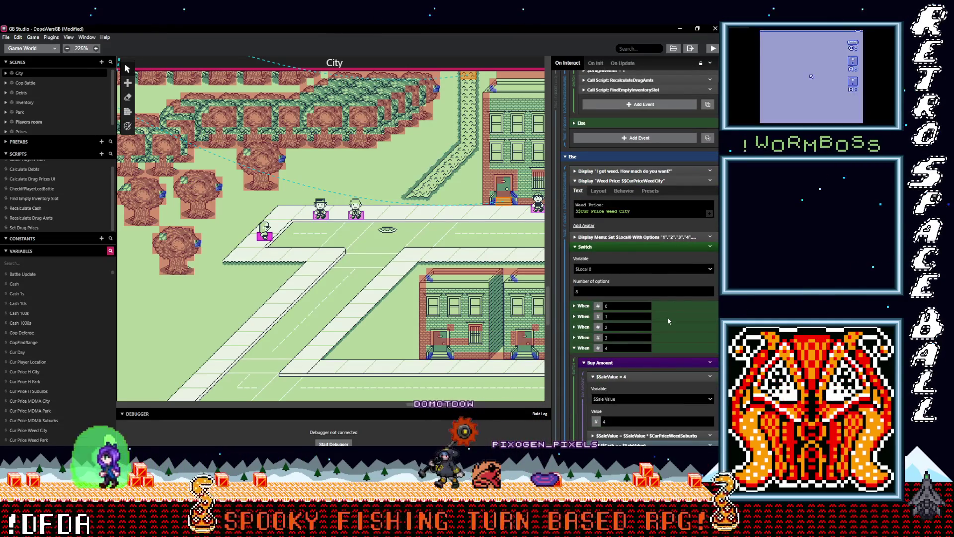
Step: Set the When 1 buy case's sale value multiplier to Cur Price Weed City
left_click(667, 317)
left_click(627, 334)
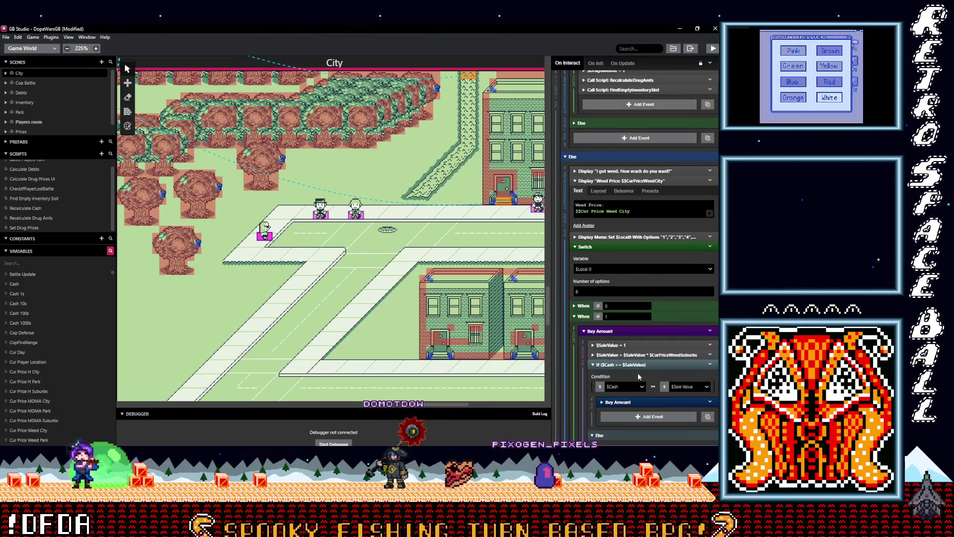
scroll(640, 377, "down", 3)
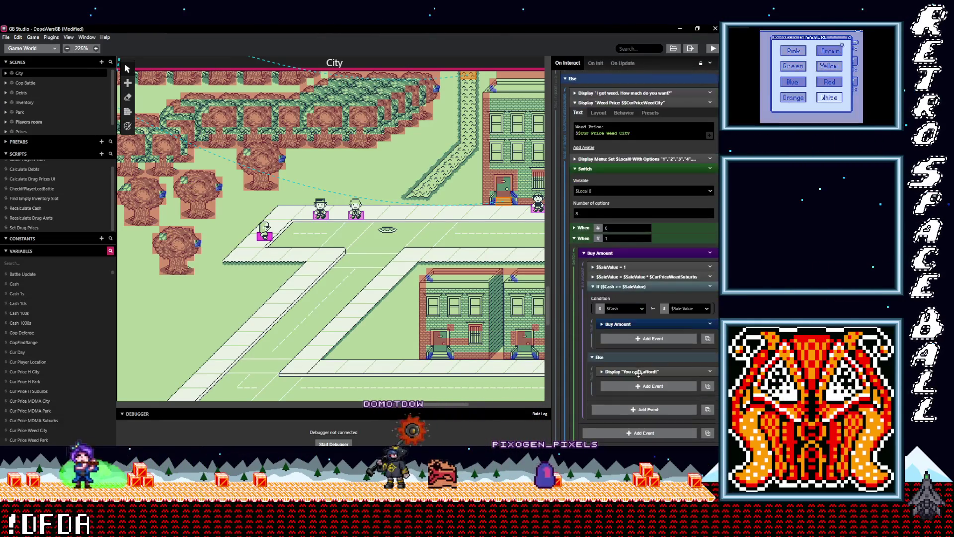
left_click(648, 276)
left_click(624, 336)
type("c")
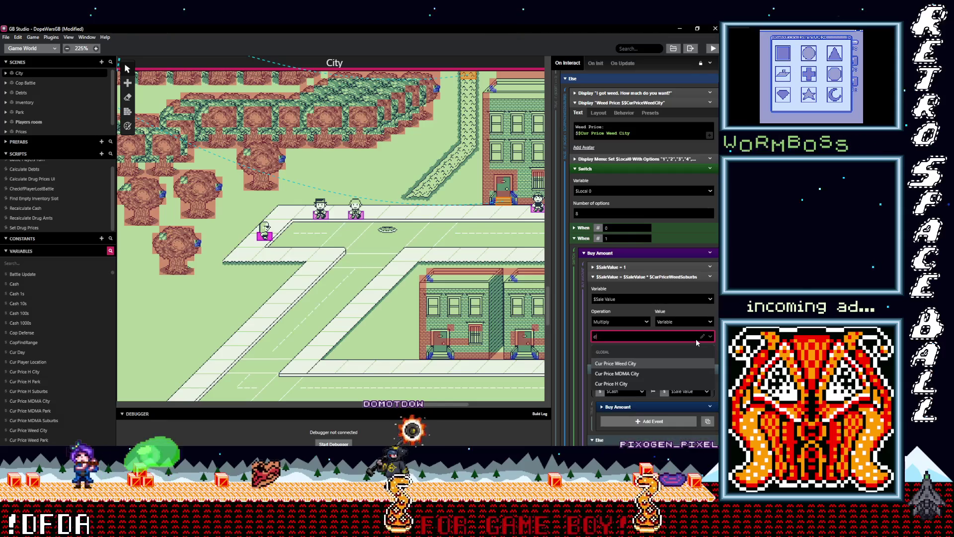
type("ity")
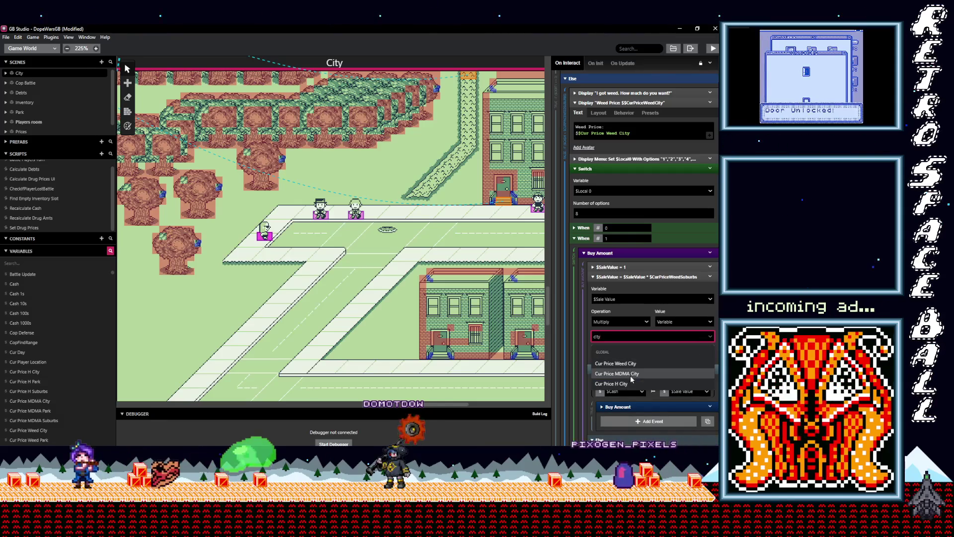
left_click(616, 363)
scroll(627, 294, "down", 4)
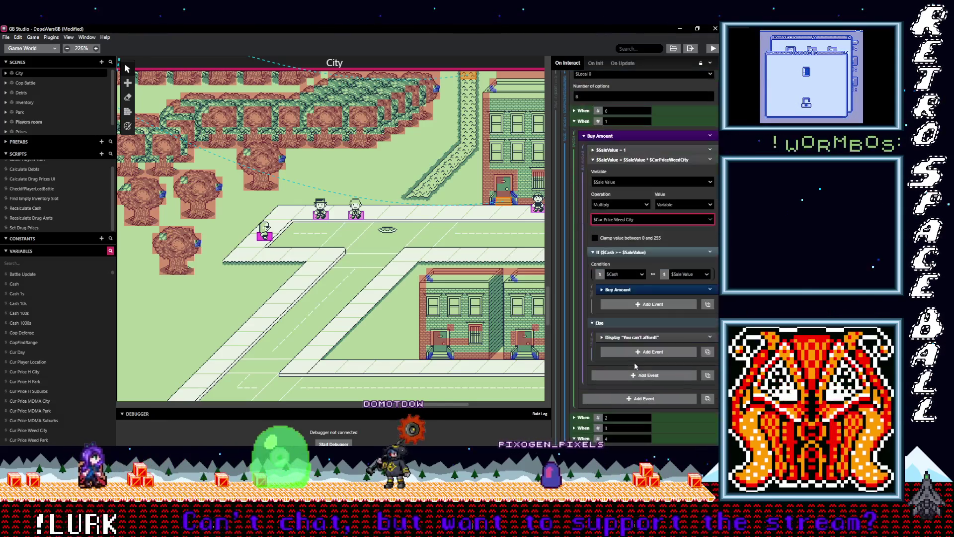
left_click(628, 289)
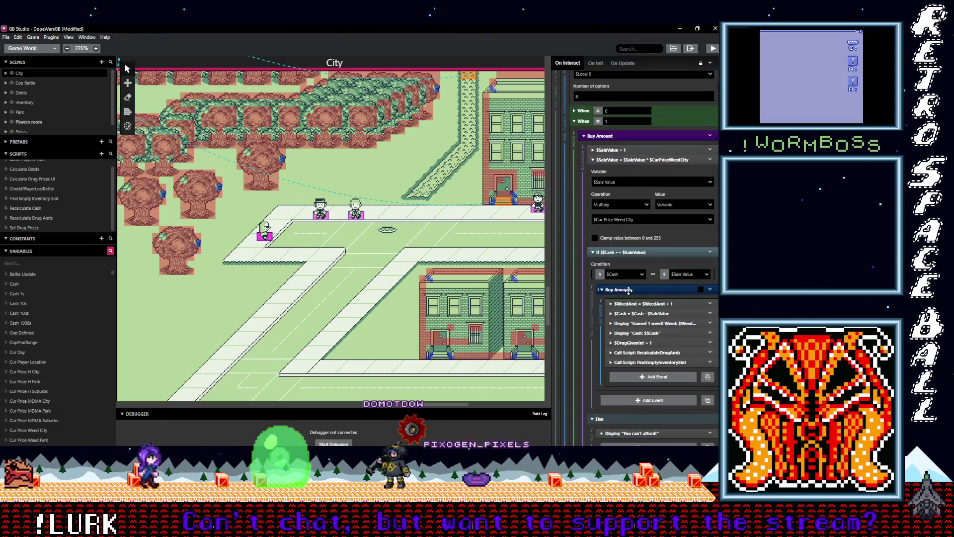
left_click(651, 324)
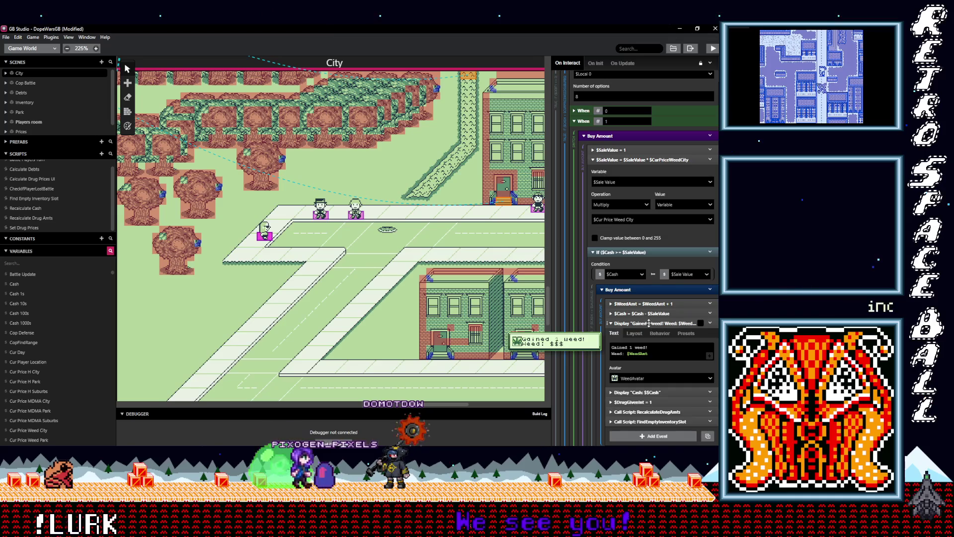
left_click(649, 324)
left_click(648, 304)
left_click(647, 305)
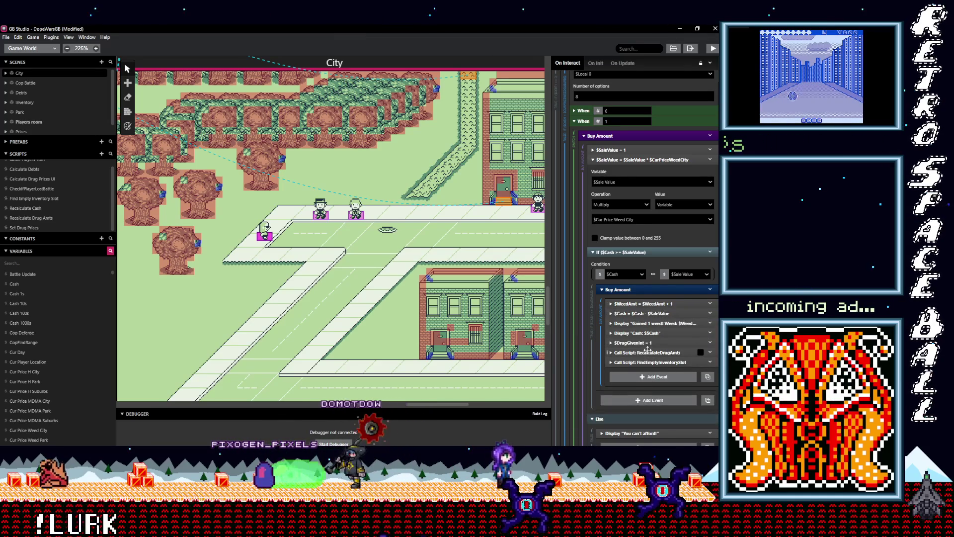
scroll(647, 350, "down", 3)
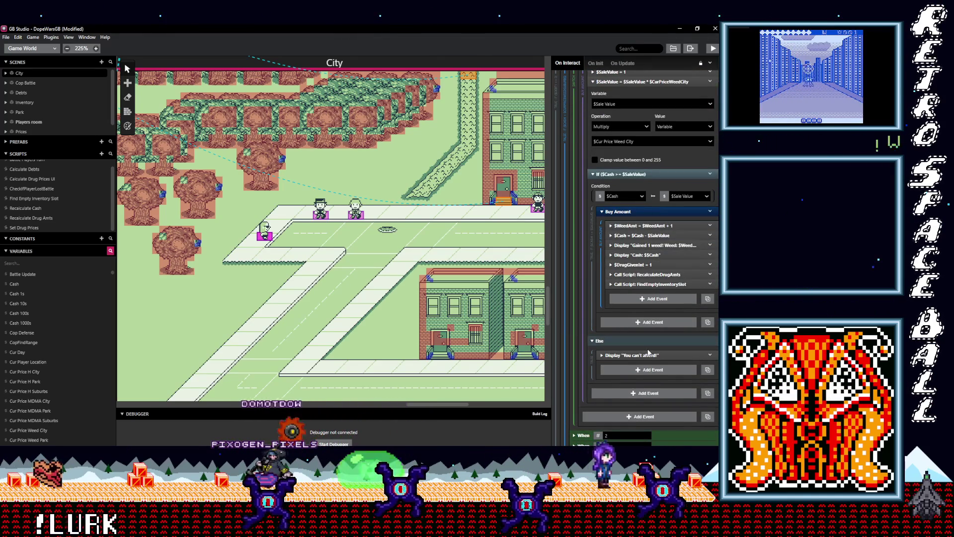
scroll(649, 352, "down", 5)
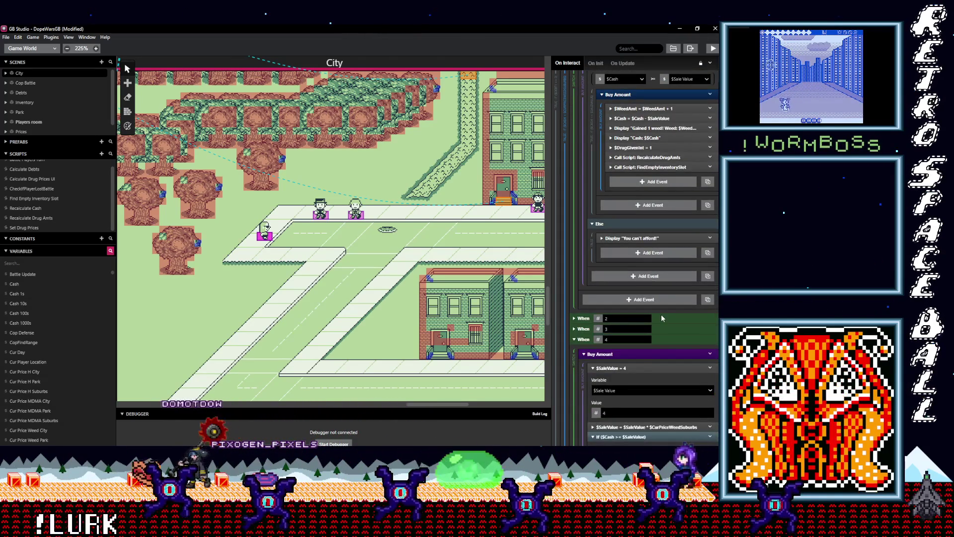
Step: Set the When 2 buy case's sale value multiplier to Cur Price Weed City
left_click(660, 335)
scroll(651, 331, "down", 3)
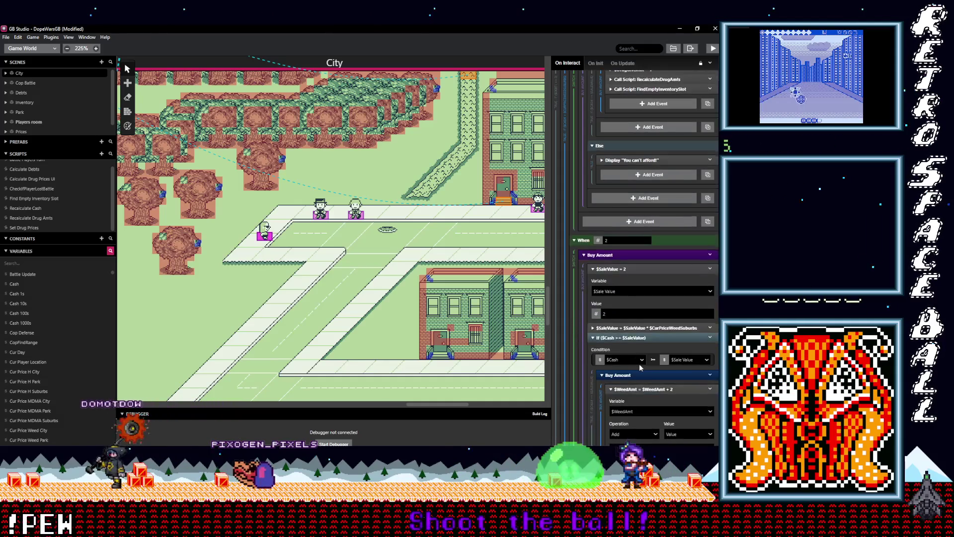
left_click(648, 328)
left_click(630, 350)
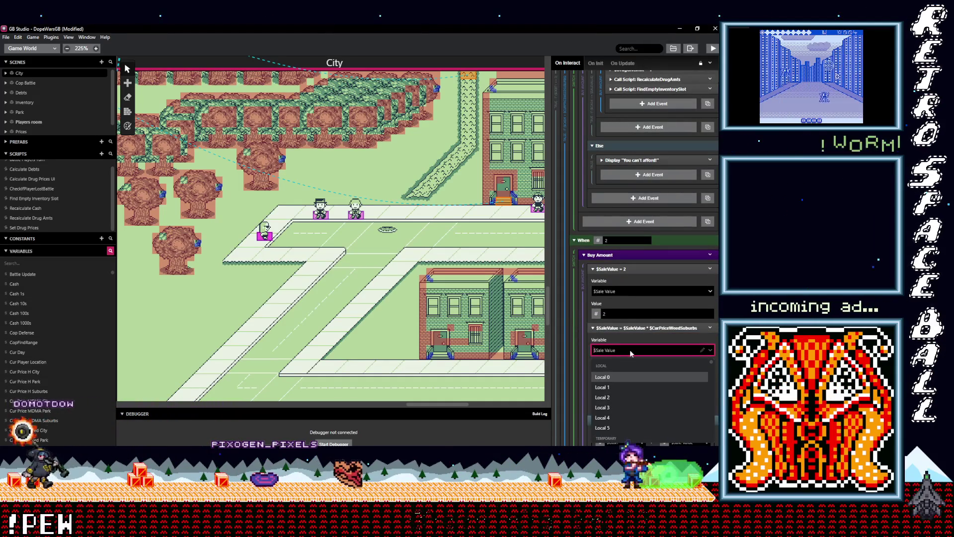
left_click(583, 361)
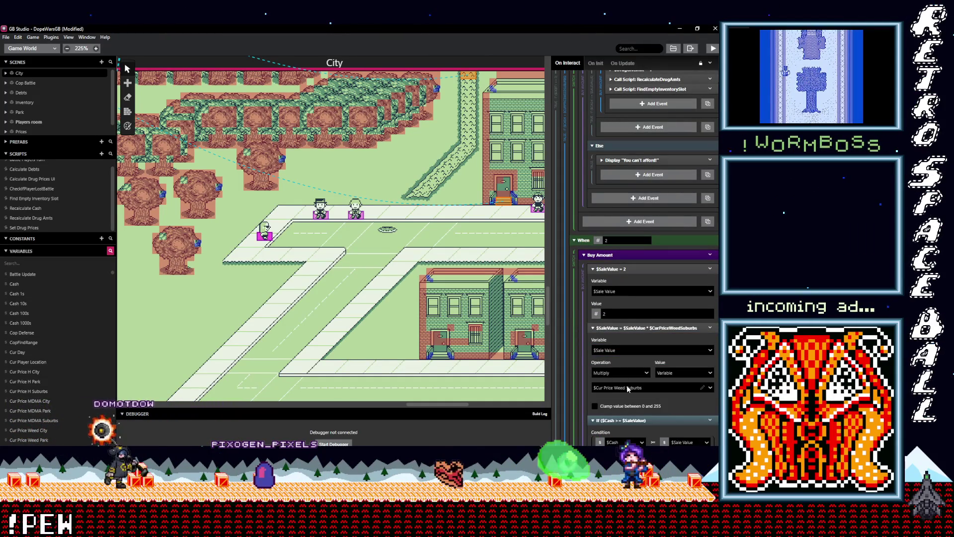
left_click(627, 387)
type("city")
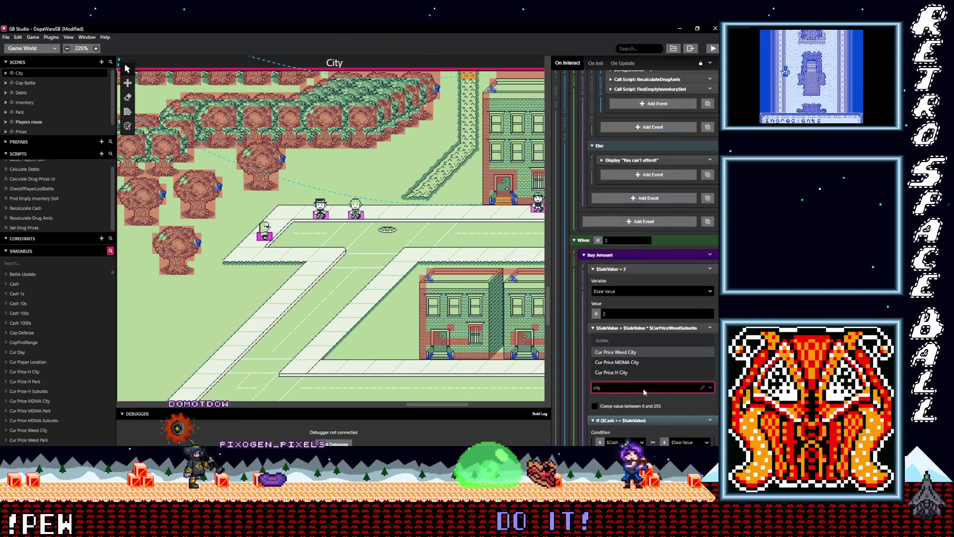
key("Return")
scroll(650, 385, "down", 3)
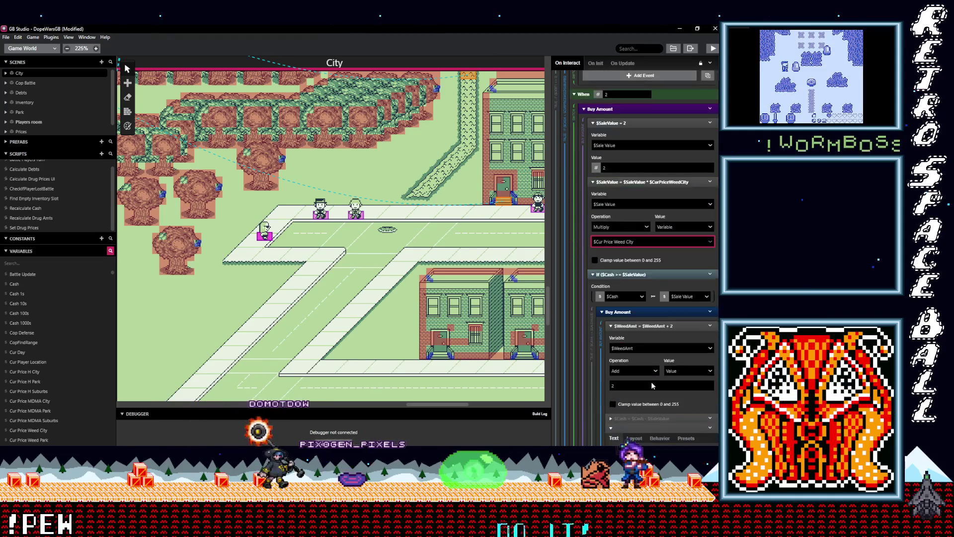
scroll(650, 385, "down", 4)
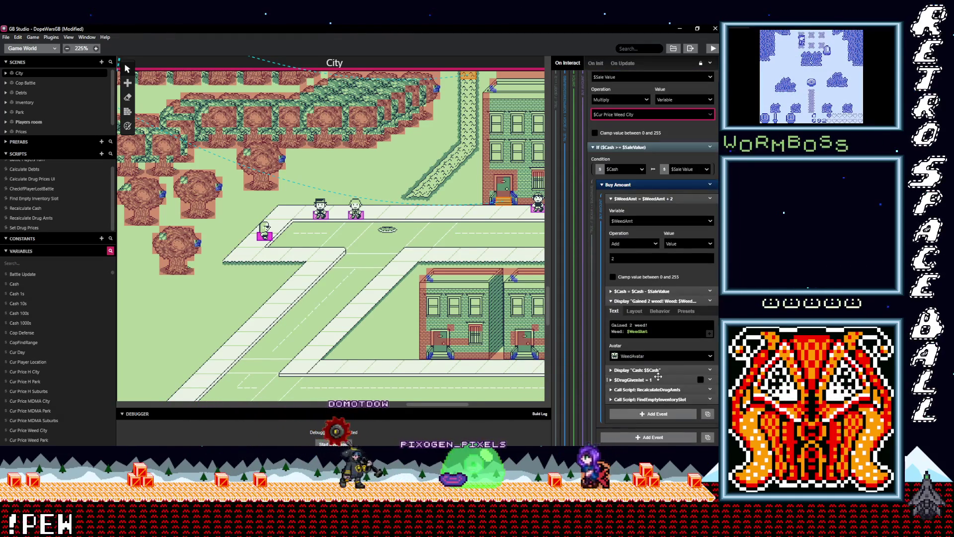
scroll(659, 376, "down", 4)
scroll(658, 376, "down", 3)
Step: Set the When 3 buy case's sale value multiplier to Cur Price Weed City
left_click(658, 282)
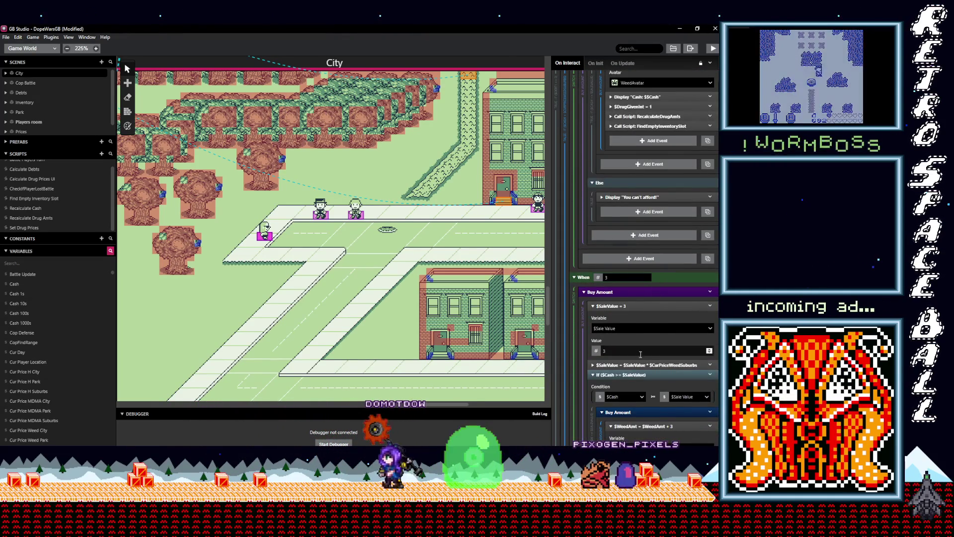
left_click(641, 365)
scroll(645, 343, "down", 2)
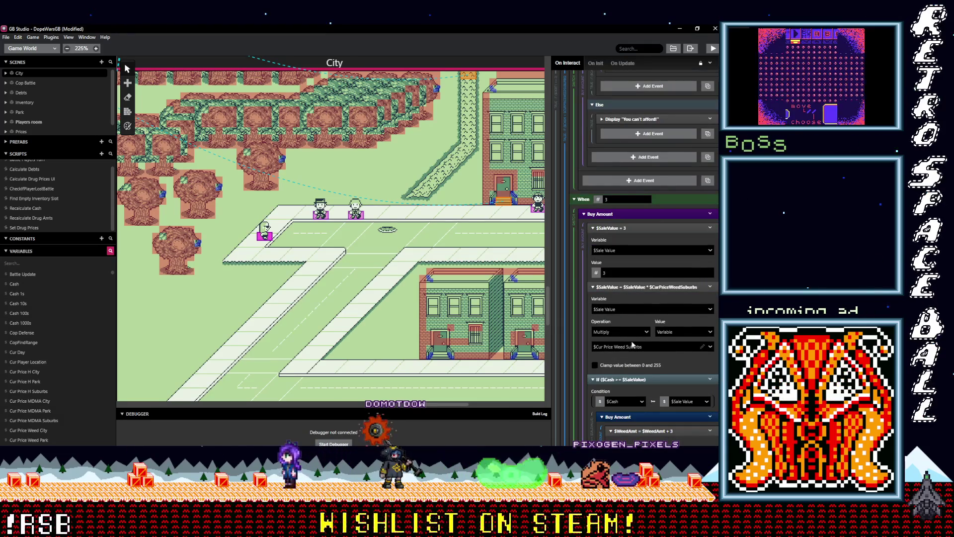
left_click(633, 348)
type("city")
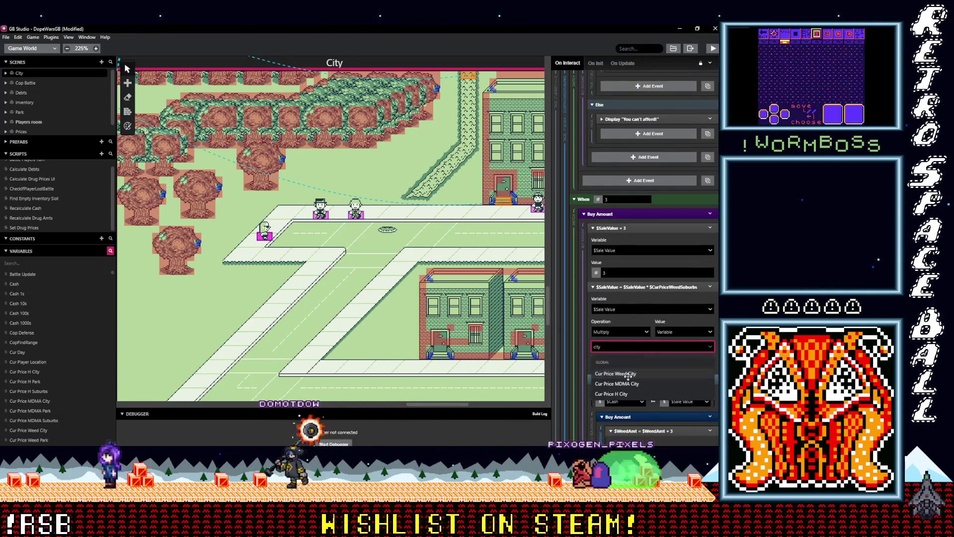
left_click(651, 373)
scroll(657, 375, "down", 1)
scroll(656, 375, "down", 5)
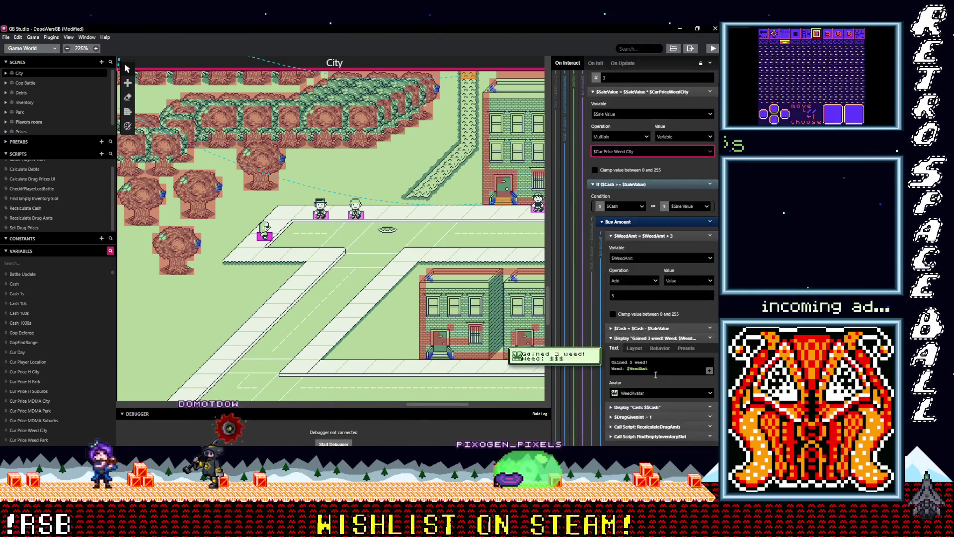
scroll(655, 377, "down", 5)
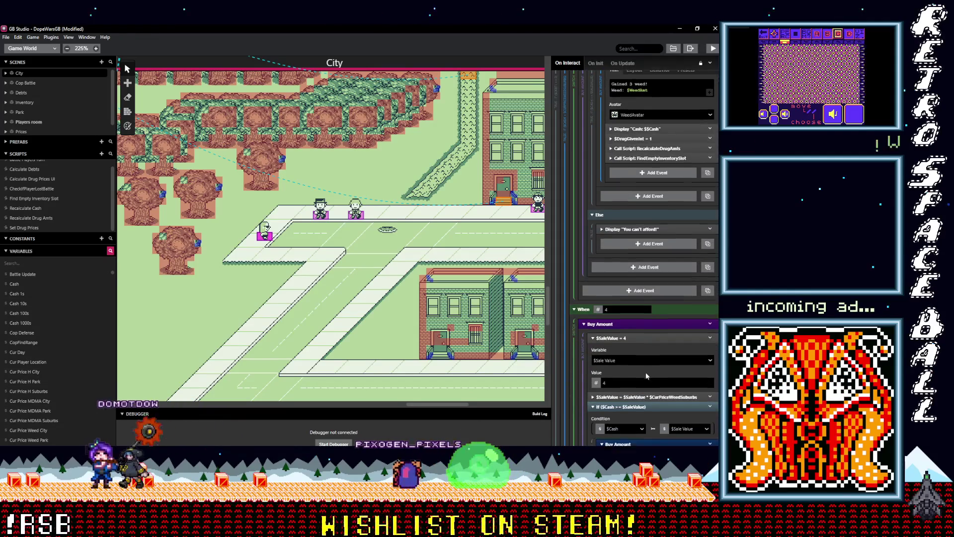
scroll(646, 374, "down", 2)
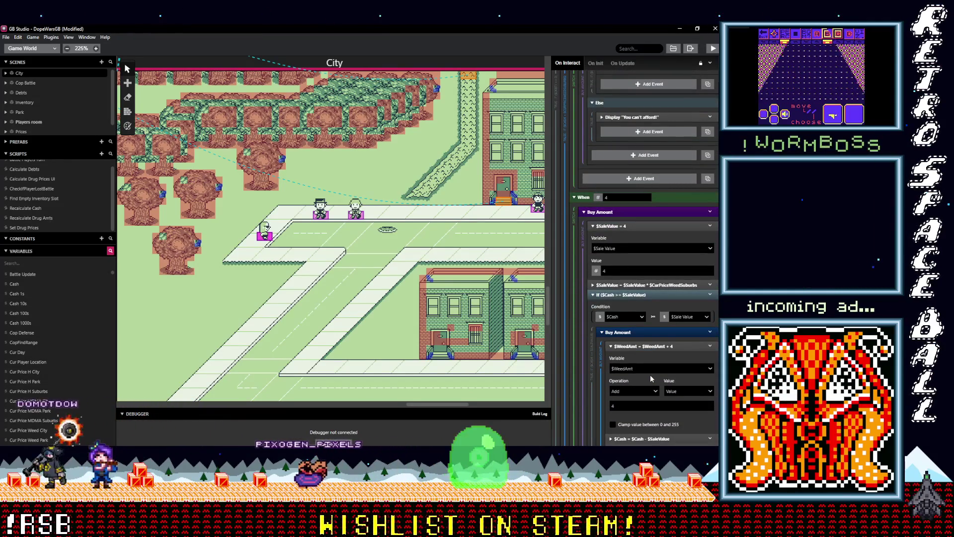
scroll(652, 375, "down", 1)
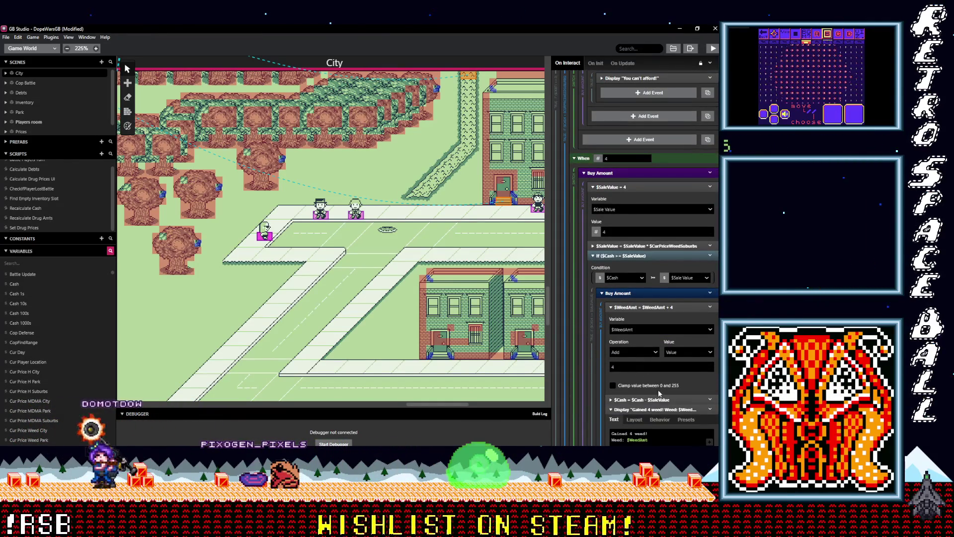
scroll(656, 383, "down", 2)
scroll(645, 302, "up", 1)
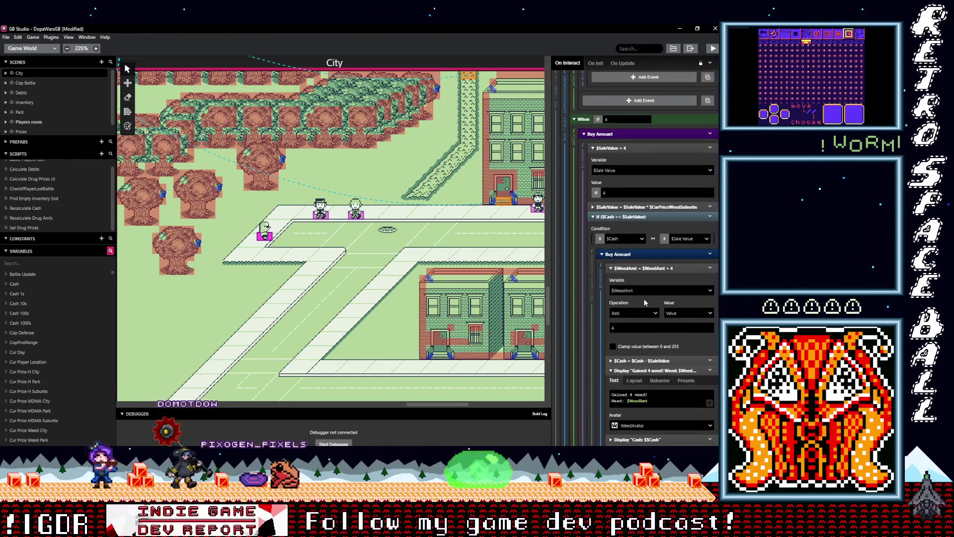
Step: Set the When 4 buy case's sale value multiplier to Cur Price Weed City
left_click(643, 206)
left_click(643, 268)
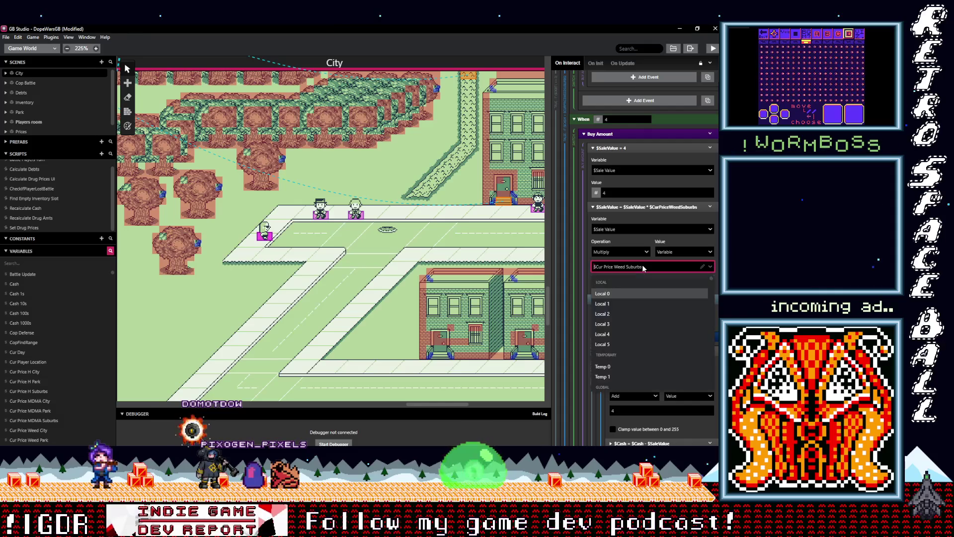
type("city")
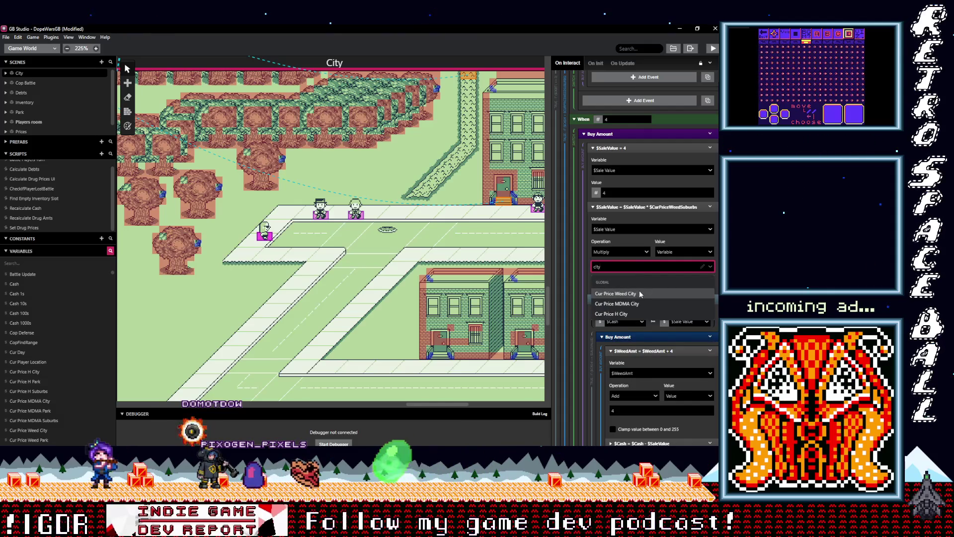
left_click(629, 295)
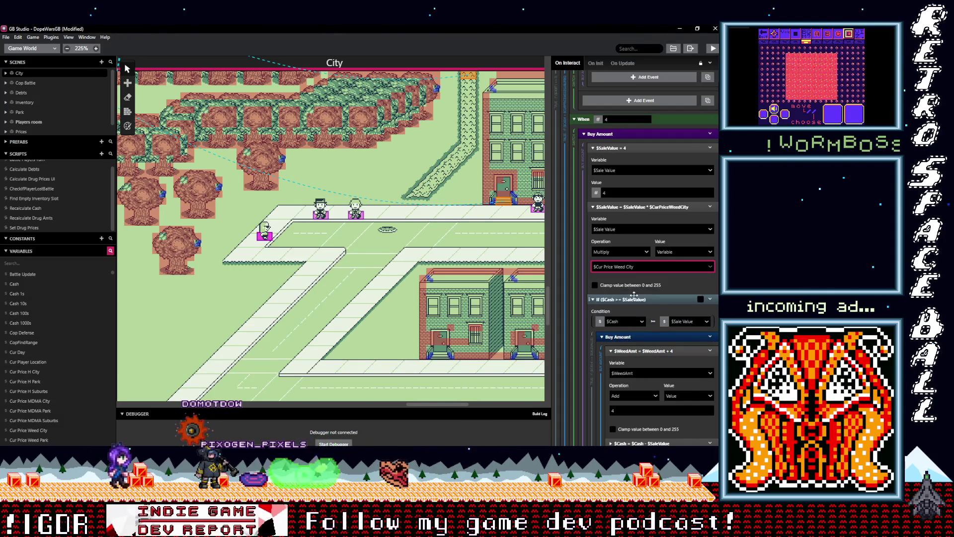
scroll(652, 309, "down", 10)
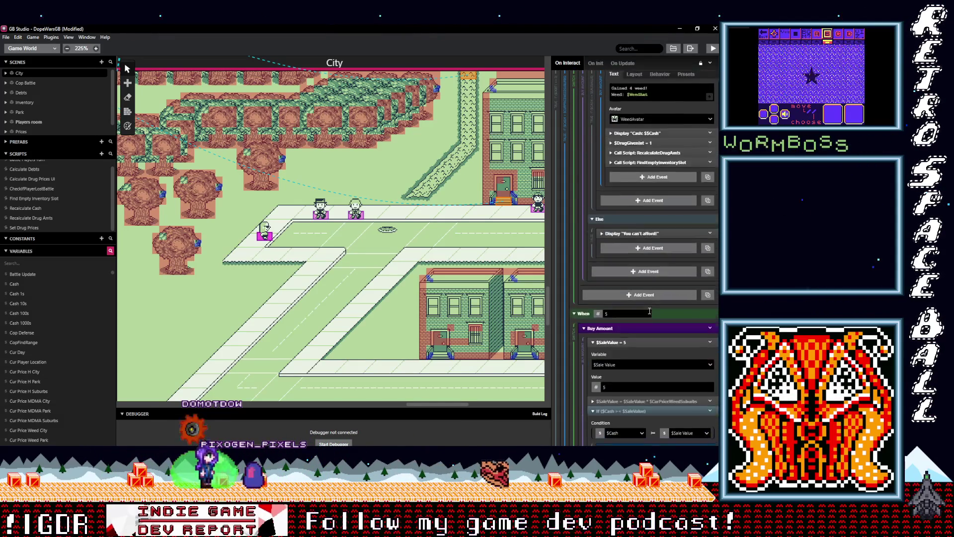
Step: Make the 5-unit purchase multiply the sale value by Cur Price Weed City
scroll(649, 310, "down", 2)
left_click(642, 283)
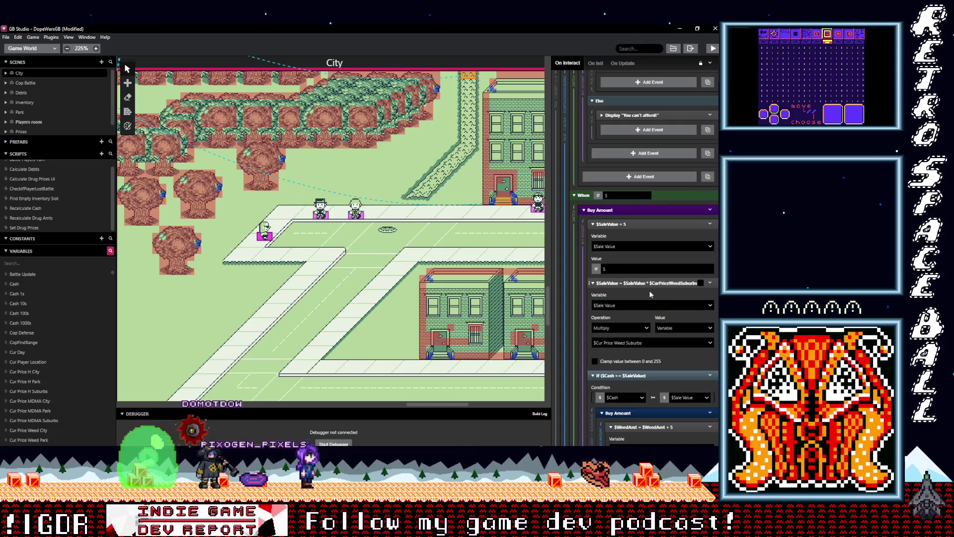
left_click(647, 343)
type("city")
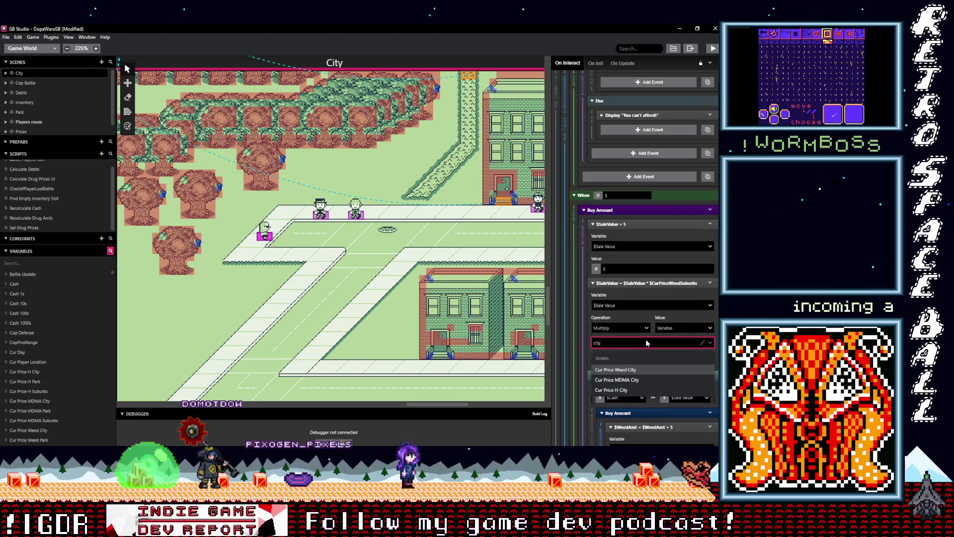
left_click(630, 369)
scroll(639, 371, "down", 10)
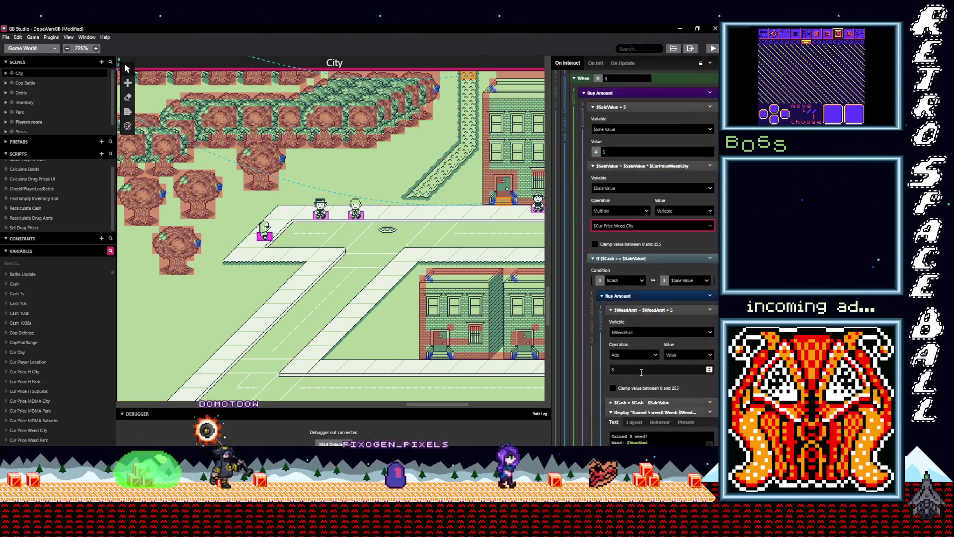
scroll(639, 370, "down", 10)
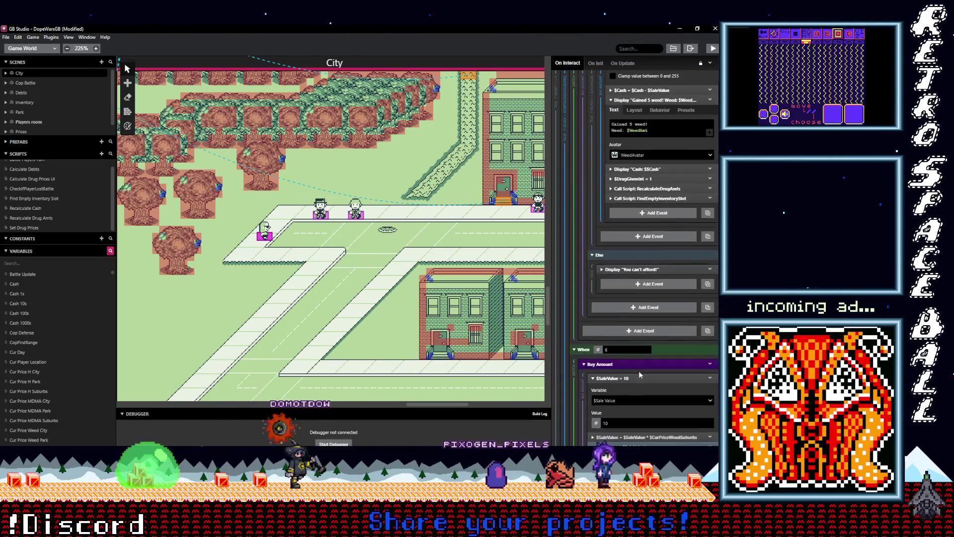
Step: Make the 10-unit purchase multiply the sale value by Cur Price Weed City
left_click(647, 359)
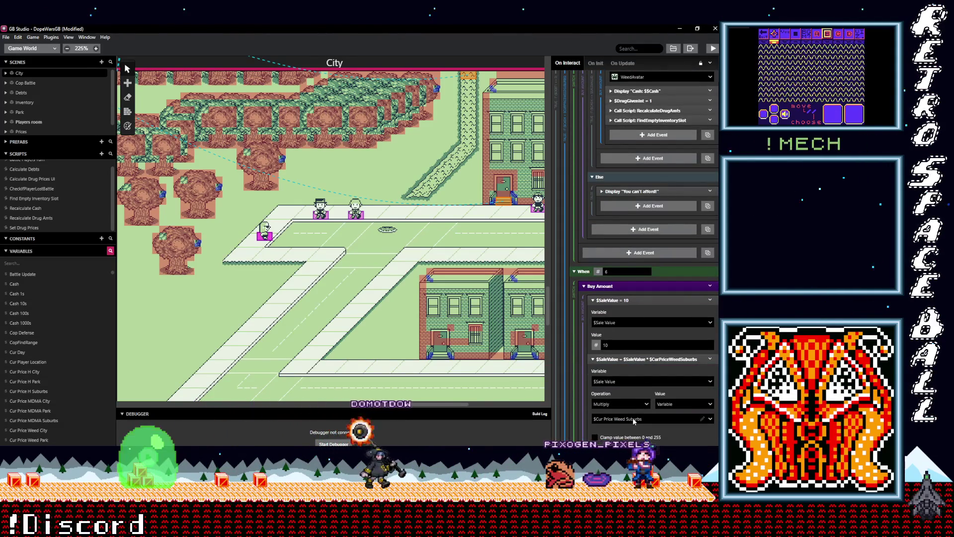
left_click(654, 418)
type("city")
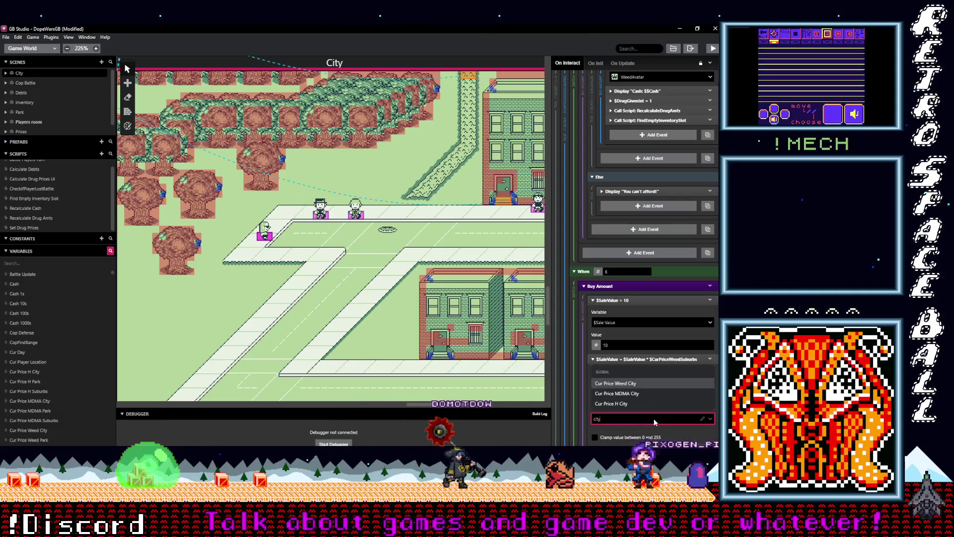
left_click(642, 382)
scroll(642, 380, "down", 6)
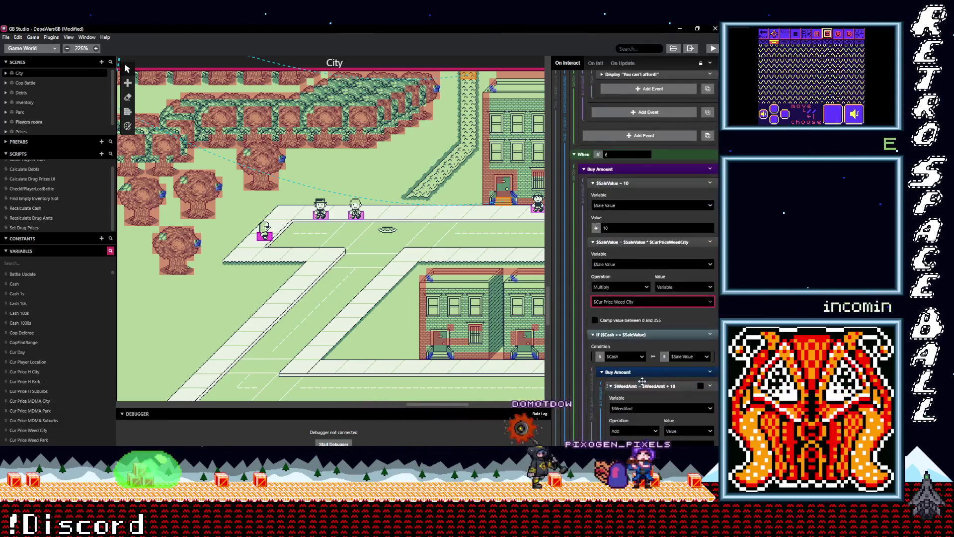
scroll(642, 380, "down", 5)
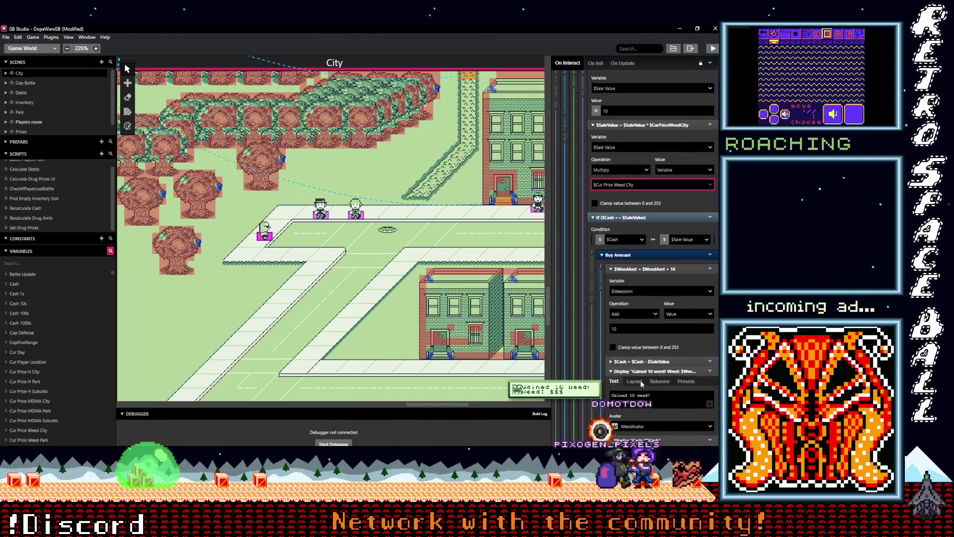
scroll(640, 380, "down", 8)
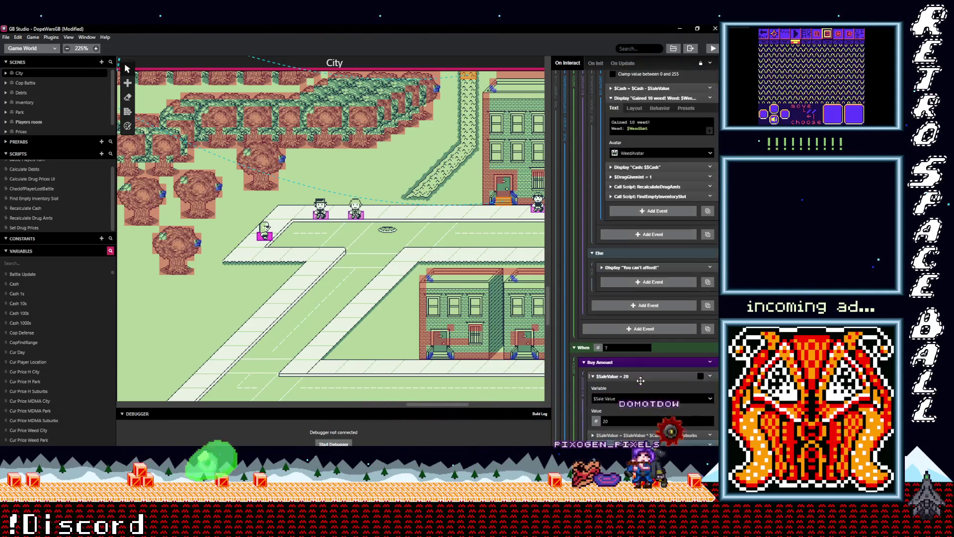
scroll(641, 381, "down", 3)
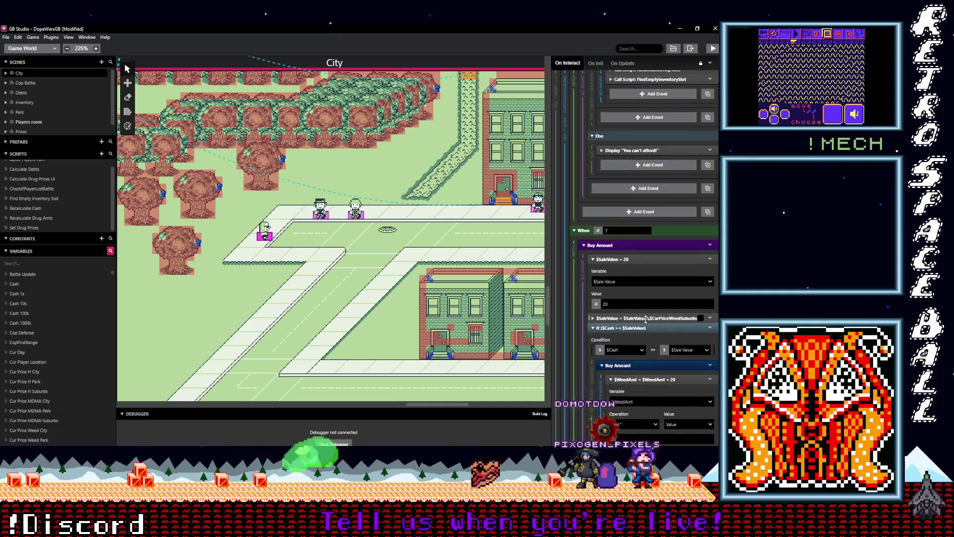
Step: Make the 20-unit purchase multiply the sale value by Cur Price Weed City
left_click(646, 319)
left_click(636, 378)
type("ce Weed Suburbs")
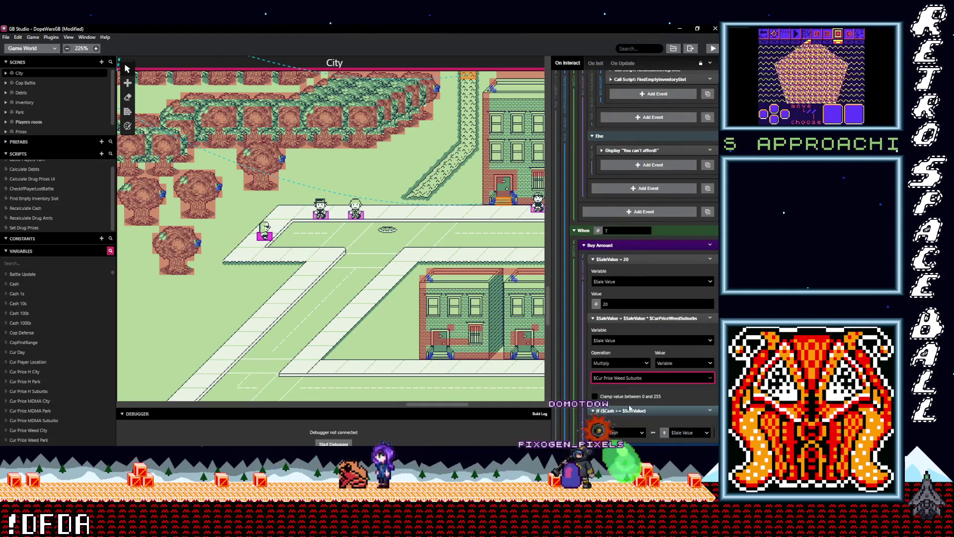
left_click(628, 404)
Step: Scroll down and back up through Actor 2's On Interact script to review its Buy Amount branches
scroll(641, 393, "down", 2)
scroll(642, 392, "down", 4)
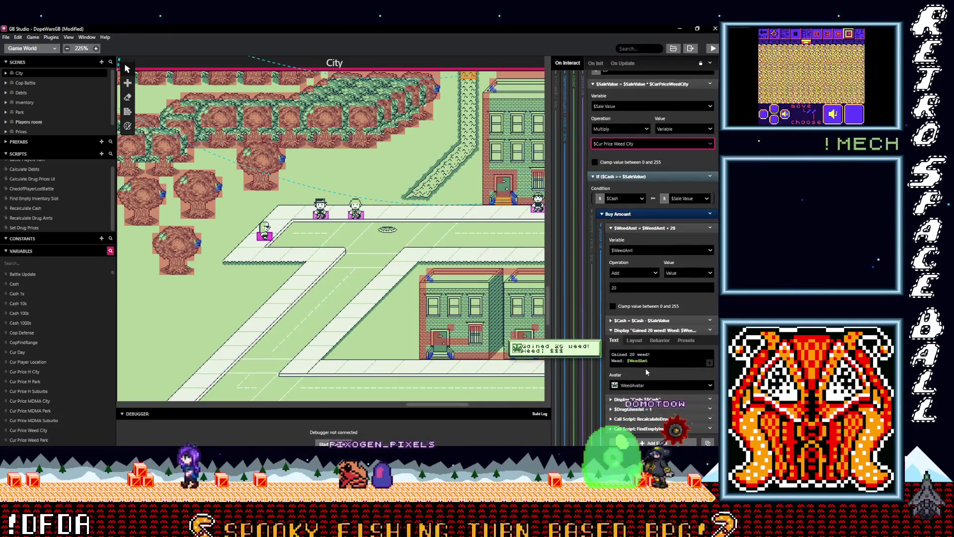
scroll(646, 371, "down", 1)
scroll(647, 371, "down", 3)
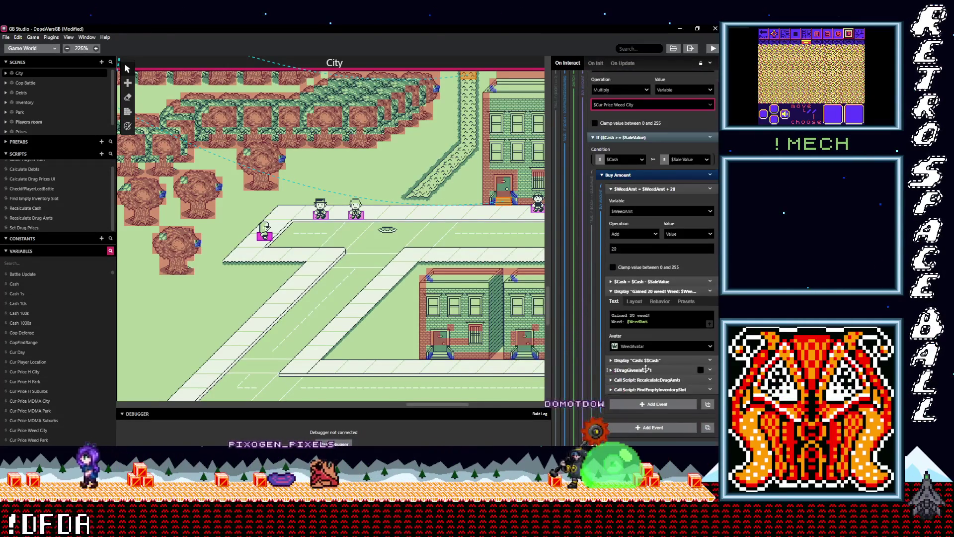
scroll(645, 371, "down", 5)
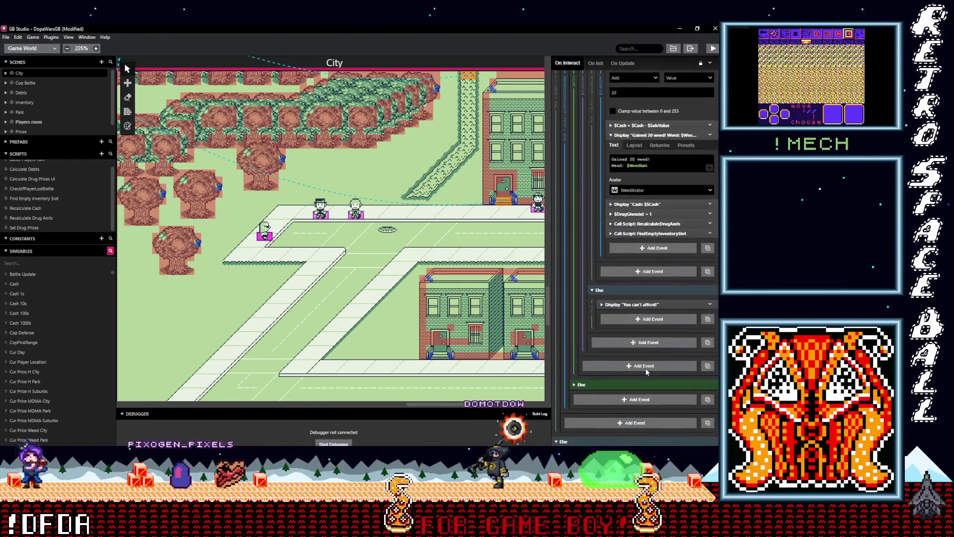
scroll(646, 368, "down", 2)
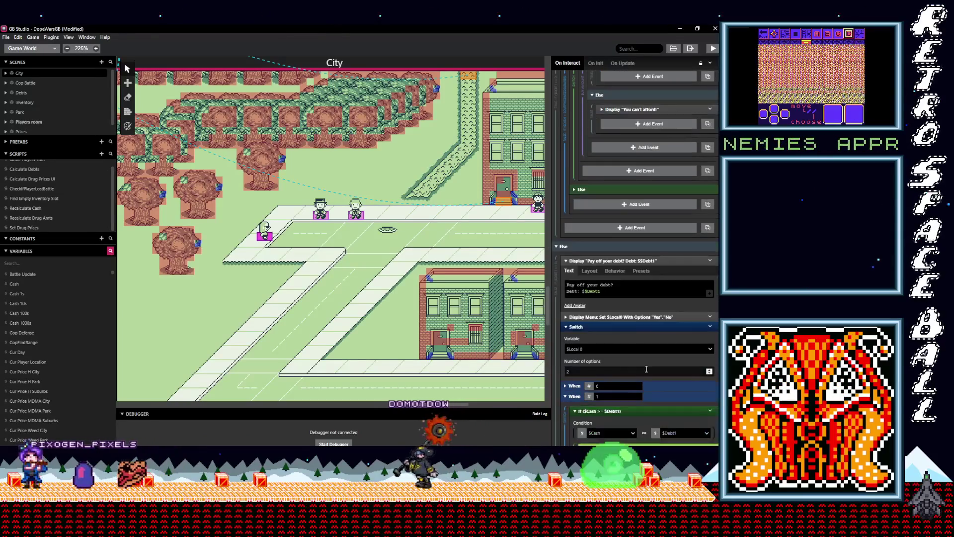
scroll(646, 369, "down", 4)
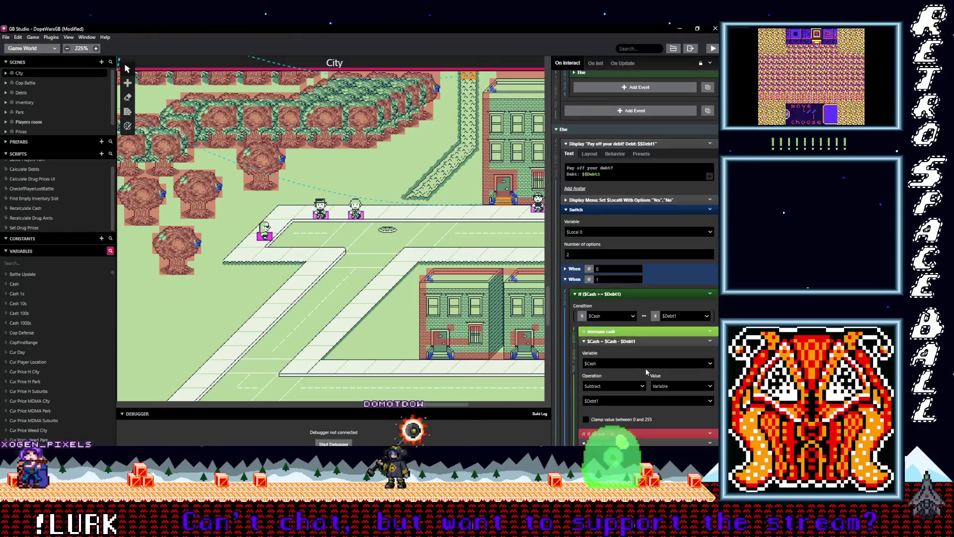
scroll(644, 365, "down", 3)
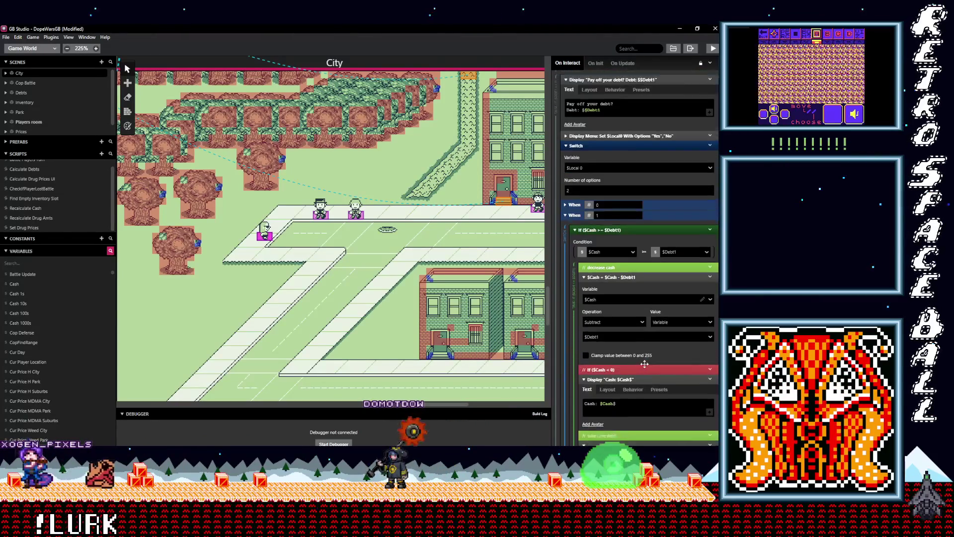
scroll(652, 358, "down", 7)
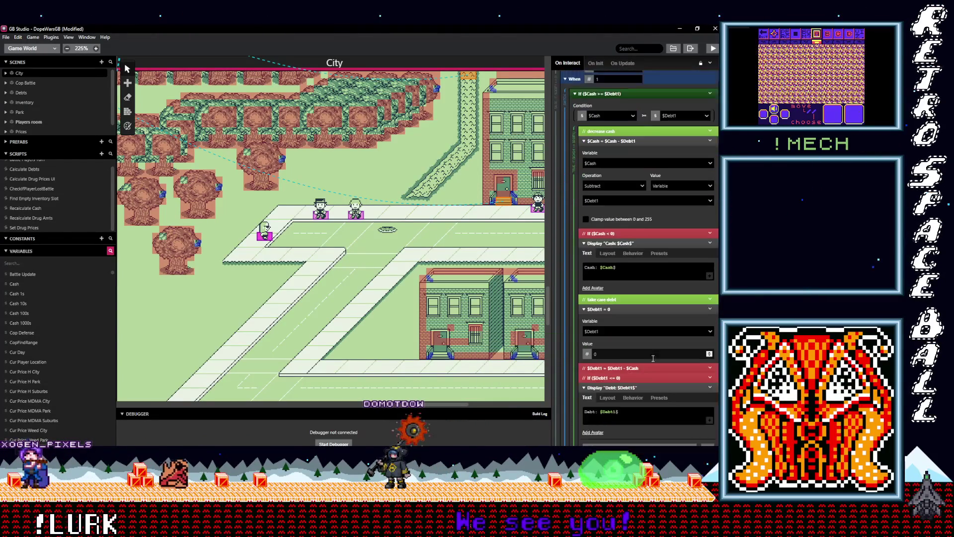
scroll(652, 357, "up", 1)
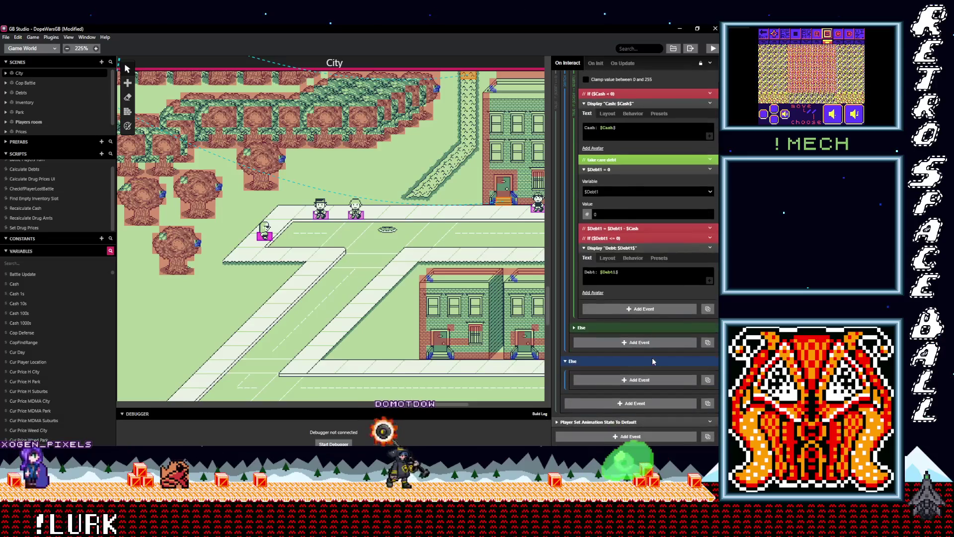
scroll(652, 358, "up", 3)
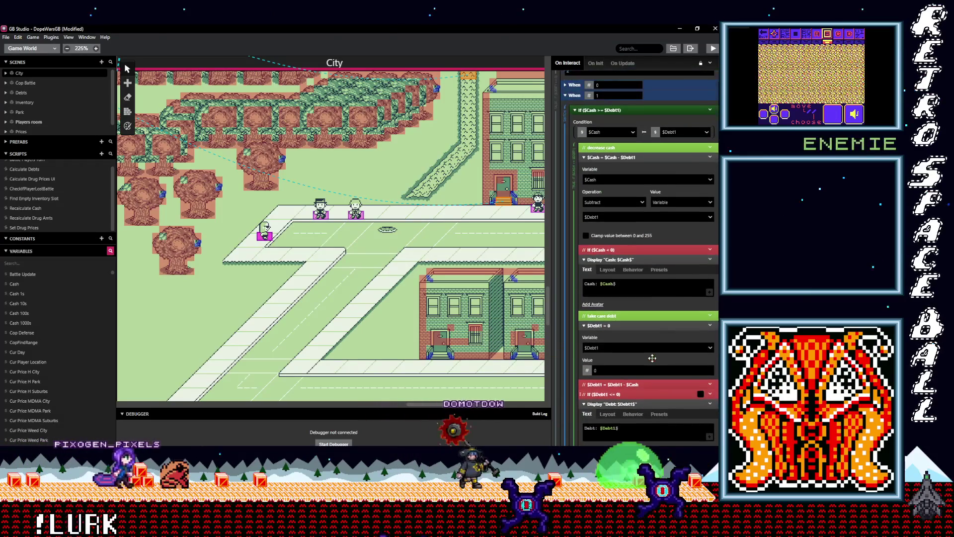
scroll(653, 358, "up", 2)
scroll(652, 357, "up", 1)
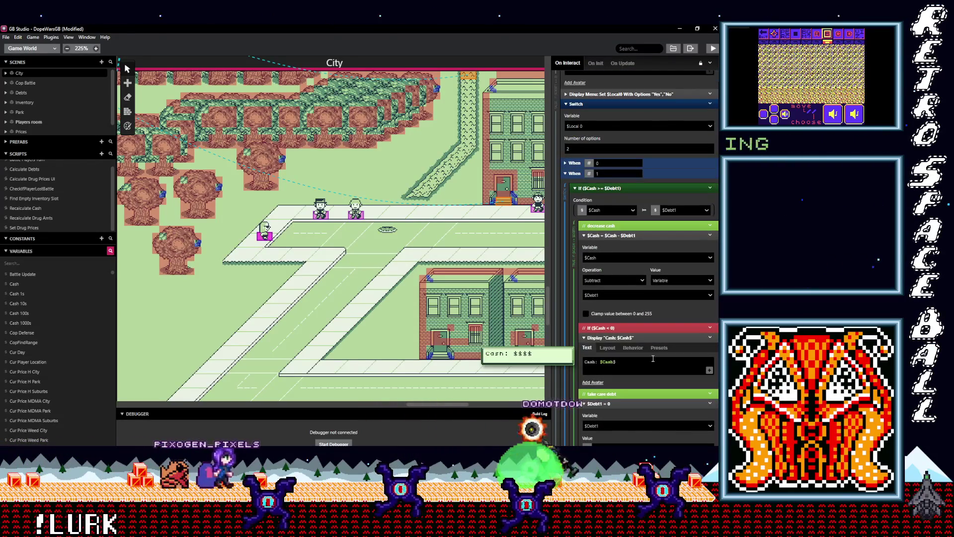
scroll(653, 358, "up", 4)
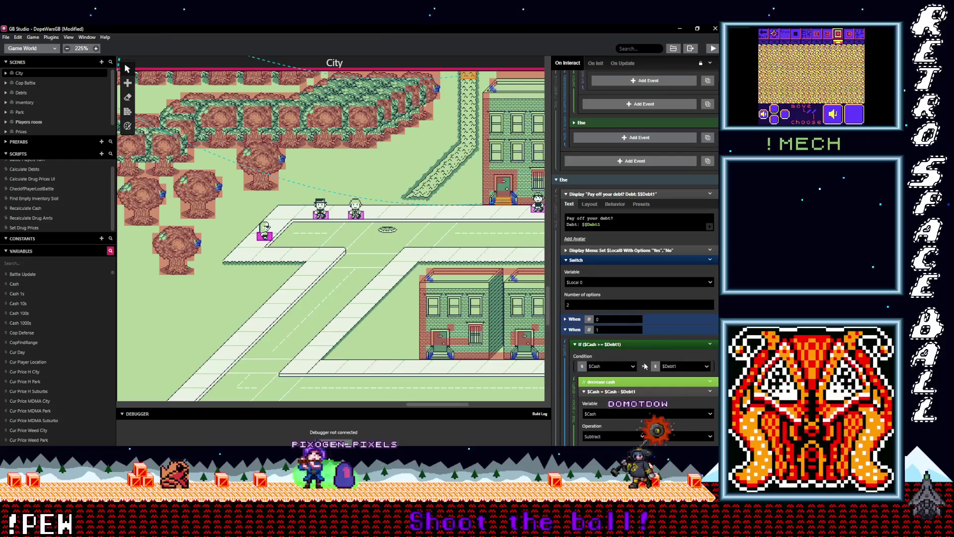
scroll(643, 366, "up", 3)
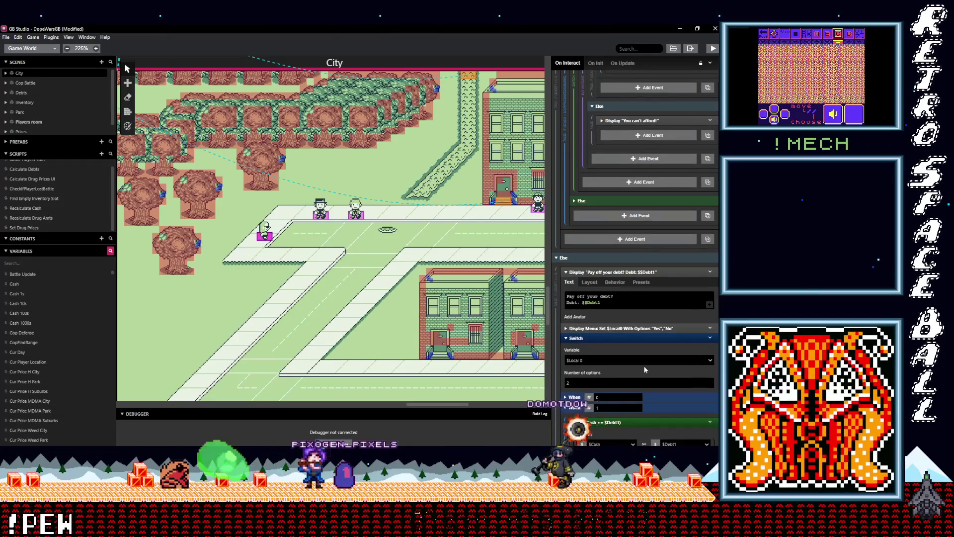
scroll(644, 366, "up", 6)
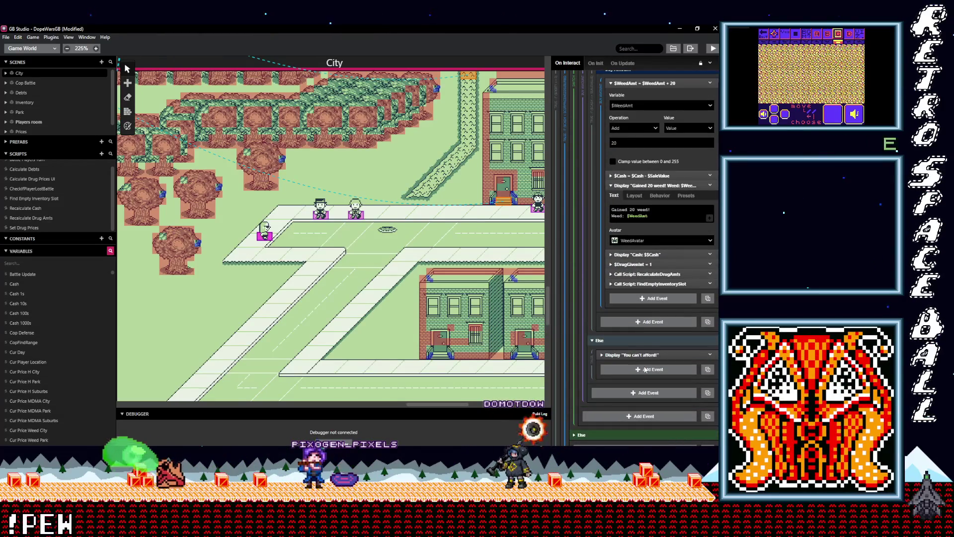
scroll(646, 369, "up", 5)
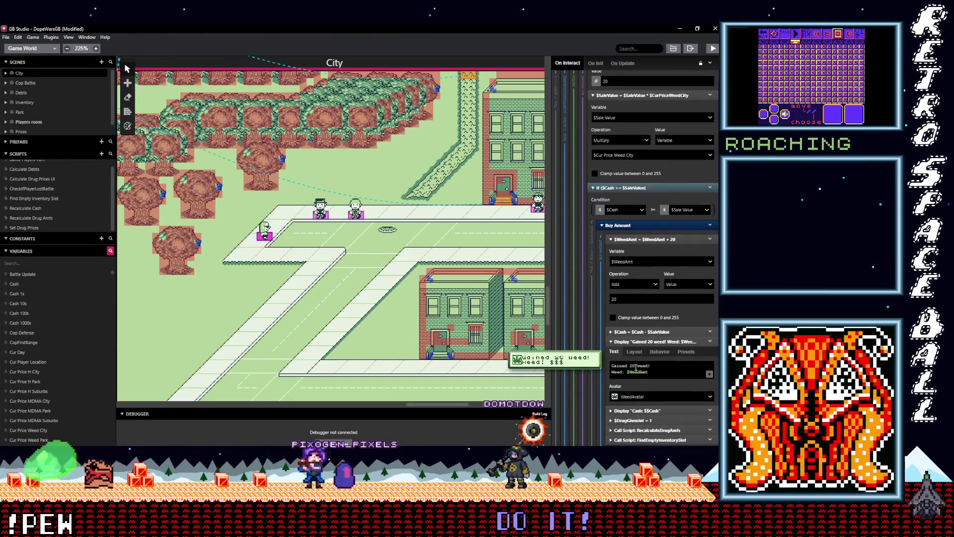
scroll(636, 368, "up", 9)
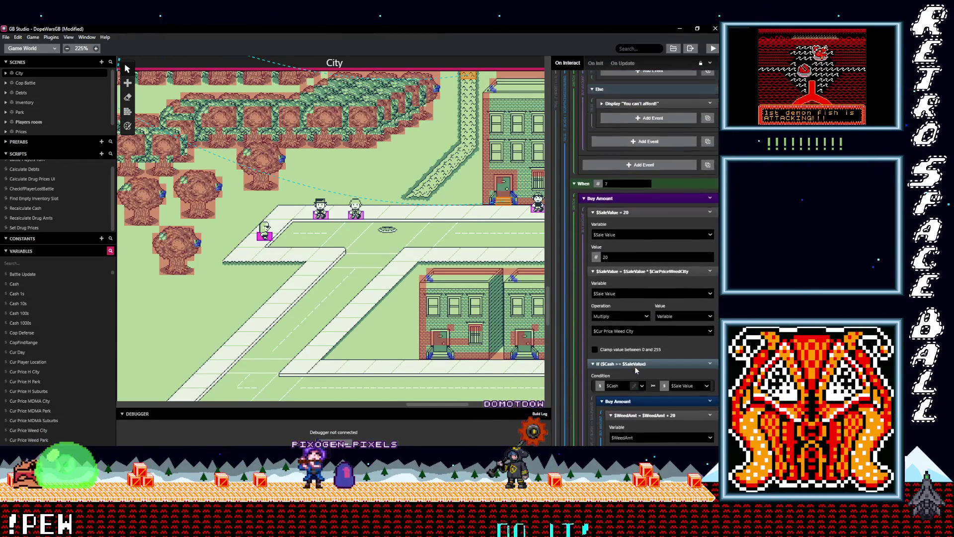
scroll(634, 366, "up", 15)
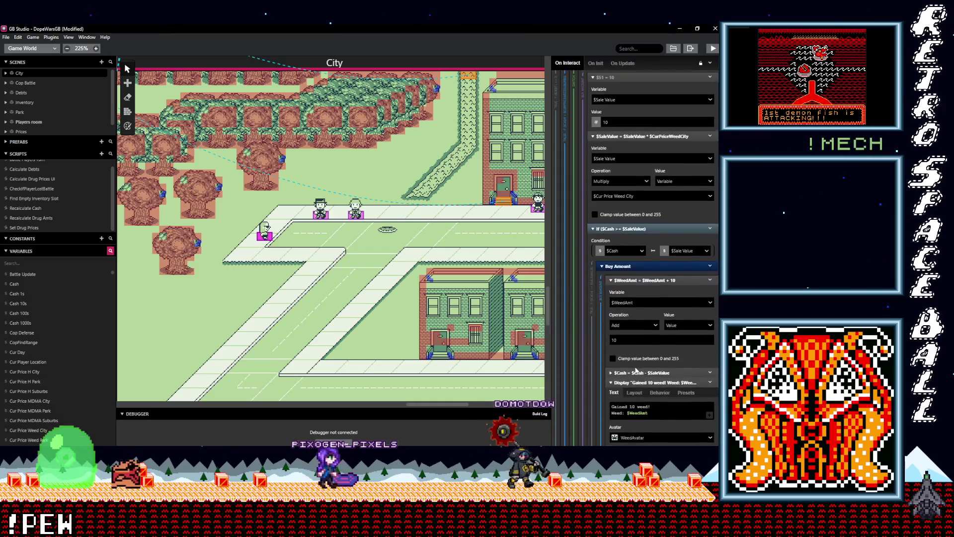
scroll(634, 366, "up", 15)
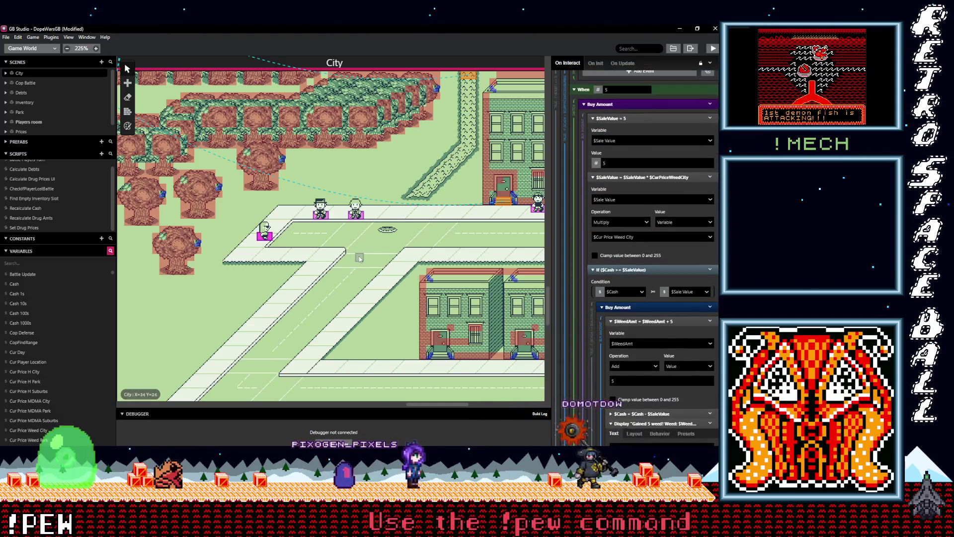
Step: In the MDMA dealer's script, make the first MDMA price text show Cur Price MDMA City
left_click(322, 217)
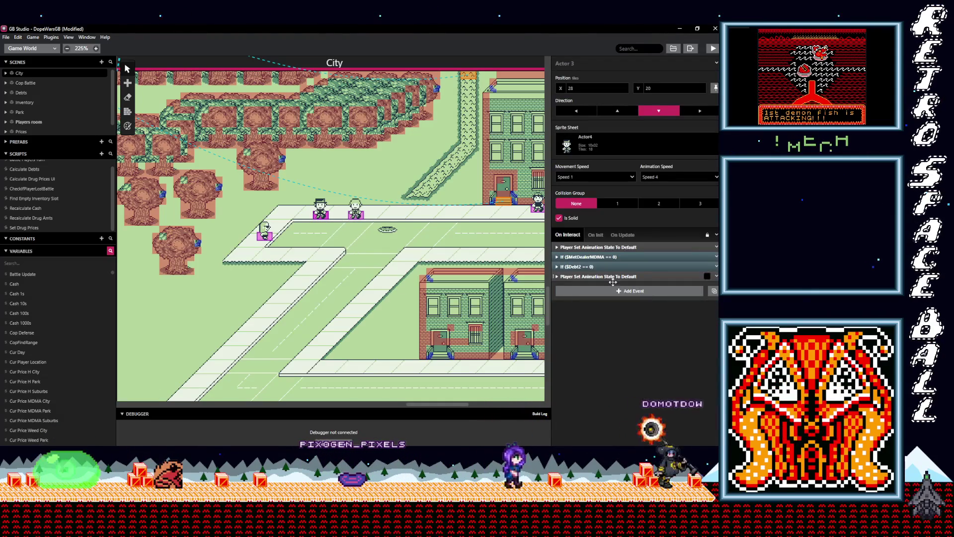
left_click(599, 257)
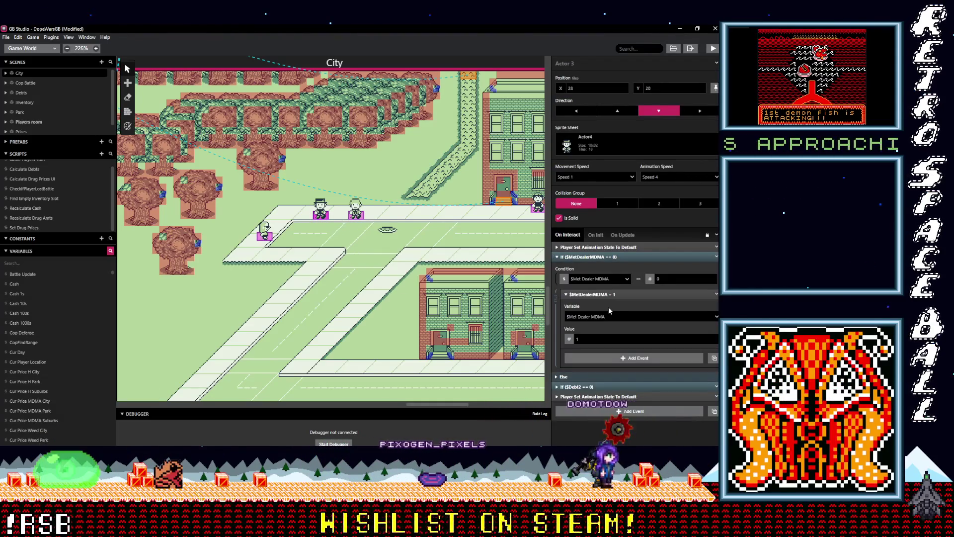
left_click(595, 255)
left_click(611, 267)
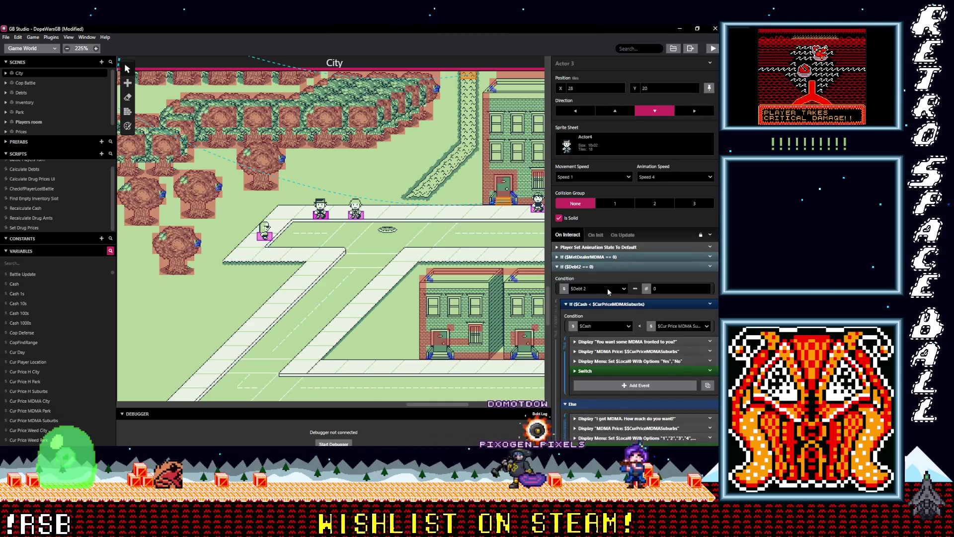
scroll(611, 318, "down", 1)
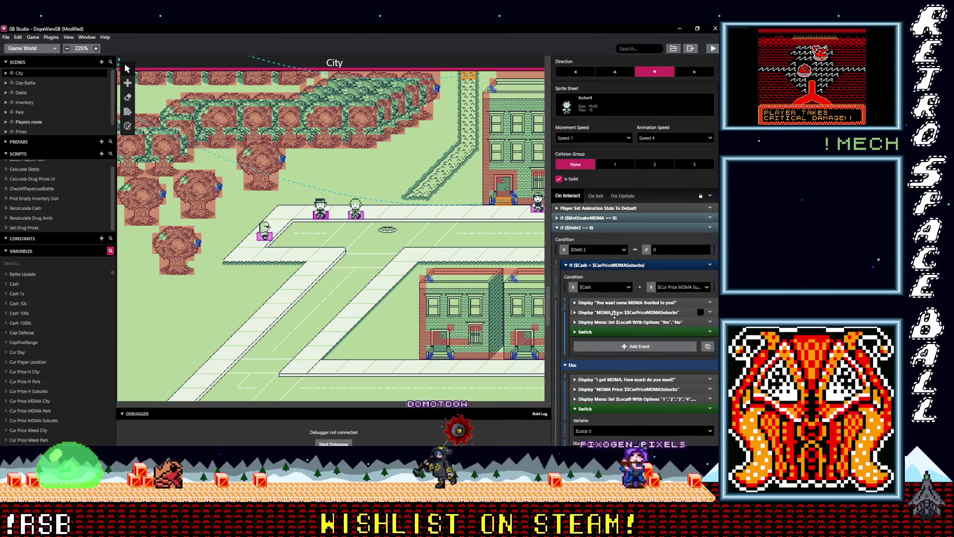
left_click(615, 313)
left_click(621, 343)
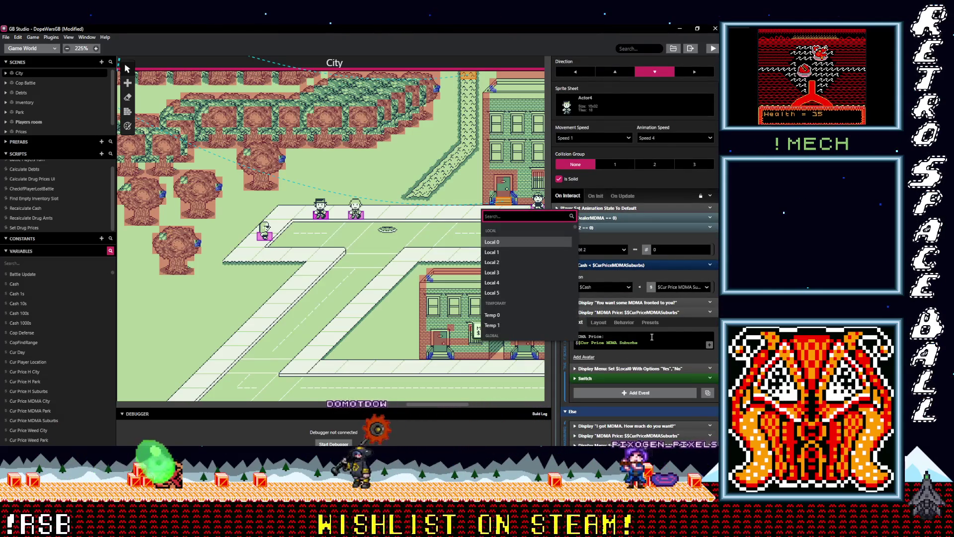
type("ci")
key("Down")
key("Return")
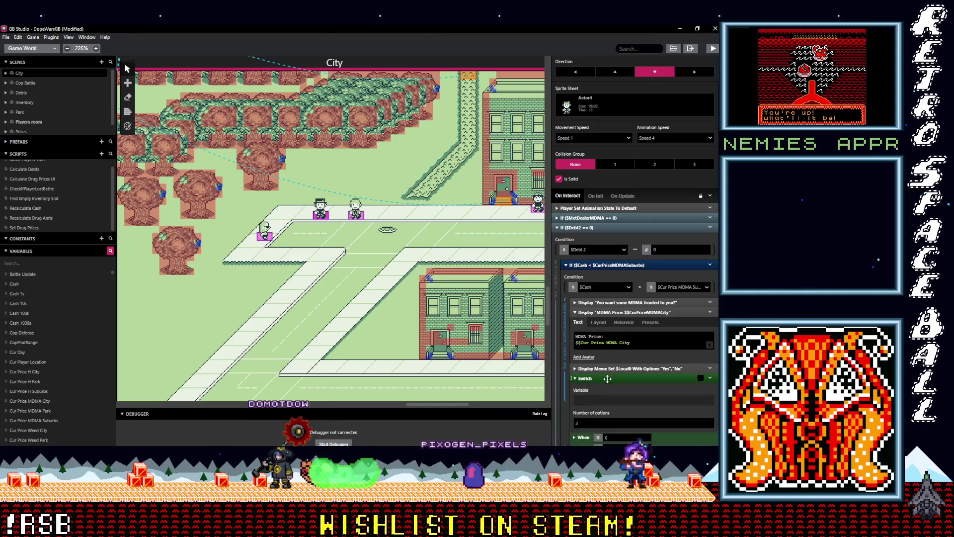
Step: Make the debt increase add Cur Price MDMA City to Debt2 instead of the Suburbs price
left_click(606, 379)
scroll(625, 368, "down", 3)
scroll(629, 352, "down", 1)
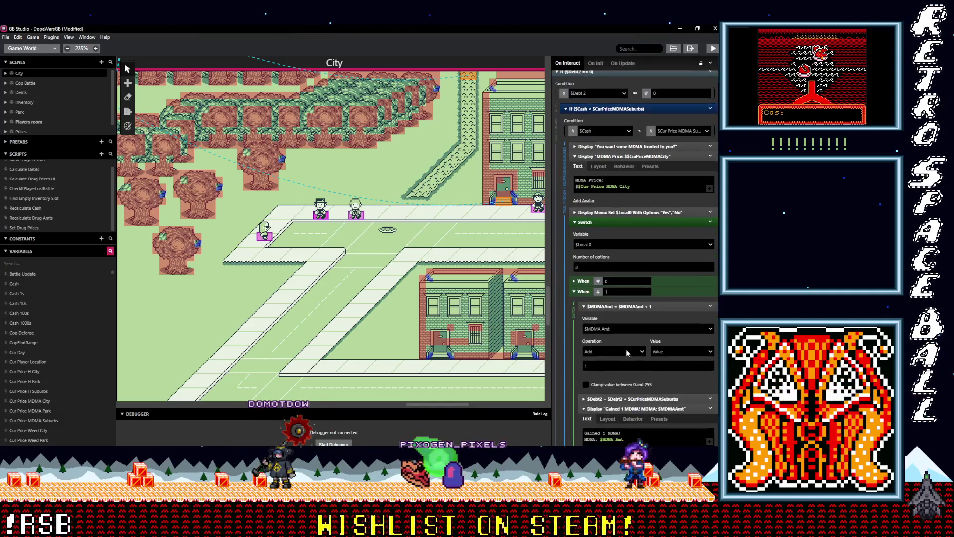
scroll(642, 363, "down", 1)
left_click(647, 361)
left_click(637, 418)
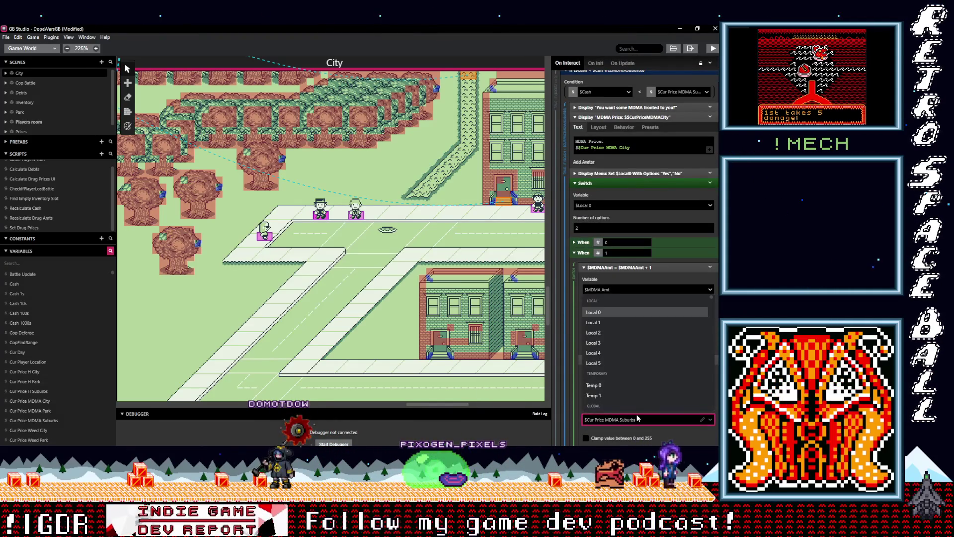
type("city")
left_click(628, 393)
Step: Replace the Suburbs price in the second MDMA price text with Cur Price MDMA City
scroll(646, 387, "down", 3)
scroll(647, 376, "down", 4)
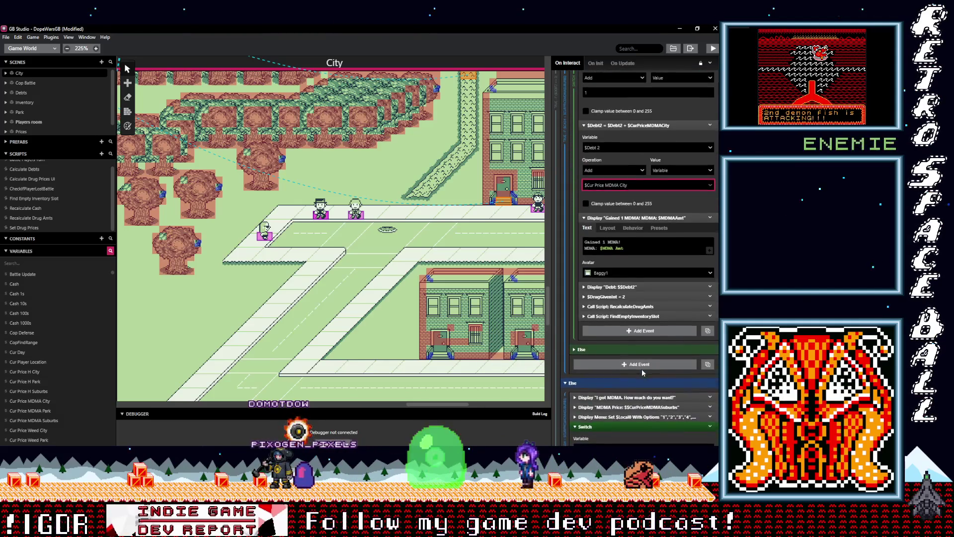
left_click(634, 369)
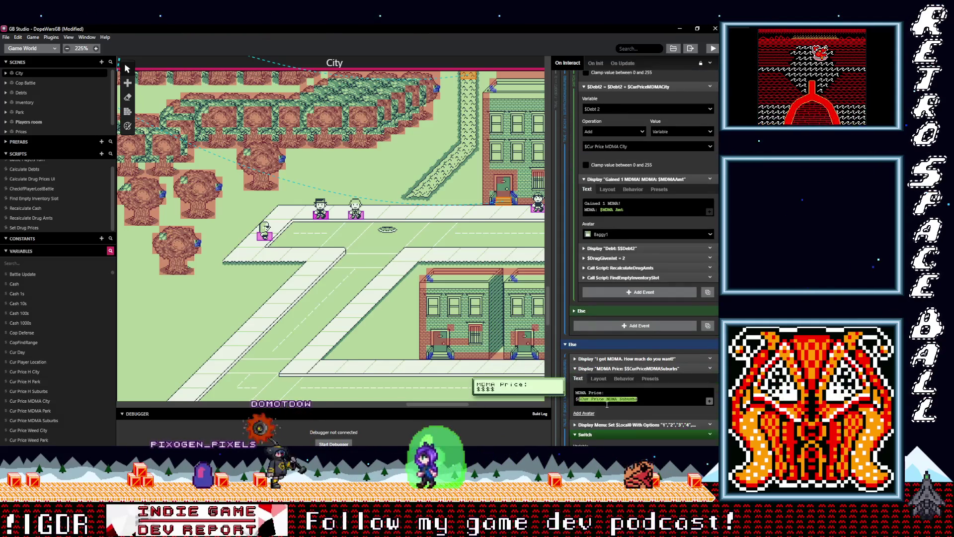
left_click(615, 402)
type("city")
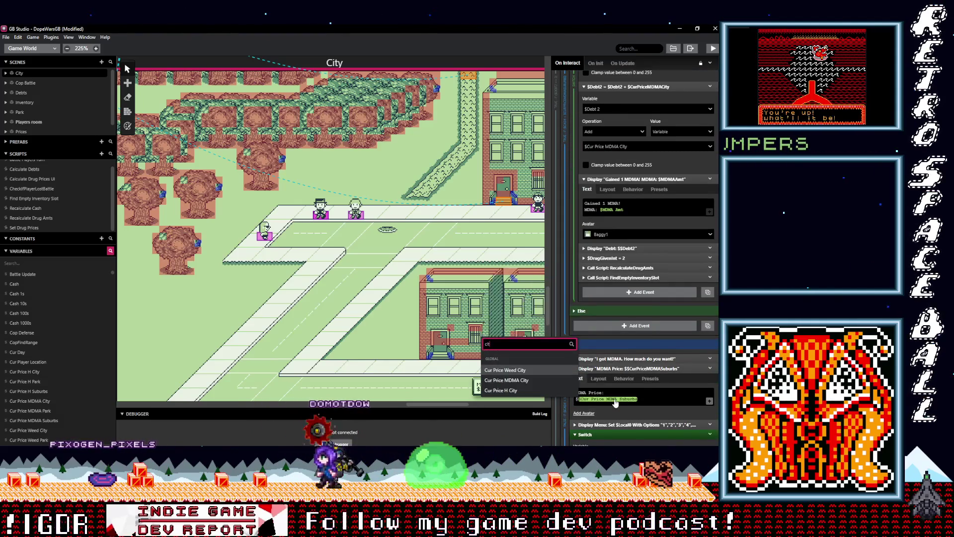
left_click(519, 381)
scroll(642, 377, "down", 5)
scroll(636, 362, "down", 1)
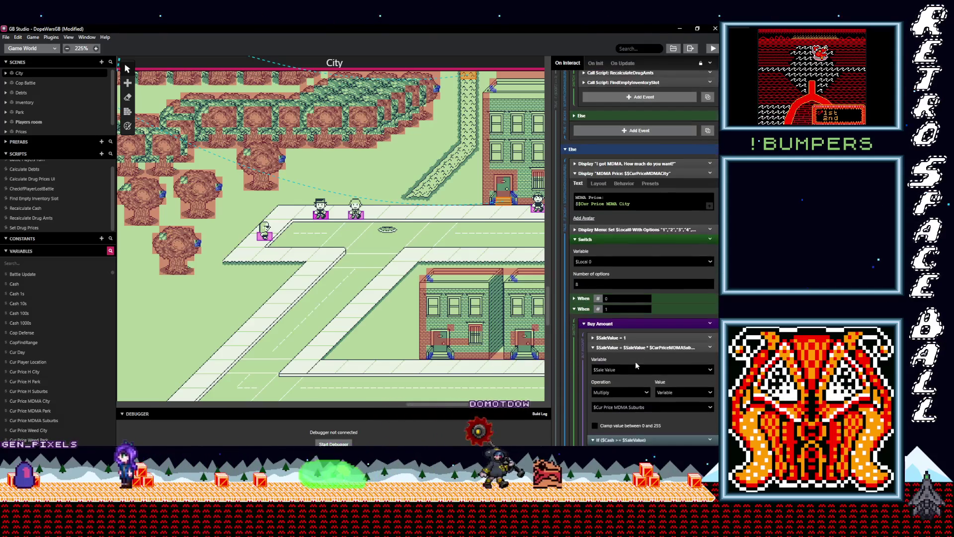
Step: Multiply the sale value by Cur Price MDMA City for buy amounts 1 and 2
left_click(642, 408)
type("city")
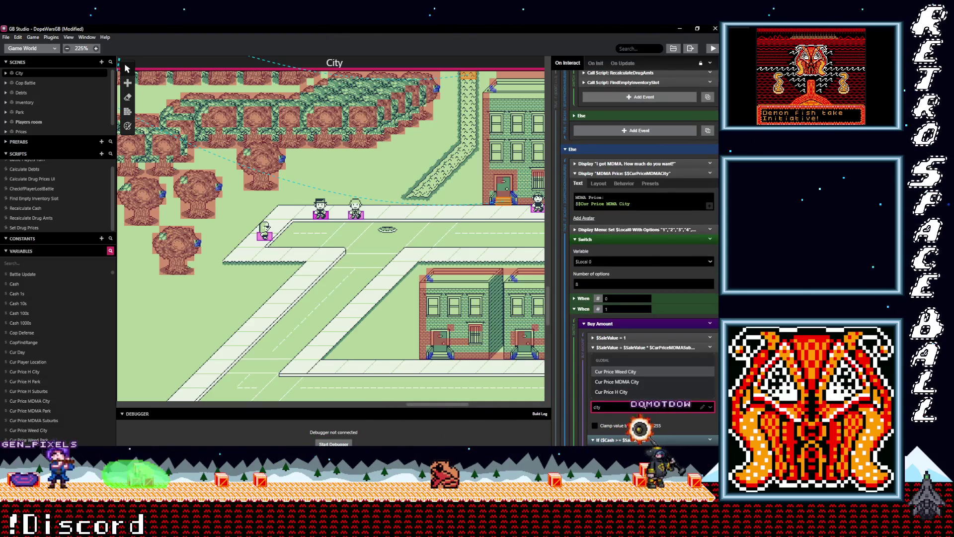
left_click(627, 385)
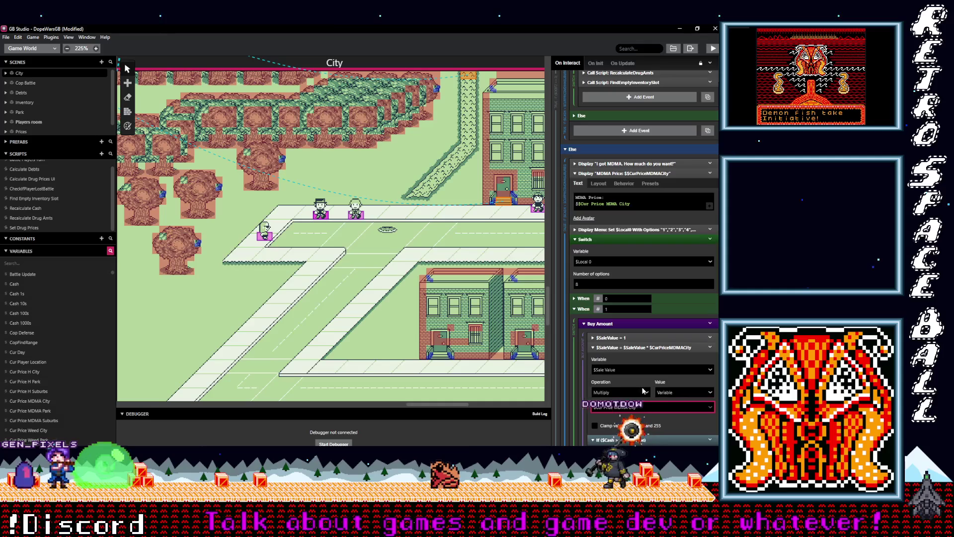
scroll(642, 389, "down", 3)
scroll(642, 391, "down", 3)
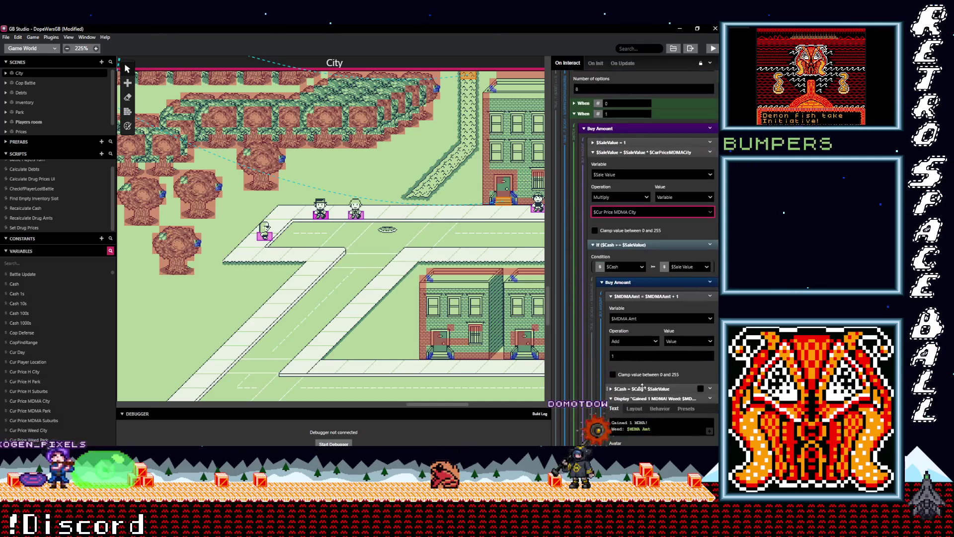
scroll(643, 391, "down", 5)
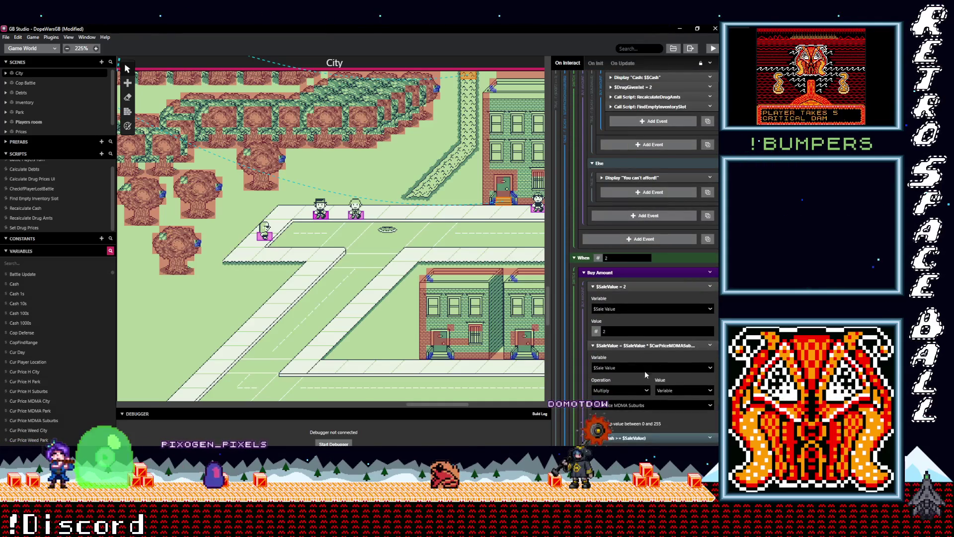
left_click(642, 404)
type("city")
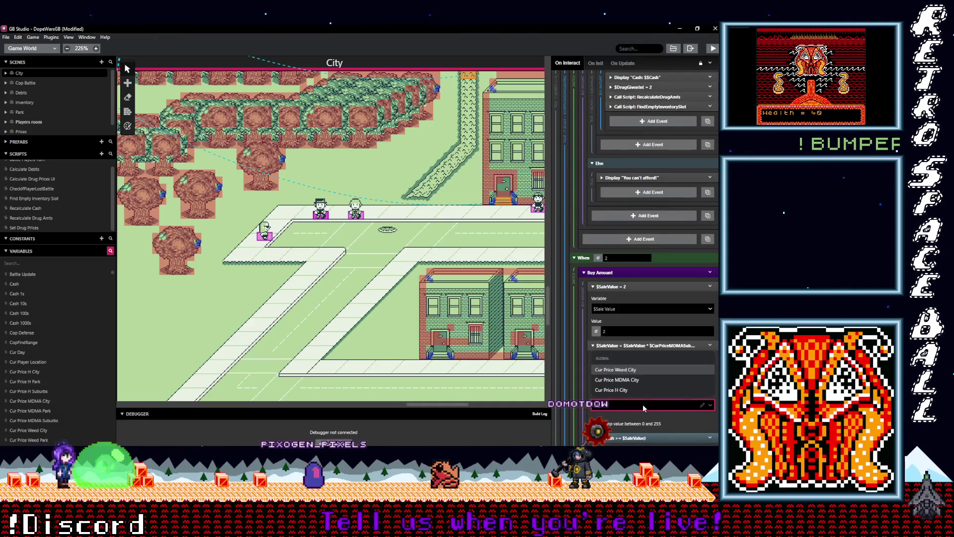
left_click(645, 380)
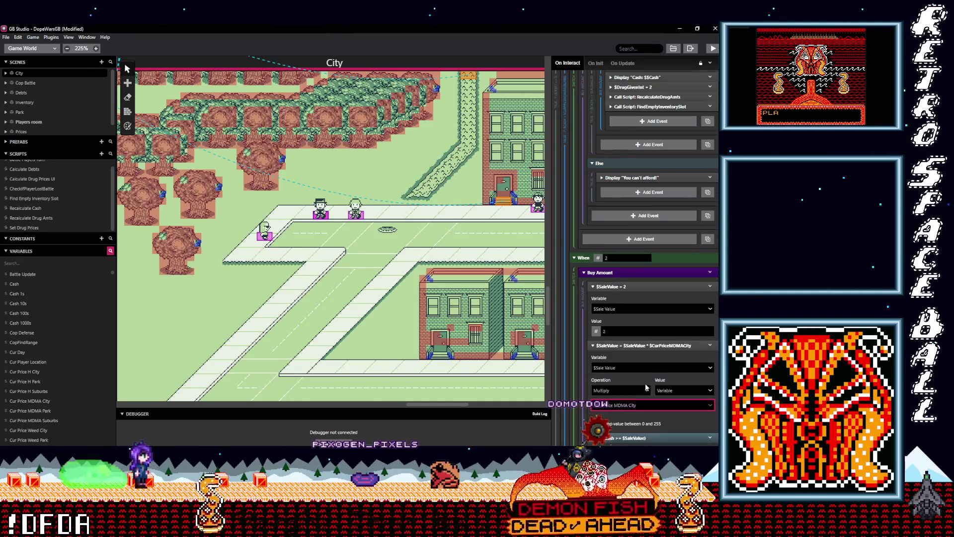
Step: Switch buy amount 3's sale value multiplier to Cur Price MDMA City
scroll(644, 383, "down", 2)
scroll(644, 384, "down", 1)
scroll(647, 387, "down", 5)
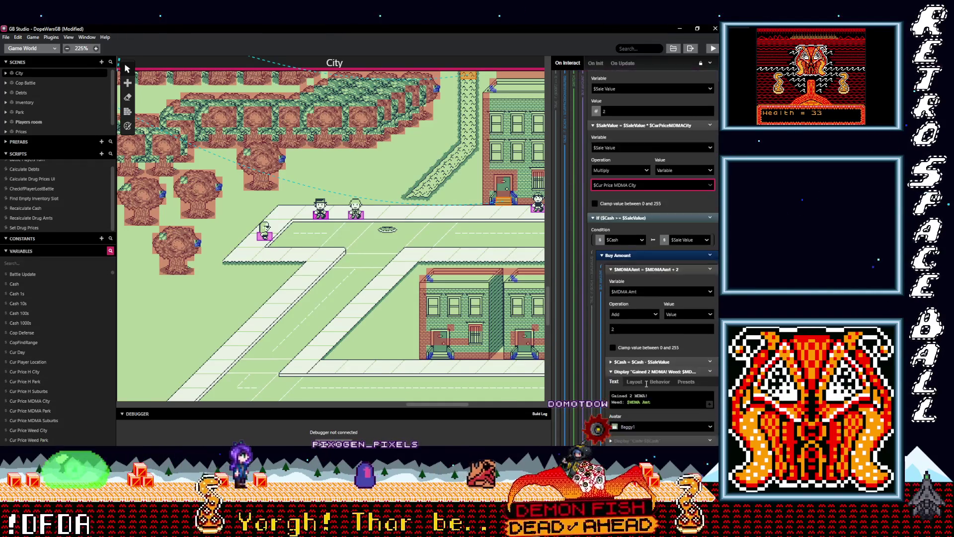
scroll(648, 386, "down", 5)
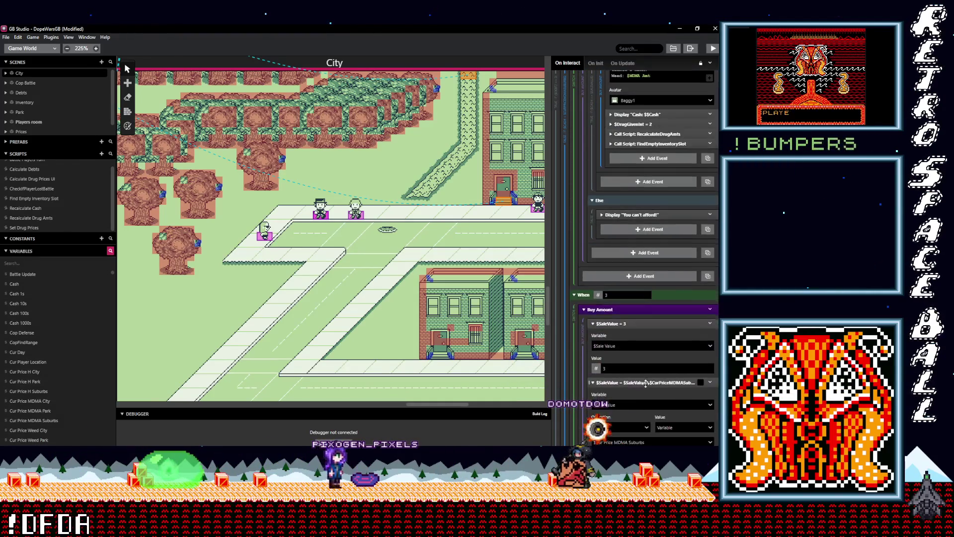
left_click(651, 365)
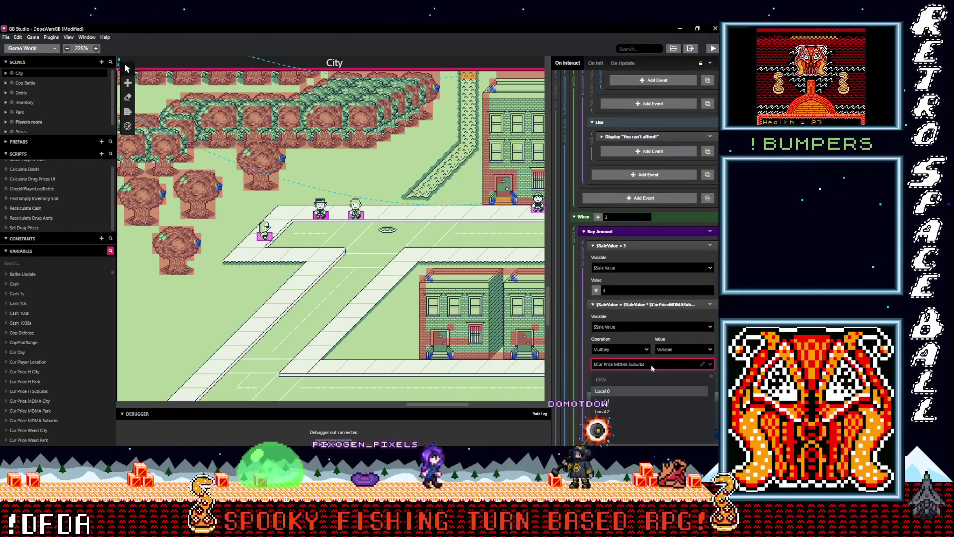
type("city")
left_click(639, 401)
scroll(652, 364, "down", 4)
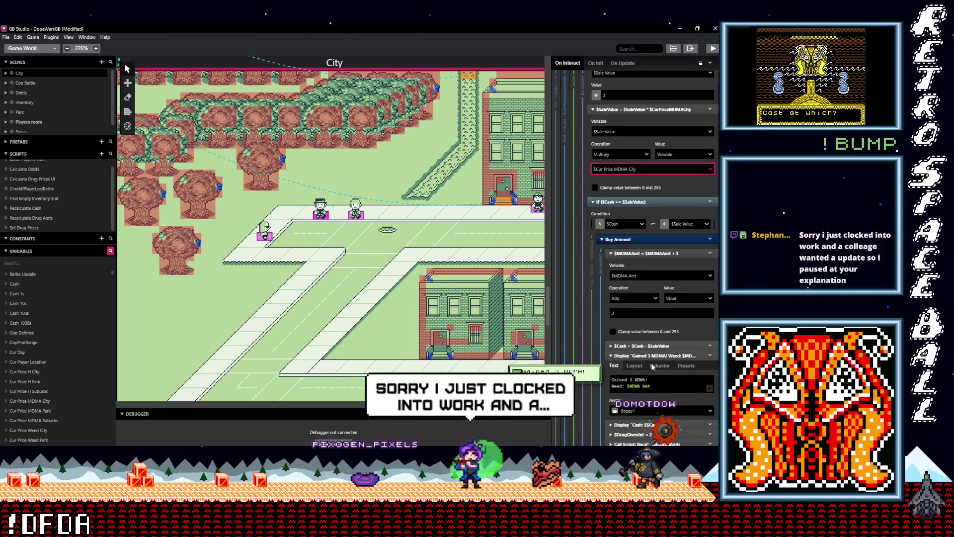
scroll(651, 363, "down", 1)
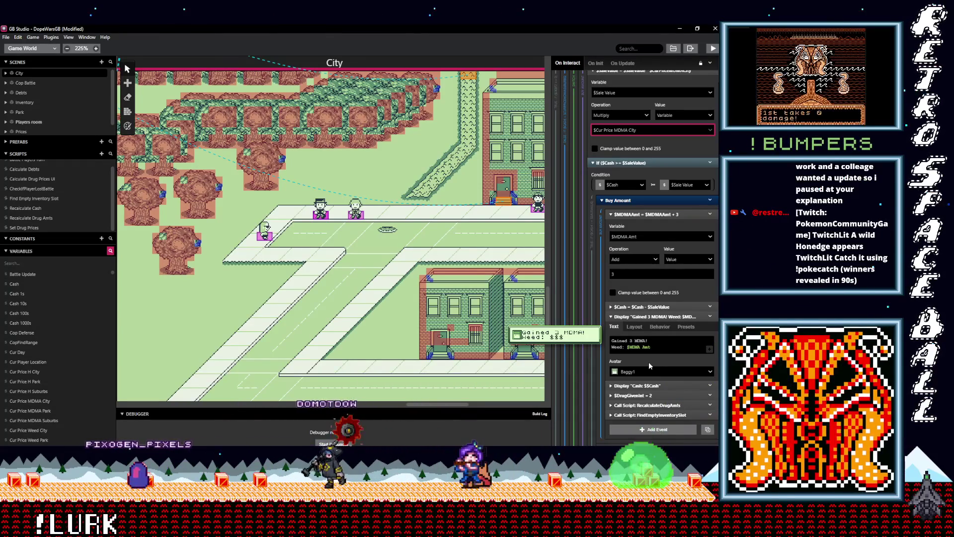
scroll(654, 363, "down", 1)
scroll(655, 363, "down", 1)
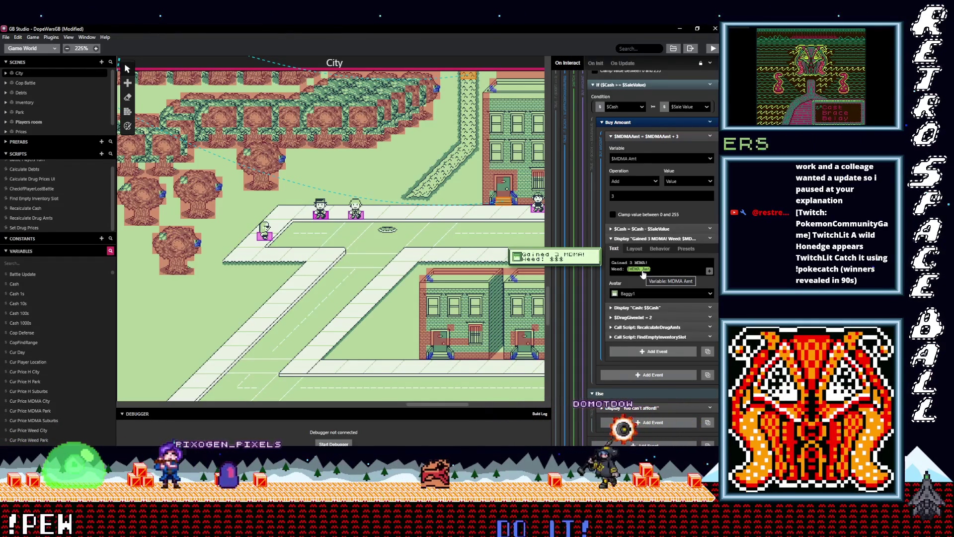
scroll(679, 325, "down", 10)
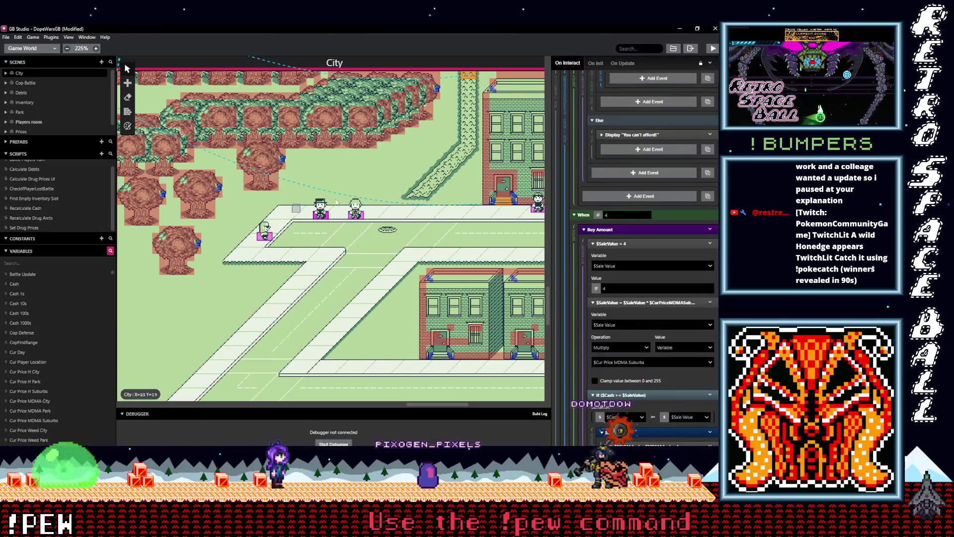
Step: Multiply the sale value by Cur Price MDMA City for buy amounts 4 and 5
left_click(645, 362)
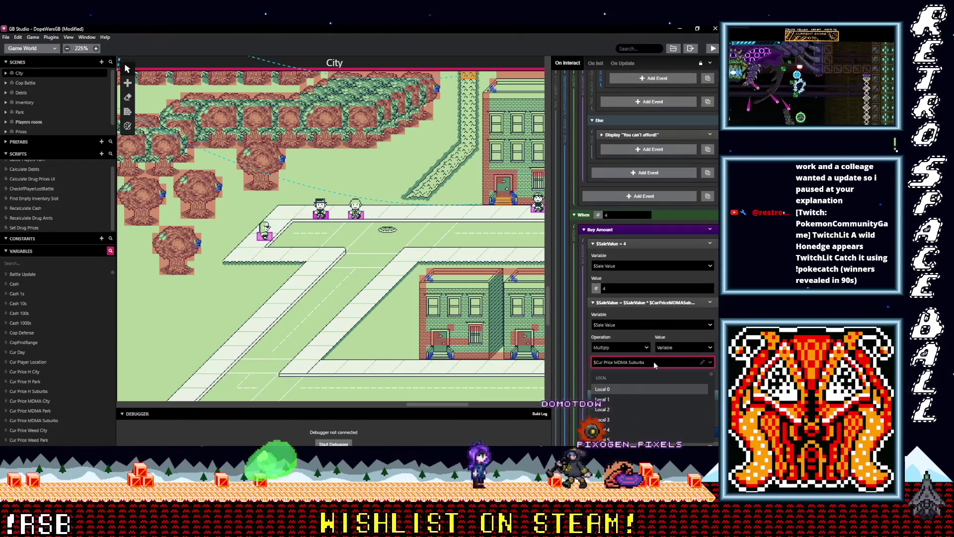
type("city")
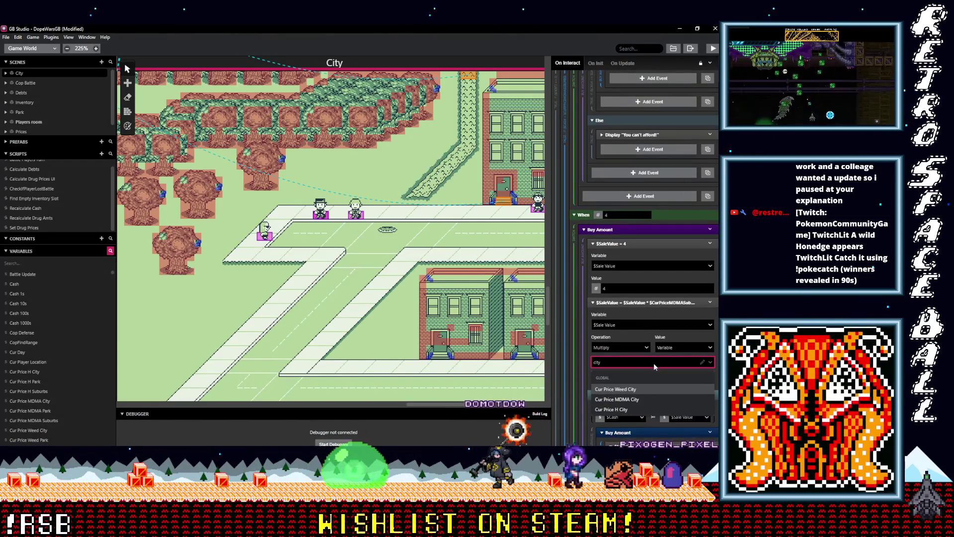
left_click(637, 397)
scroll(645, 352, "down", 5)
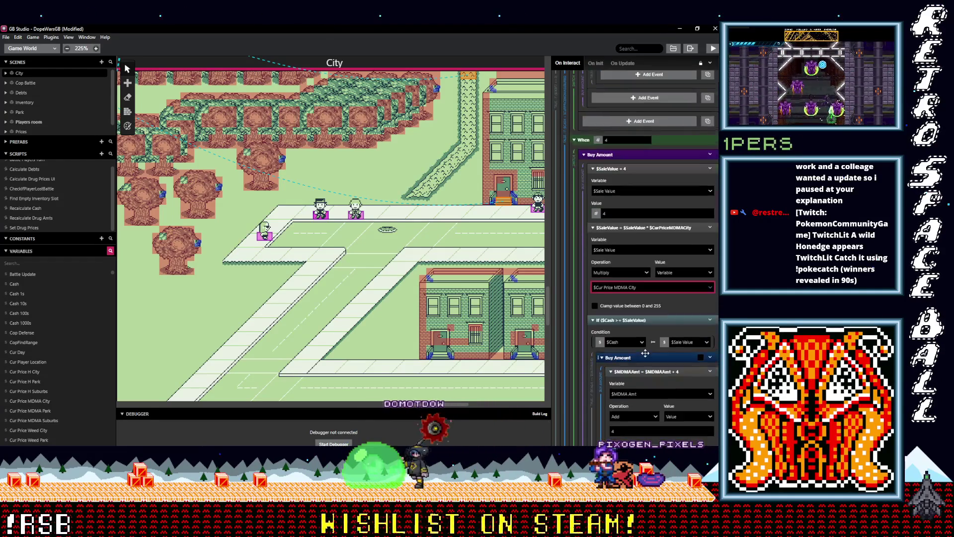
scroll(645, 353, "down", 10)
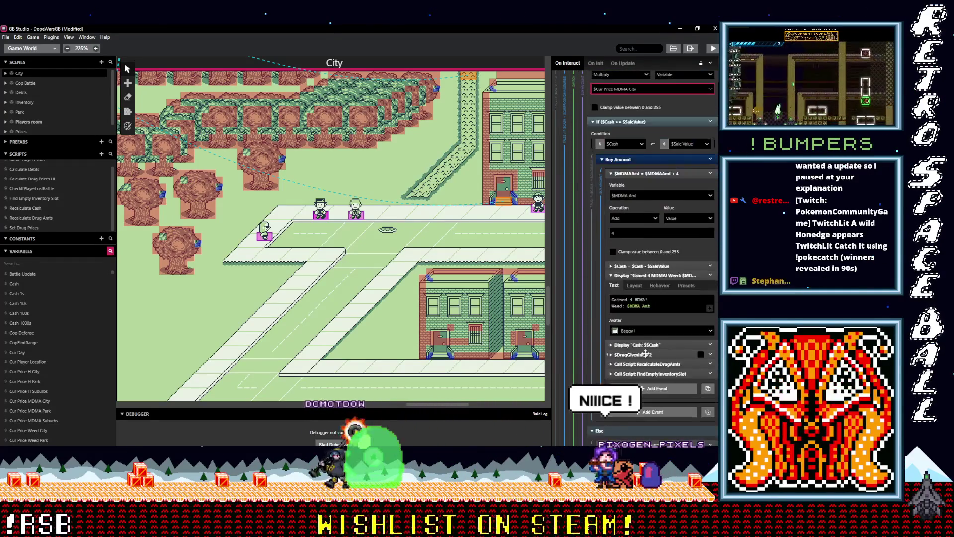
scroll(646, 356, "down", 1)
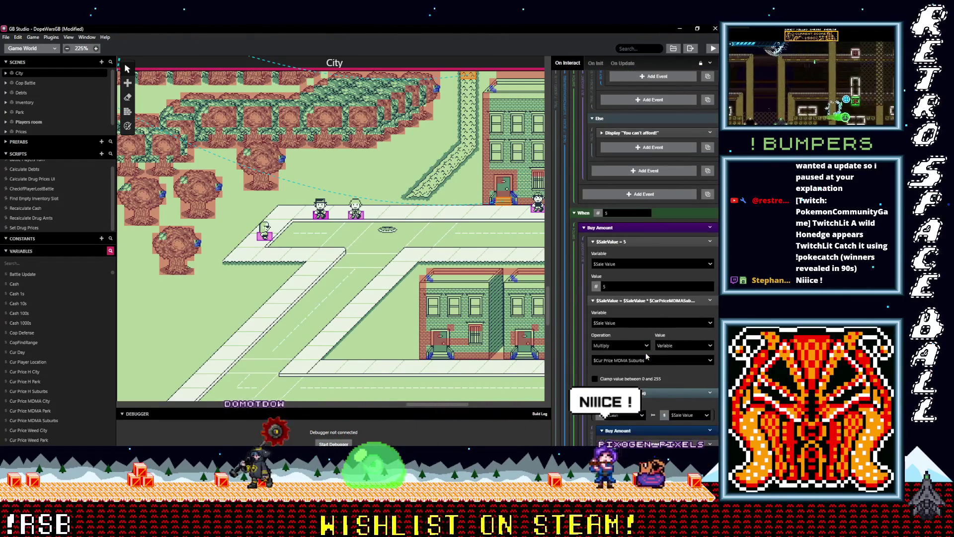
left_click(653, 361)
type("city")
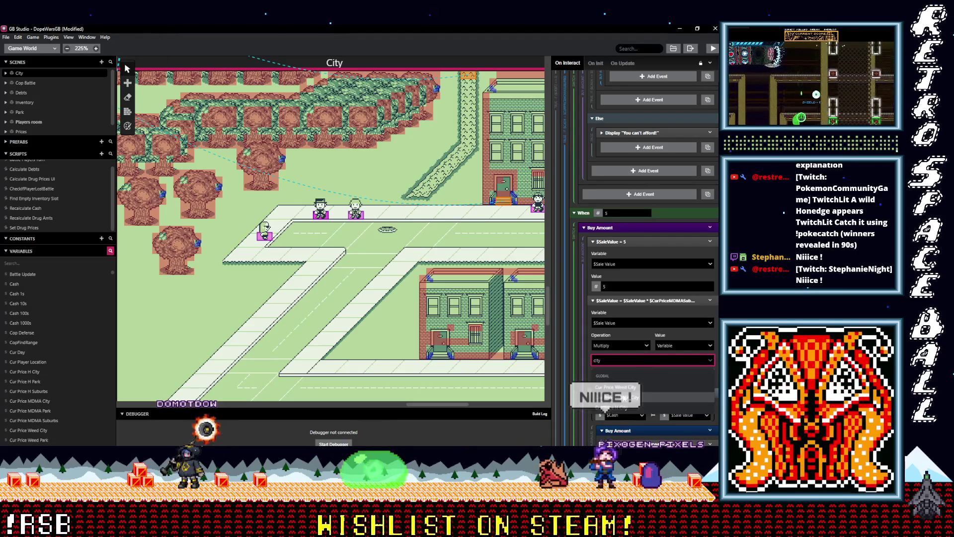
left_click(639, 398)
scroll(653, 385, "down", 5)
scroll(658, 351, "down", 15)
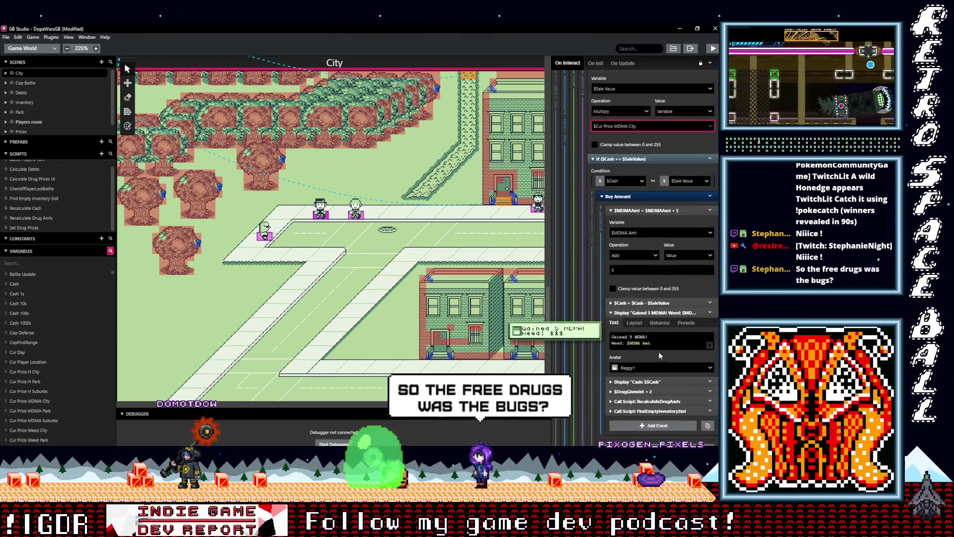
scroll(654, 349, "down", 1)
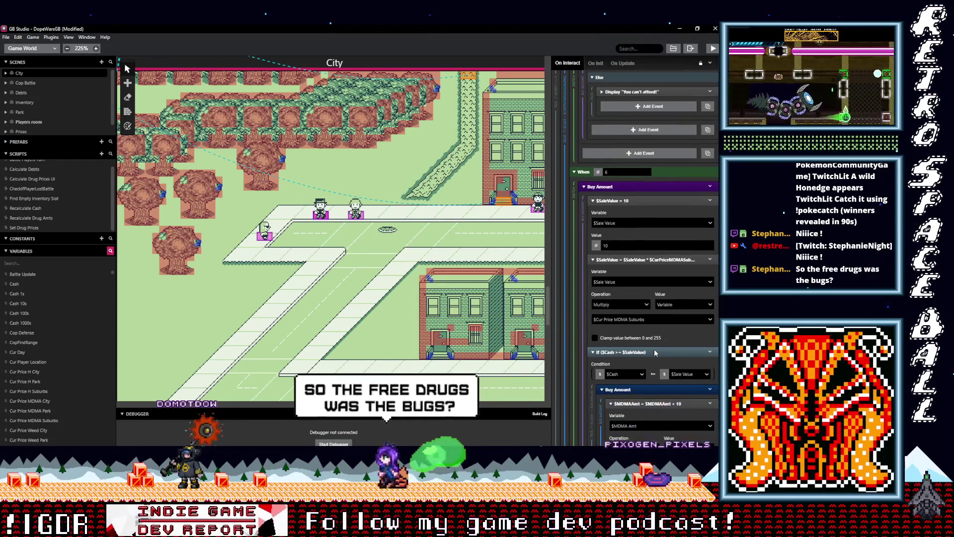
Step: Set the 10- and 20-unit buy amounts to multiply by Cur Price MDMA City
left_click(647, 319)
type("city")
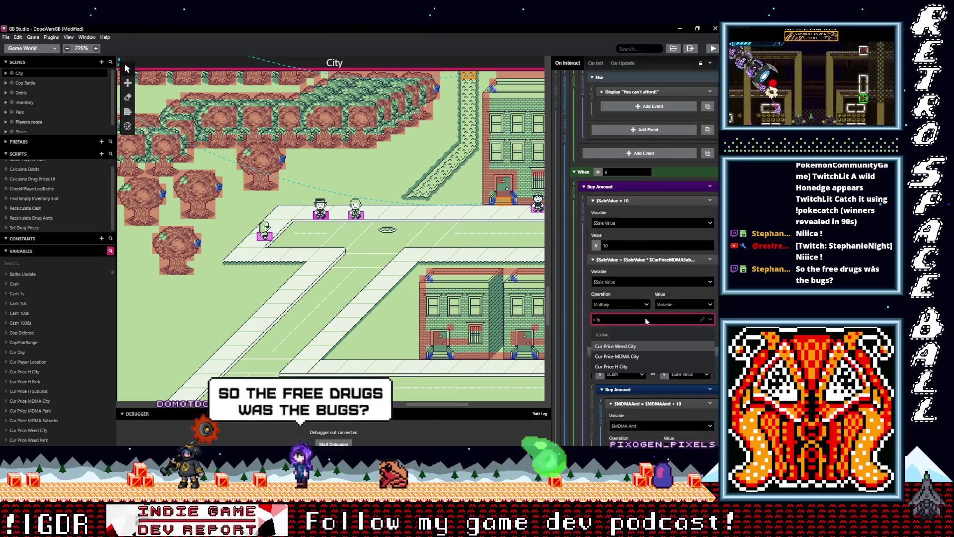
left_click(641, 356)
scroll(642, 348, "down", 2)
scroll(641, 345, "down", 3)
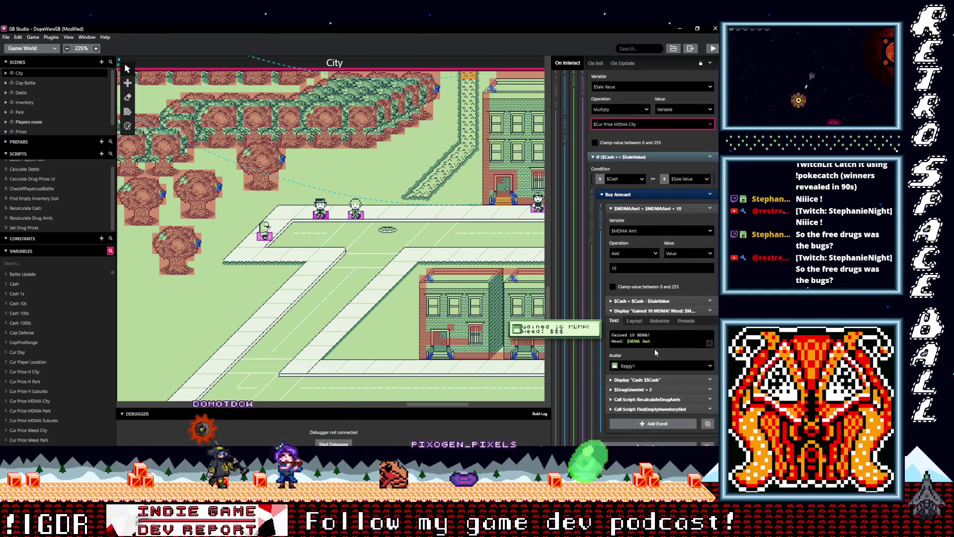
scroll(654, 348, "down", 5)
scroll(654, 348, "down", 5)
left_click(654, 355)
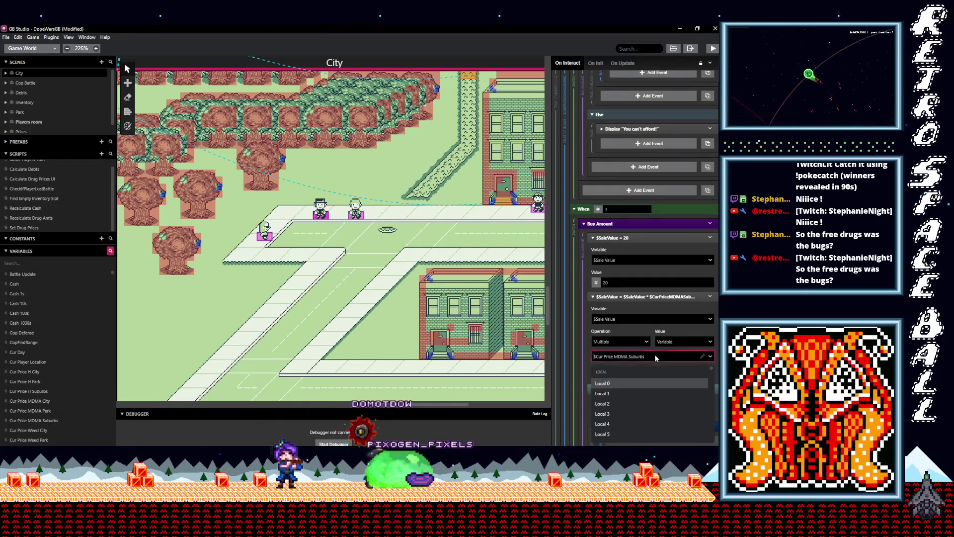
type("city")
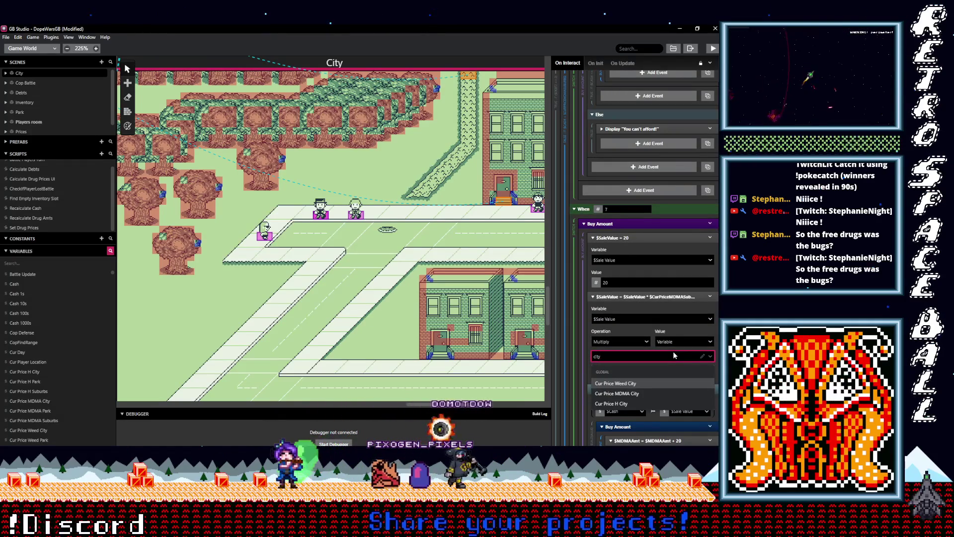
left_click(633, 393)
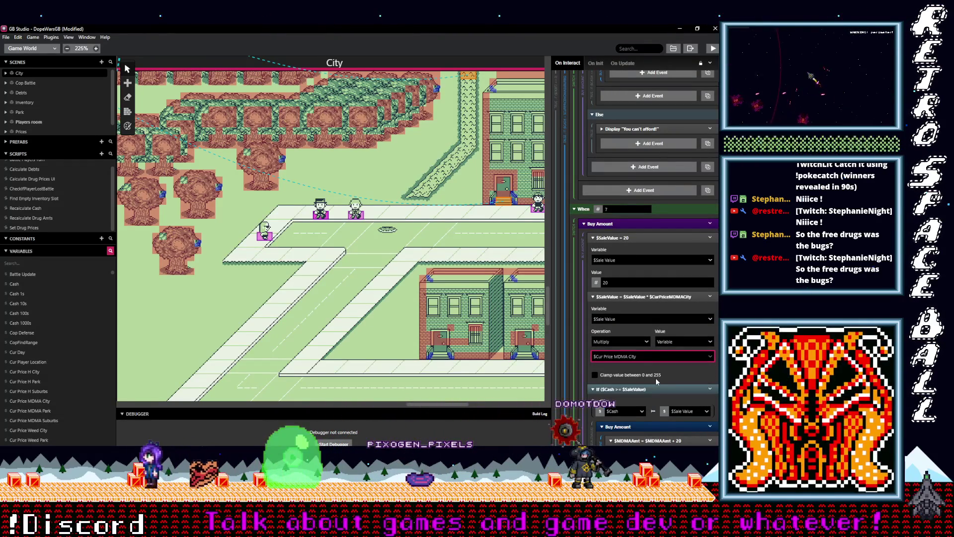
scroll(655, 378, "down", 3)
scroll(656, 379, "down", 2)
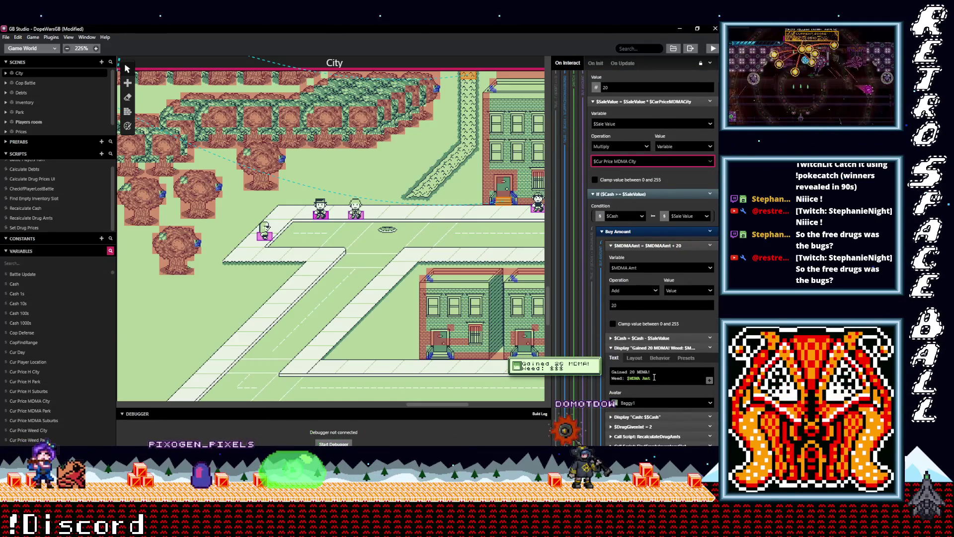
scroll(655, 378, "down", 3)
scroll(653, 377, "down", 6)
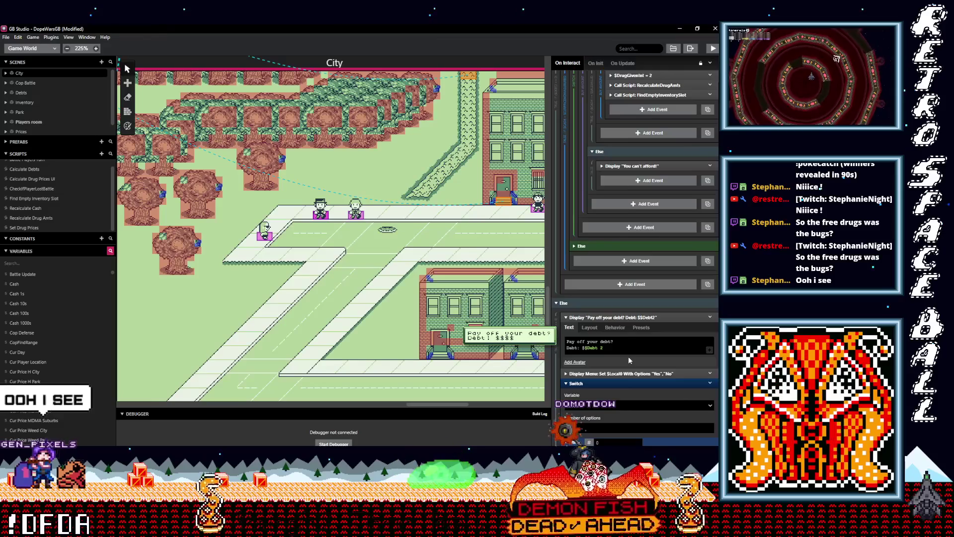
scroll(628, 356, "down", 2)
scroll(650, 360, "down", 1)
scroll(648, 364, "down", 4)
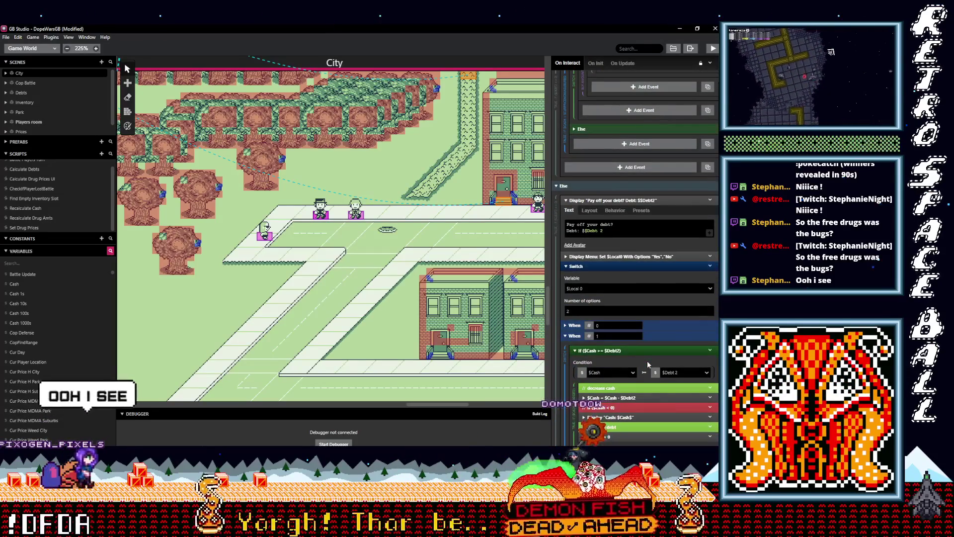
scroll(643, 360, "down", 3)
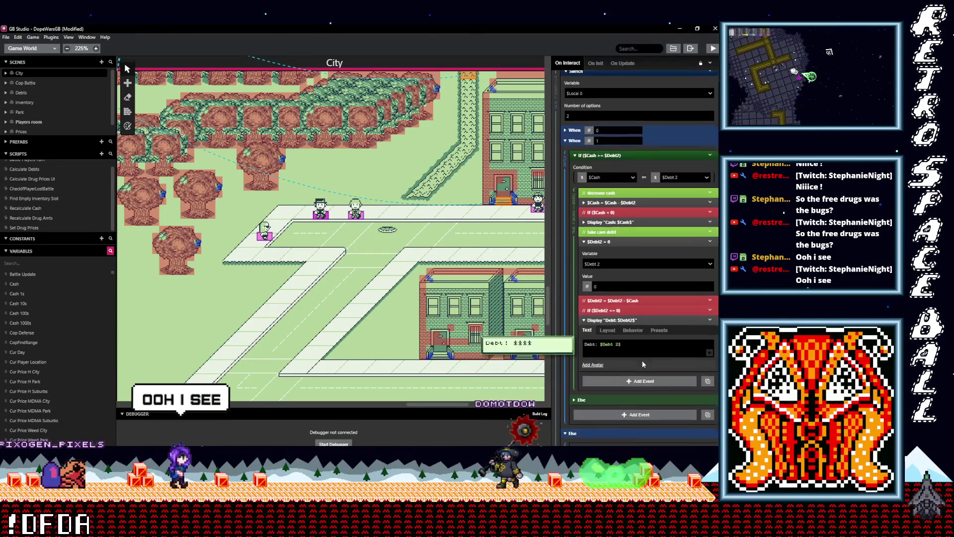
scroll(642, 365, "up", 8)
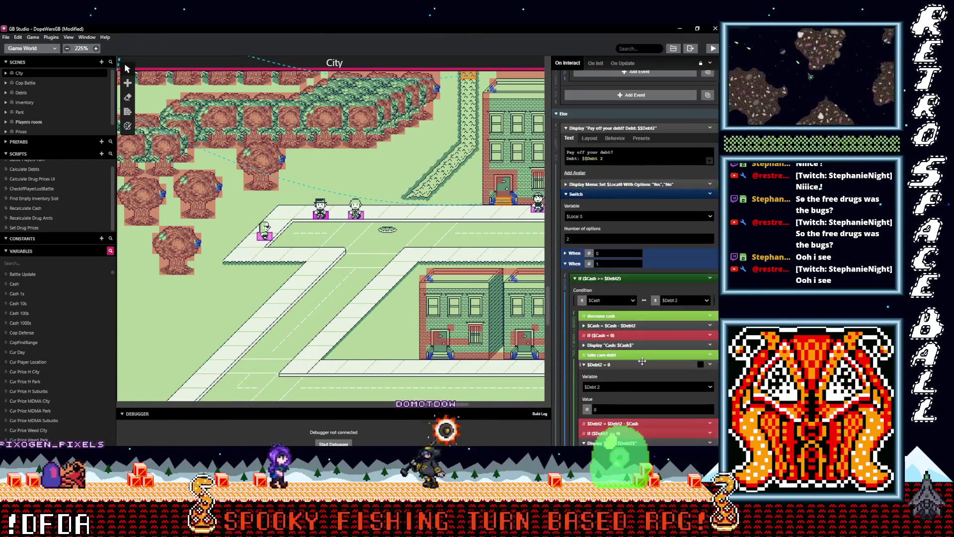
scroll(643, 364, "up", 5)
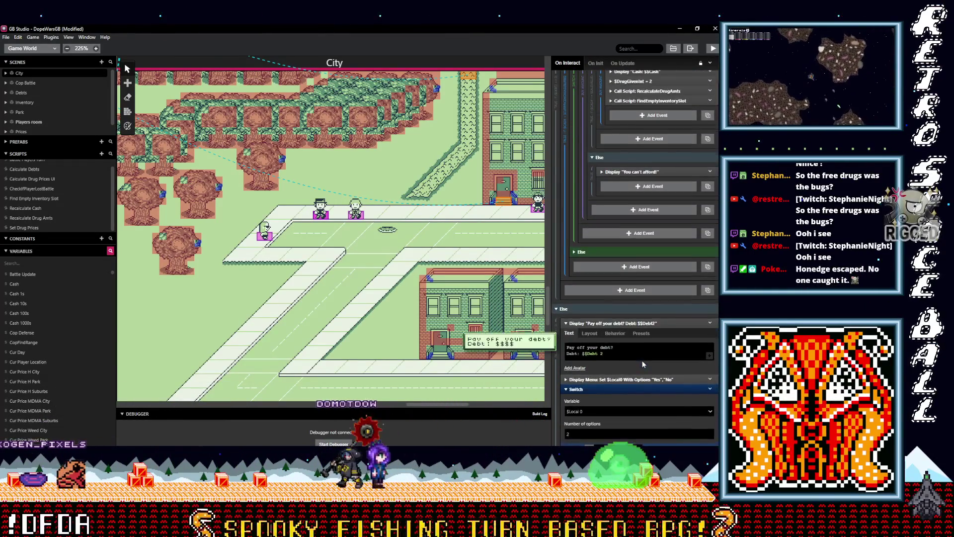
scroll(643, 365, "up", 4)
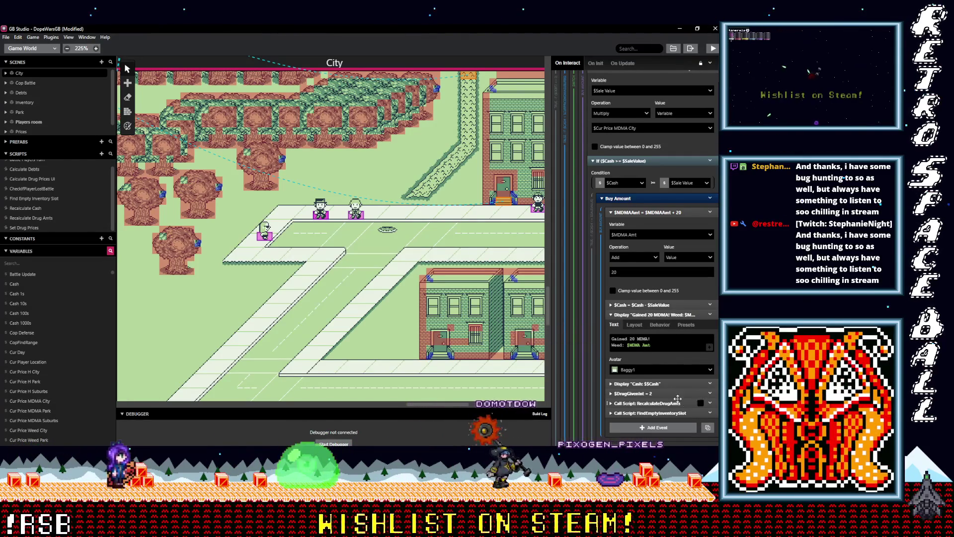
scroll(665, 391, "down", 3)
scroll(665, 390, "down", 3)
scroll(665, 391, "down", 5)
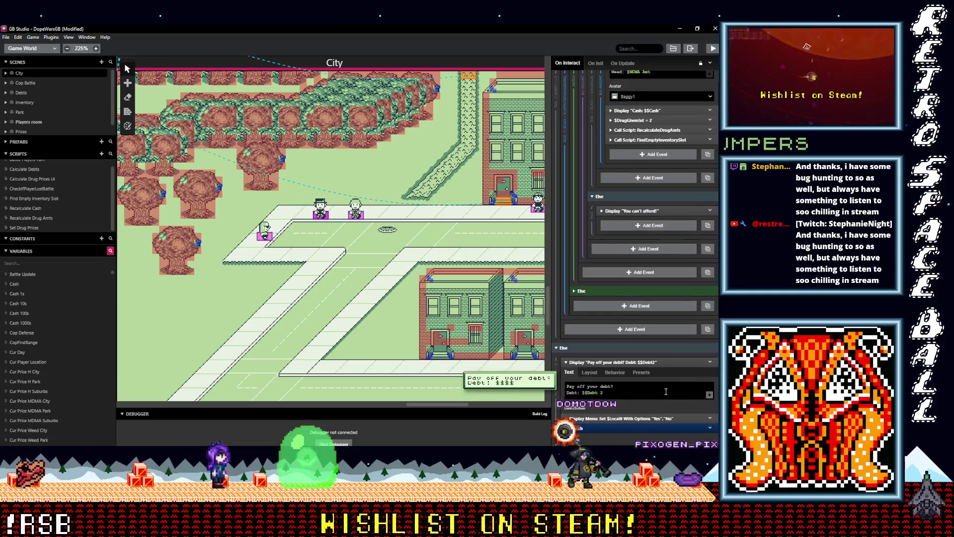
scroll(665, 391, "down", 3)
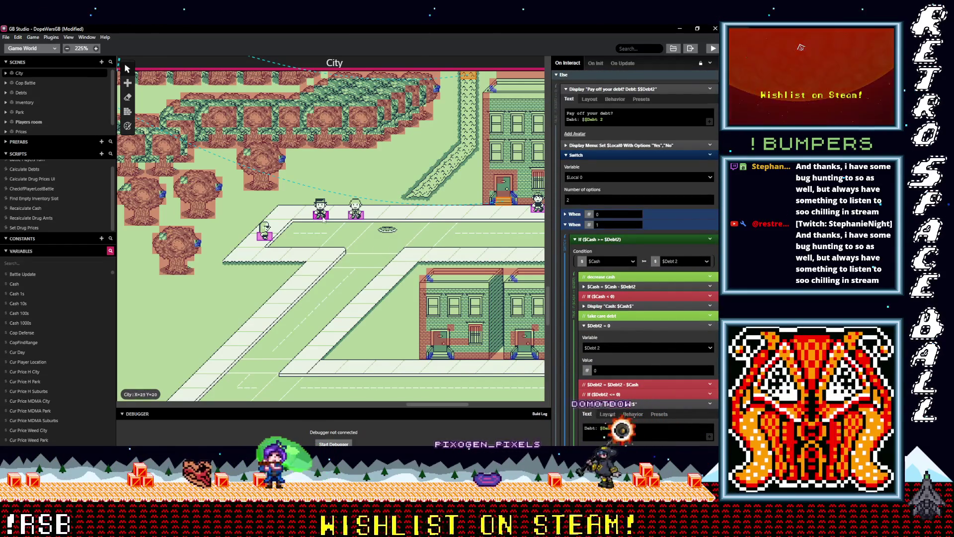
scroll(637, 370, "down", 10)
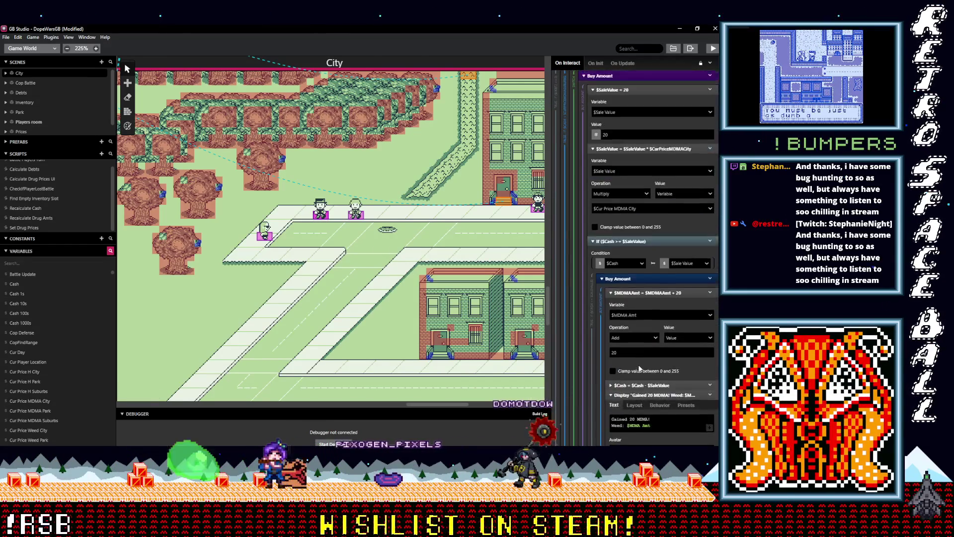
scroll(637, 369, "down", 10)
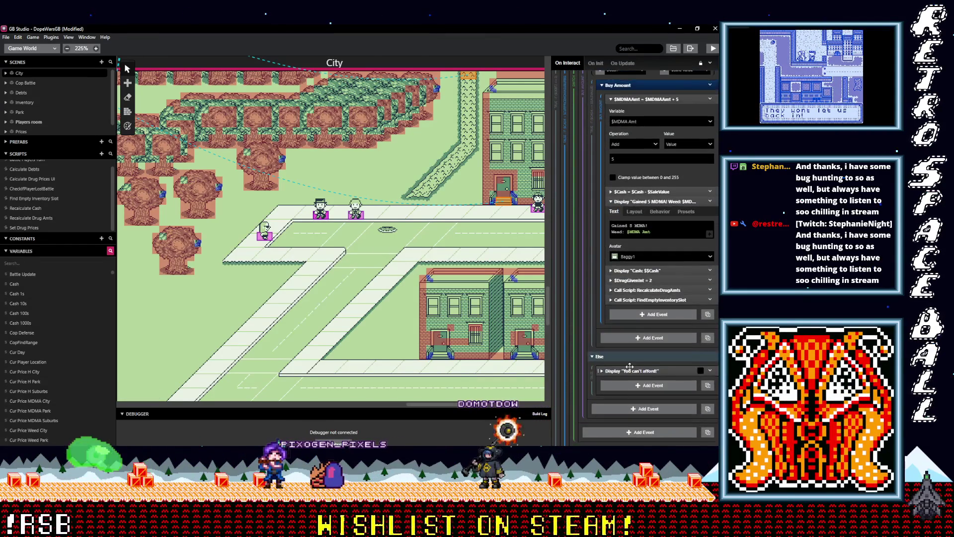
scroll(630, 369, "down", 10)
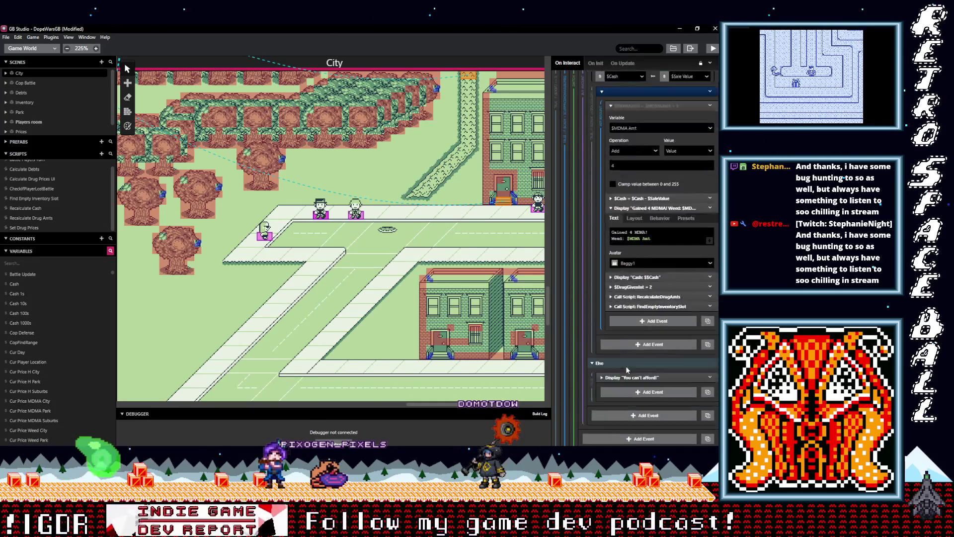
scroll(626, 366, "up", 5)
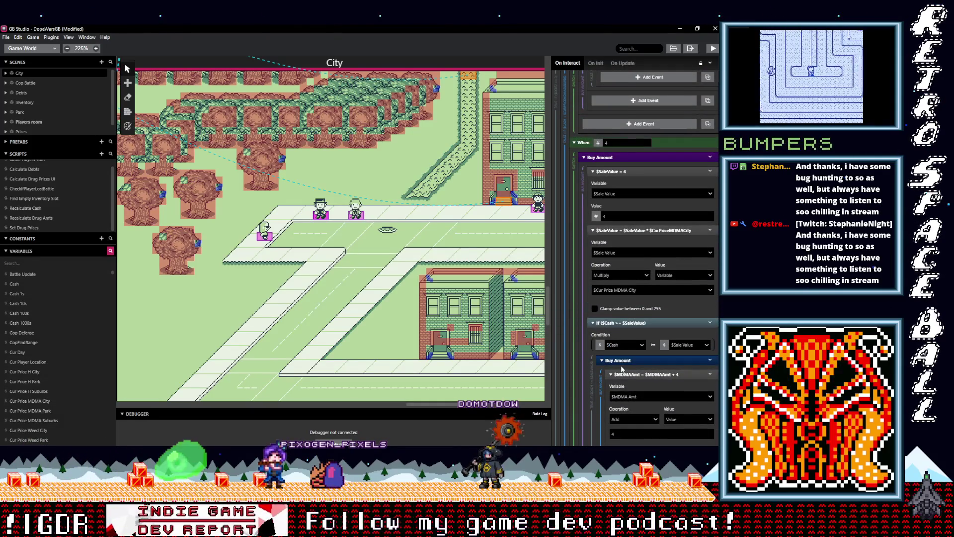
scroll(622, 368, "down", 10)
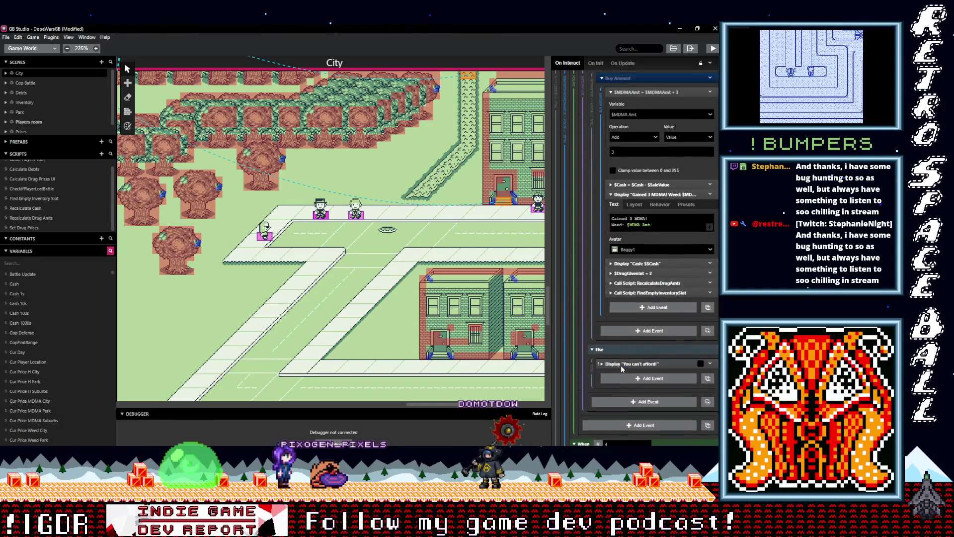
scroll(621, 366, "up", 5)
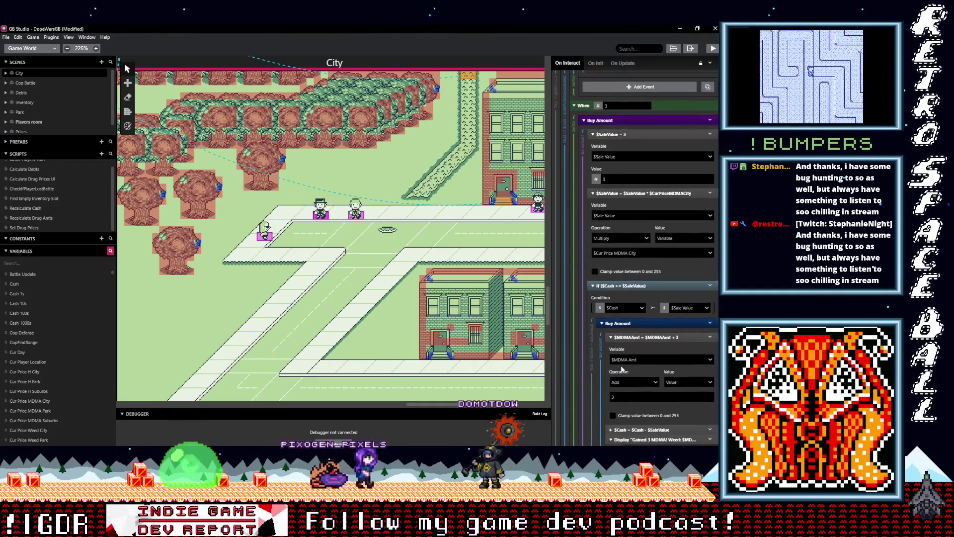
scroll(622, 366, "down", 5)
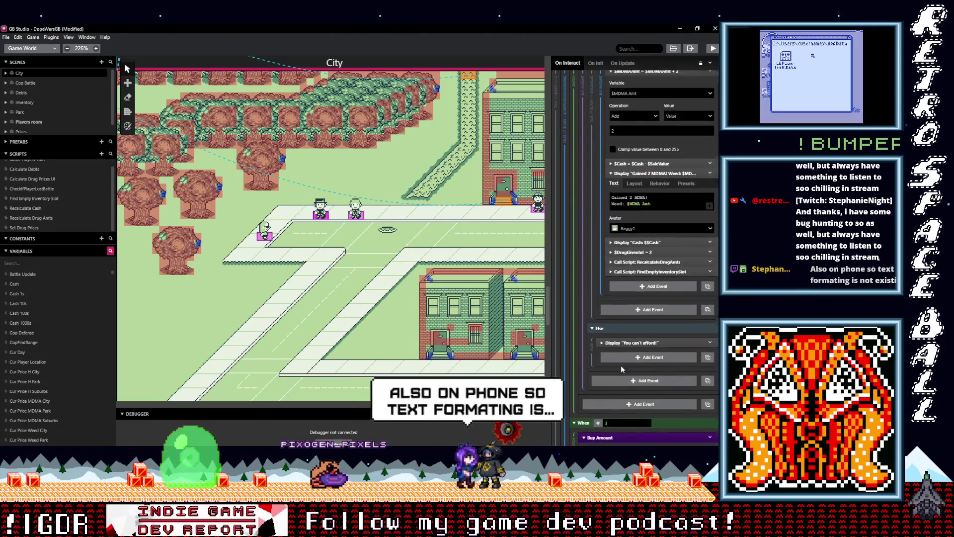
scroll(622, 368, "up", 3)
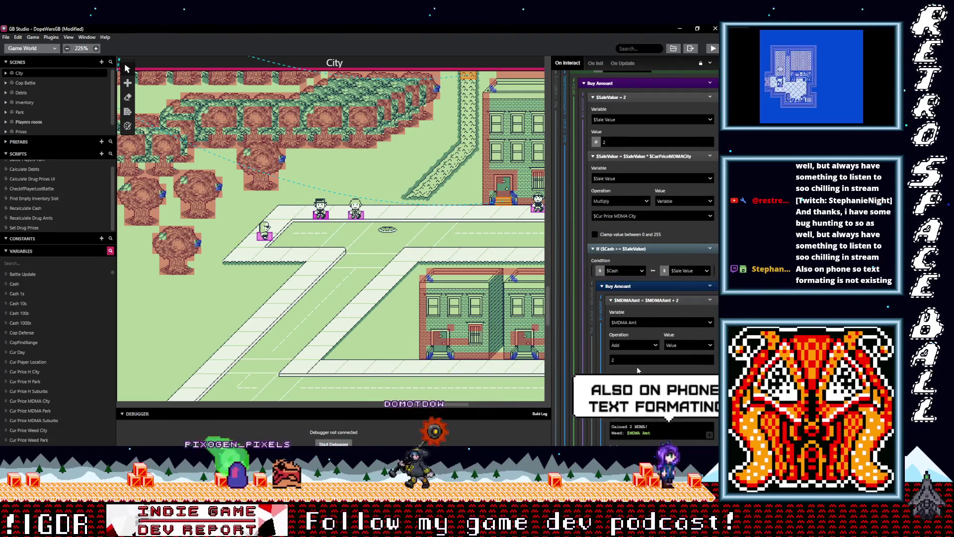
scroll(642, 373, "up", 3)
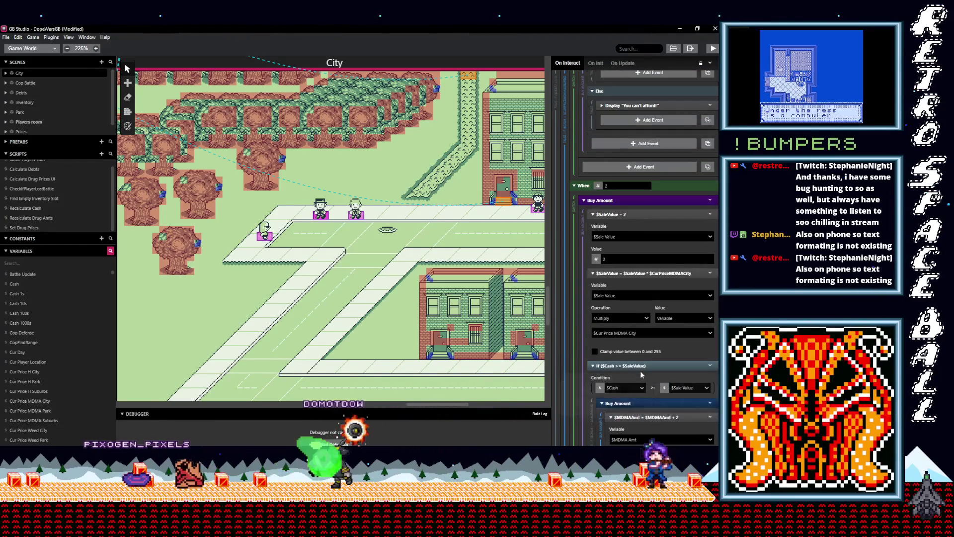
scroll(641, 371, "up", 4)
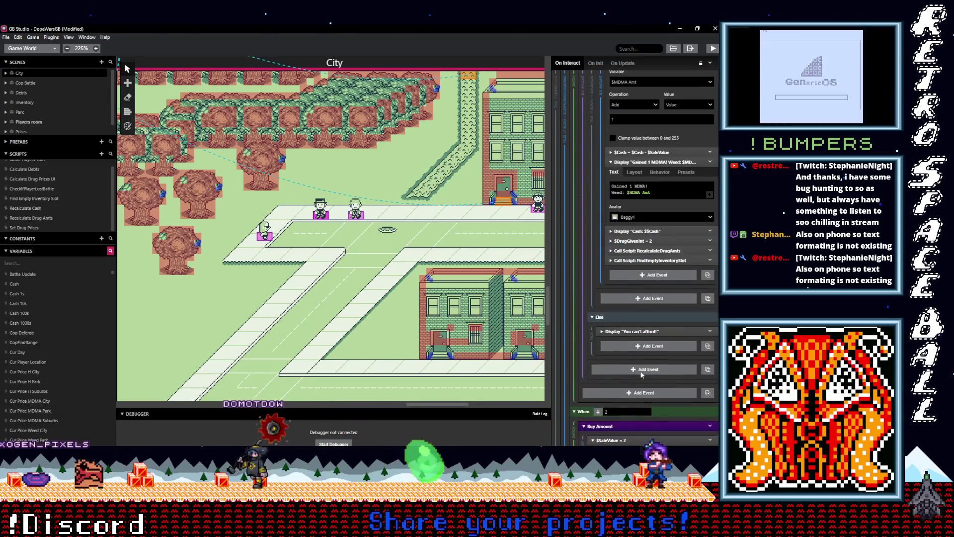
scroll(642, 374, "up", 1)
scroll(641, 374, "up", 5)
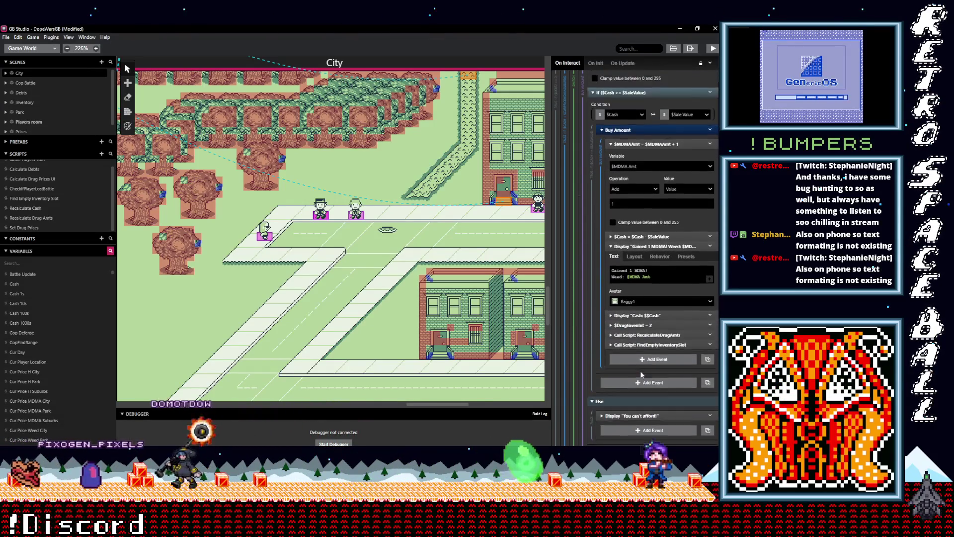
scroll(642, 374, "up", 5)
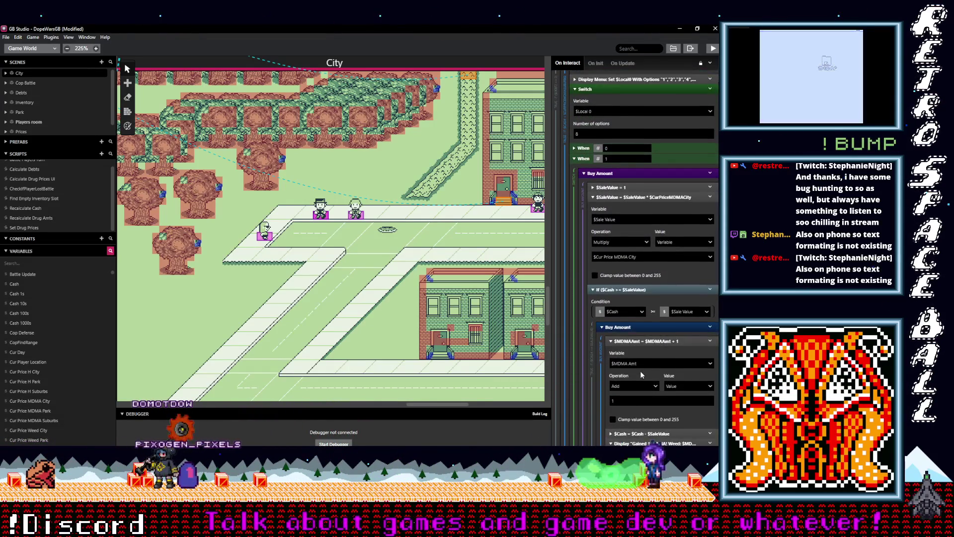
scroll(640, 371, "up", 2)
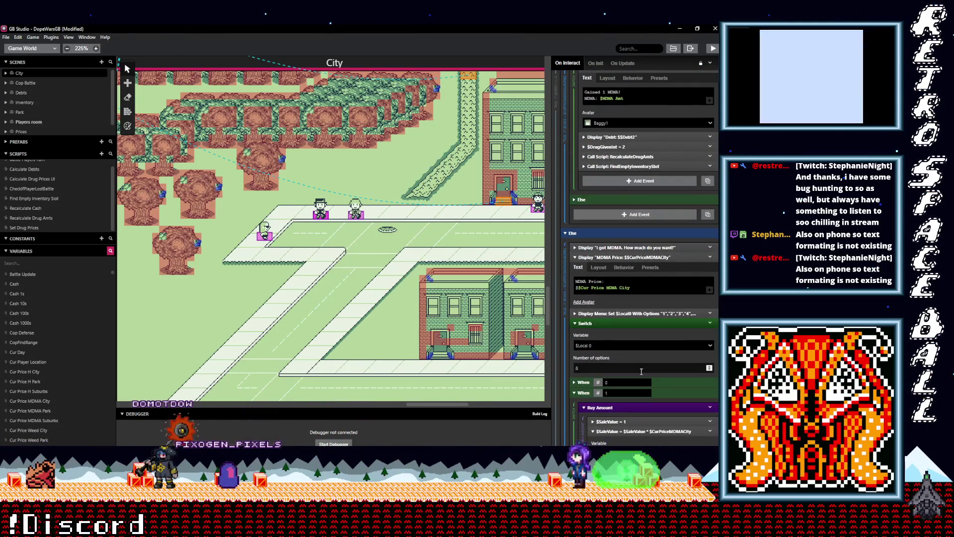
scroll(641, 374, "up", 4)
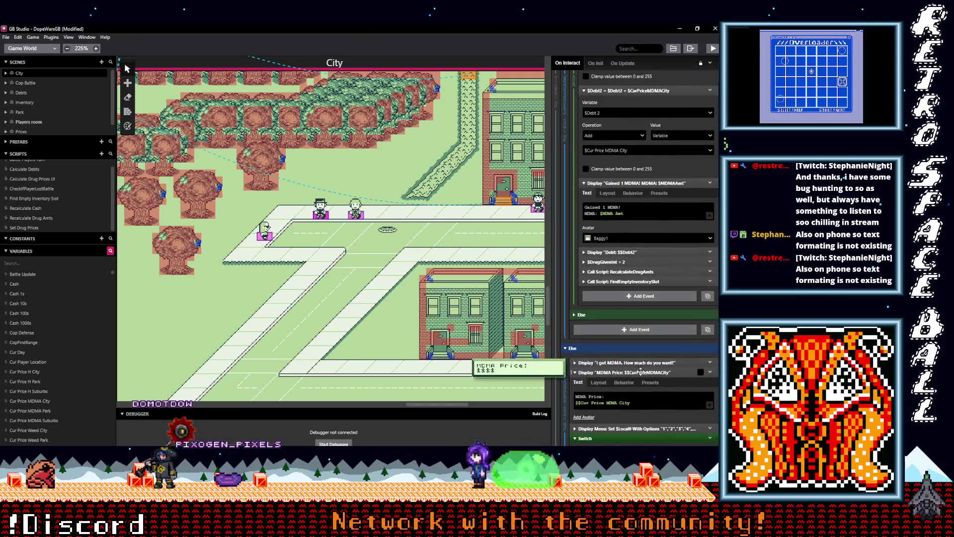
scroll(642, 371, "up", 6)
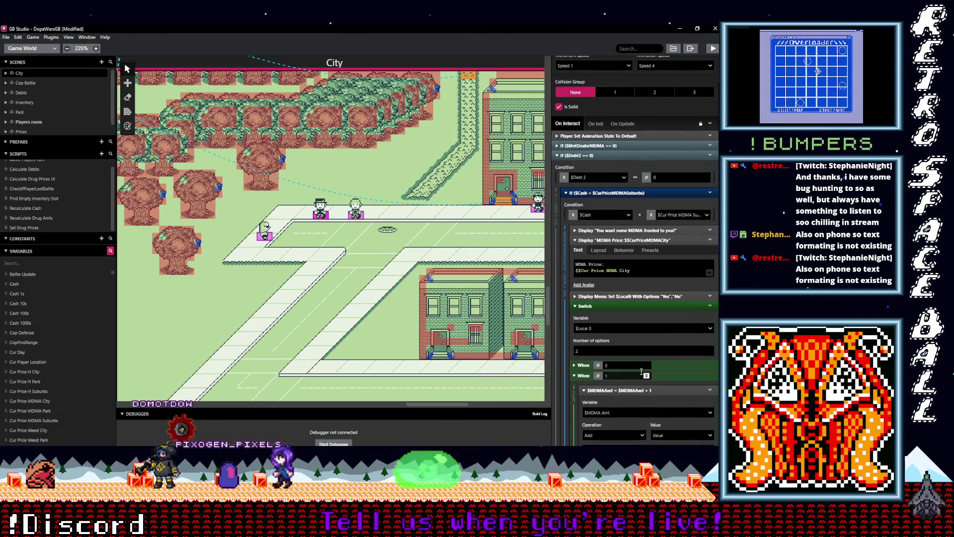
scroll(640, 371, "up", 3)
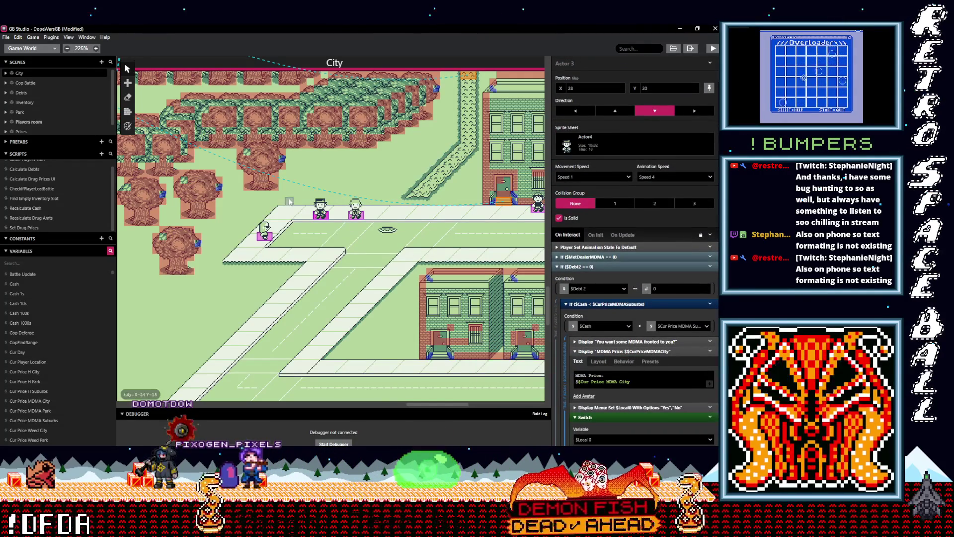
scroll(348, 223, "right", 6)
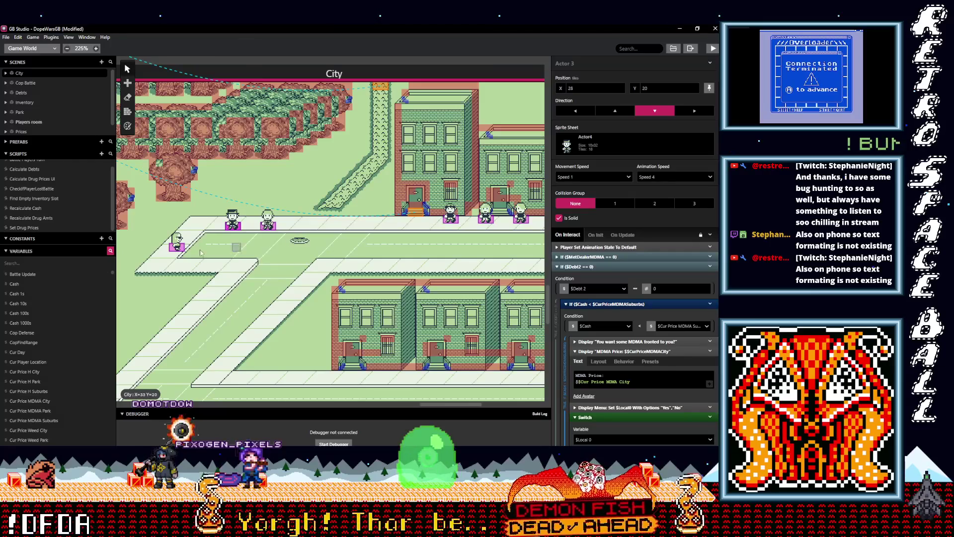
scroll(348, 223, "right", 4)
left_click(347, 220)
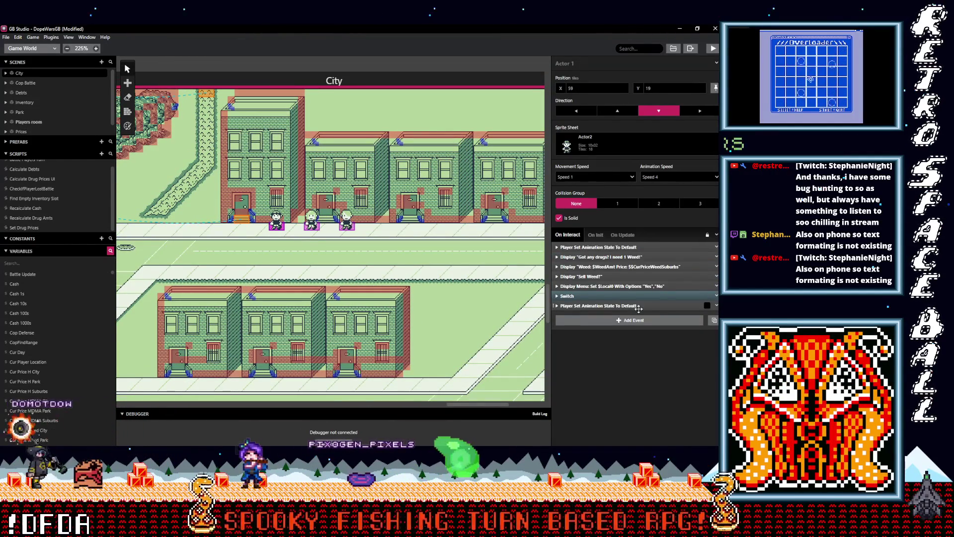
Step: Make Actor 1's weed price text display Cur Price Weed City
left_click(639, 266)
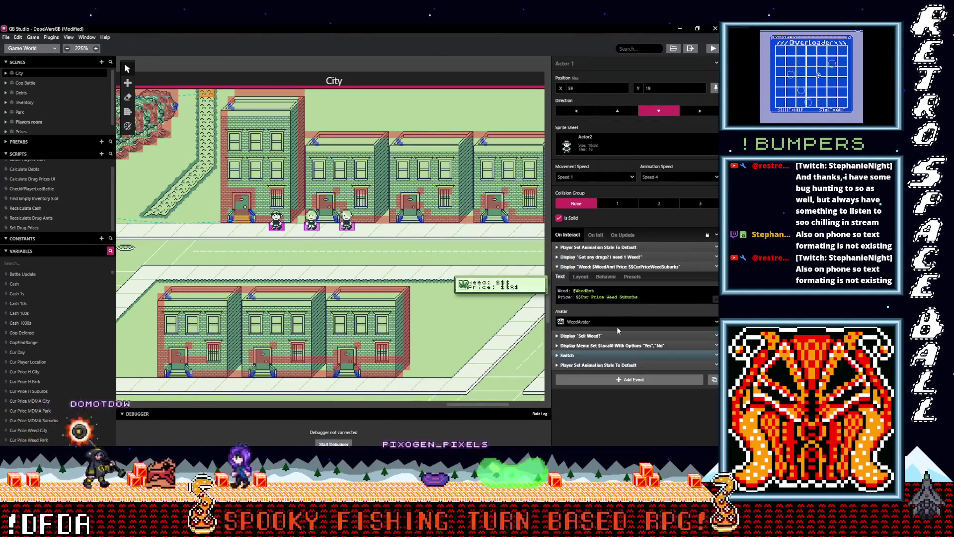
left_click(618, 298)
type("city")
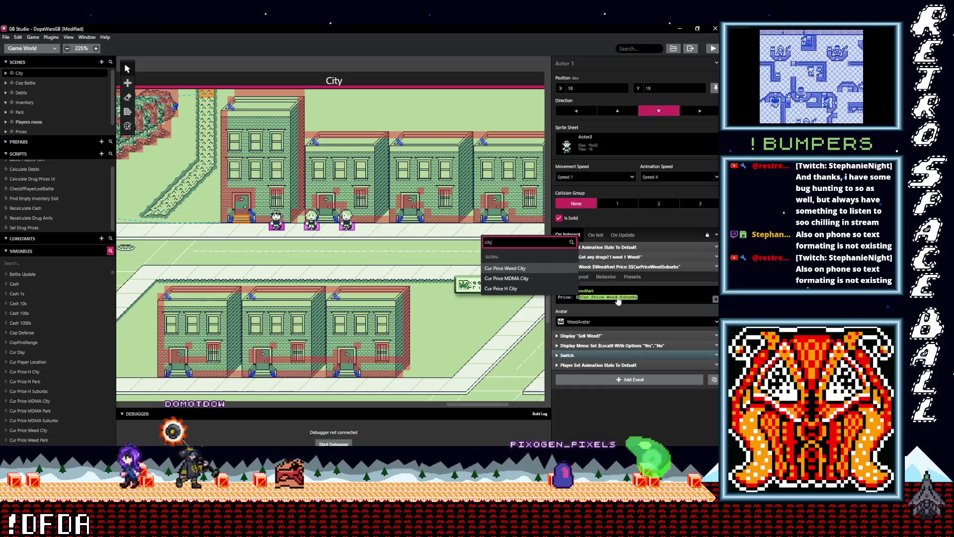
left_click(531, 270)
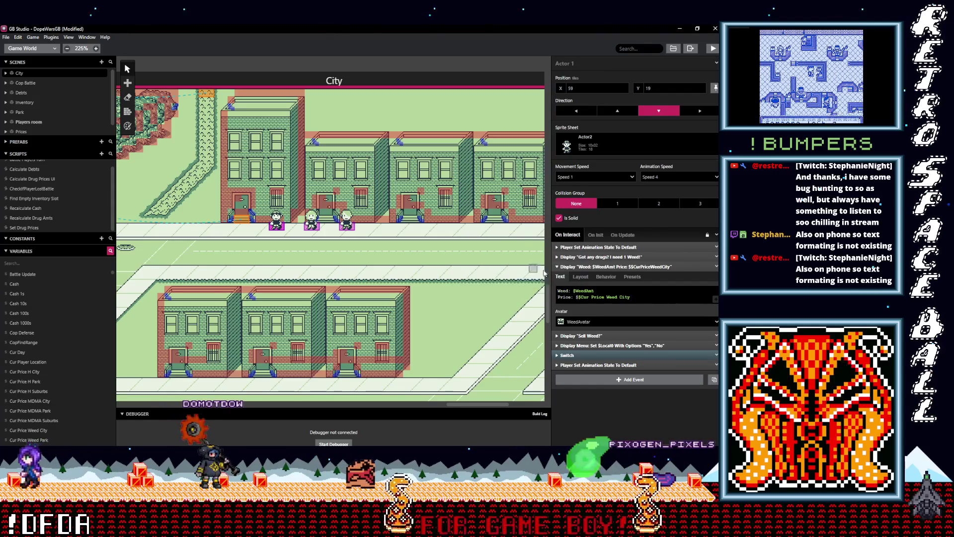
Step: Expand the sell Switch to reveal the selling-1 sale value multiply event
left_click(596, 357)
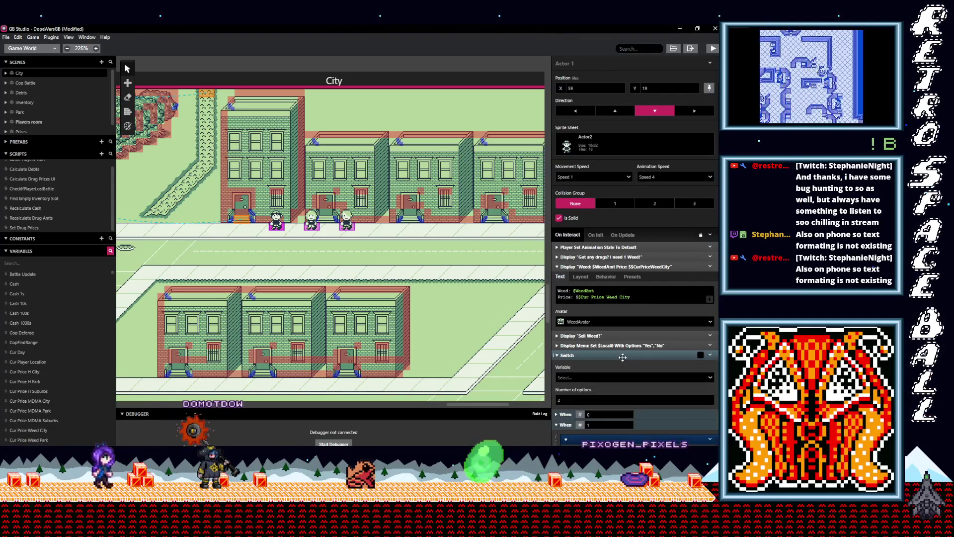
scroll(640, 332, "down", 4)
scroll(640, 332, "down", 6)
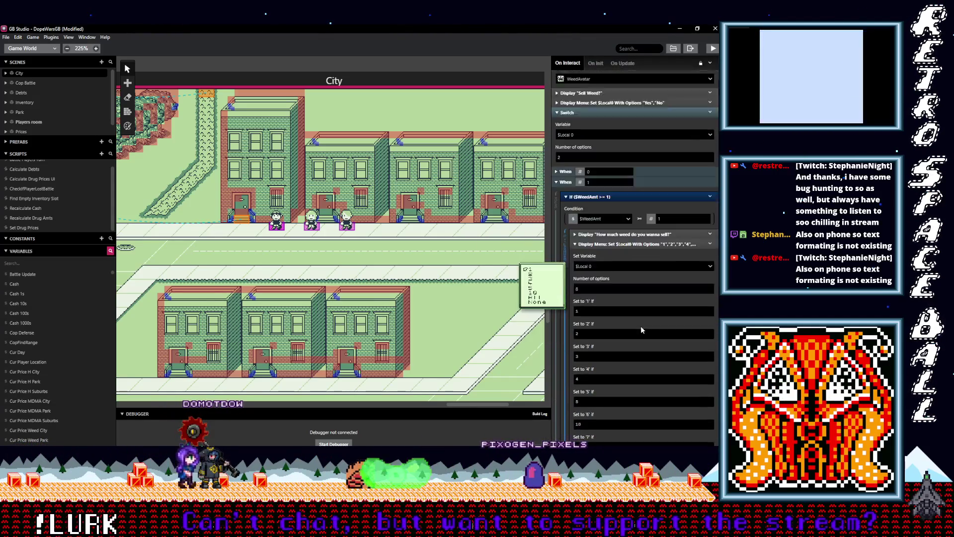
scroll(642, 328, "down", 2)
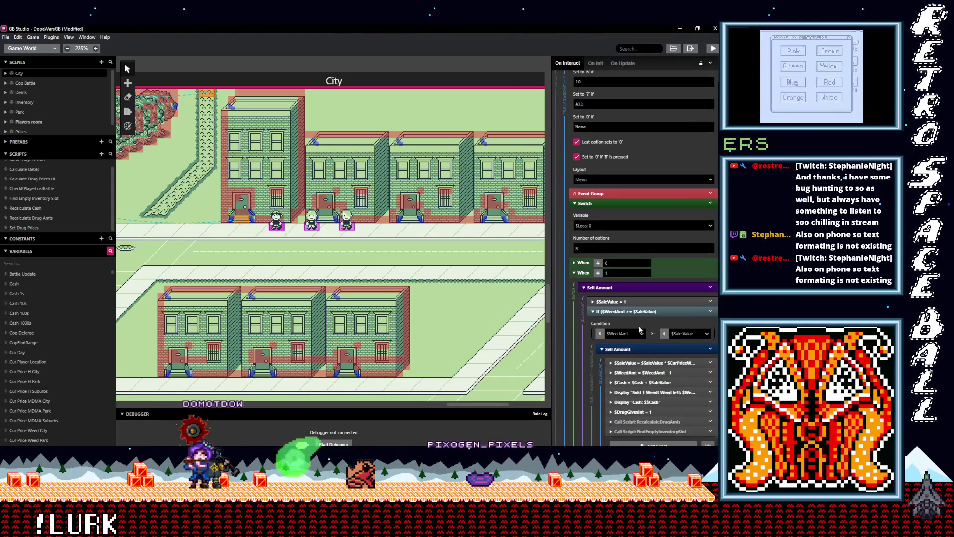
scroll(639, 330, "down", 1)
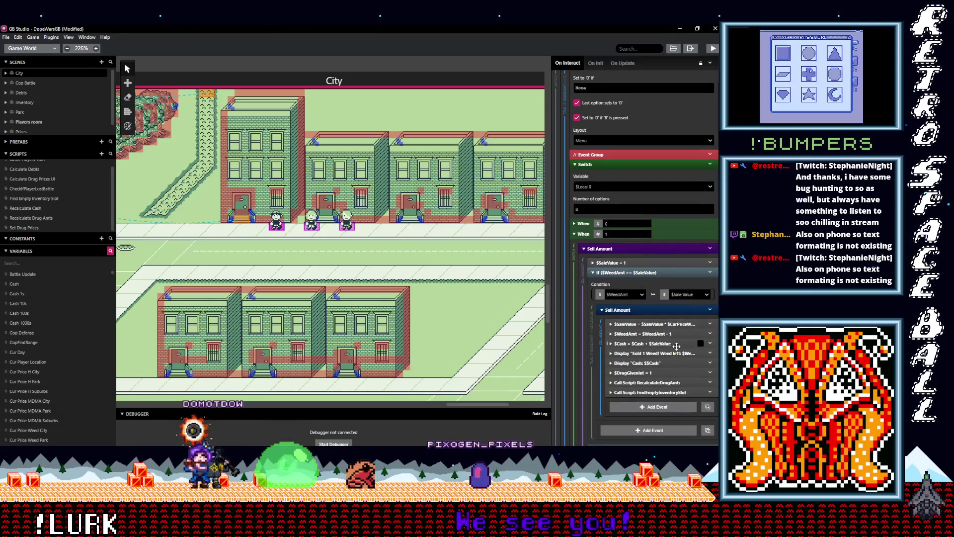
left_click(670, 324)
Step: Multiply the sale value by Cur Price Weed City for selling 1 and 2
left_click(648, 383)
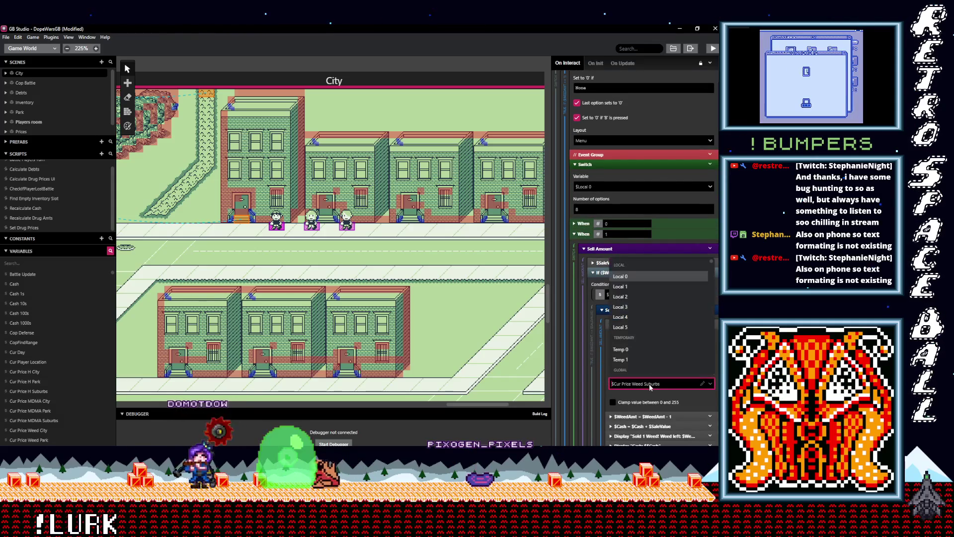
type("city")
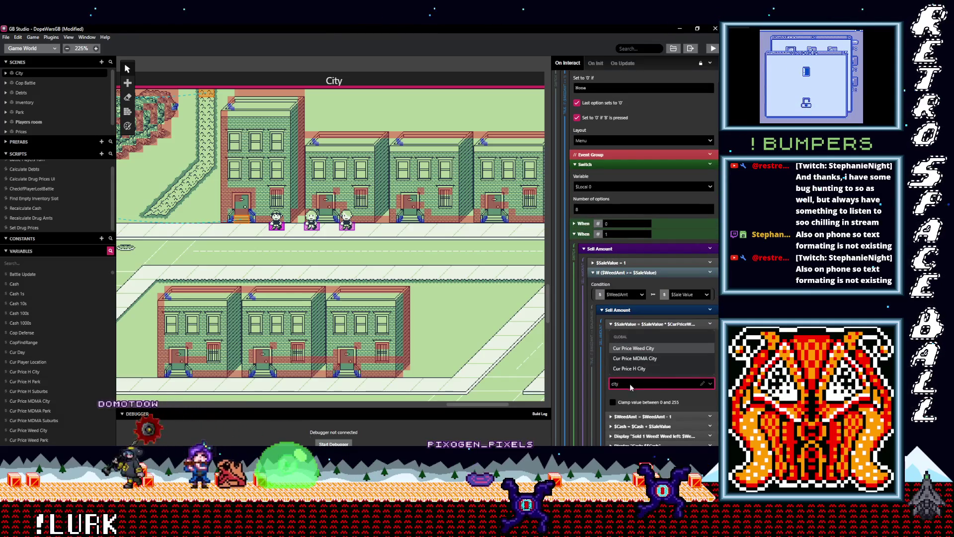
left_click(656, 348)
scroll(663, 339, "down", 3)
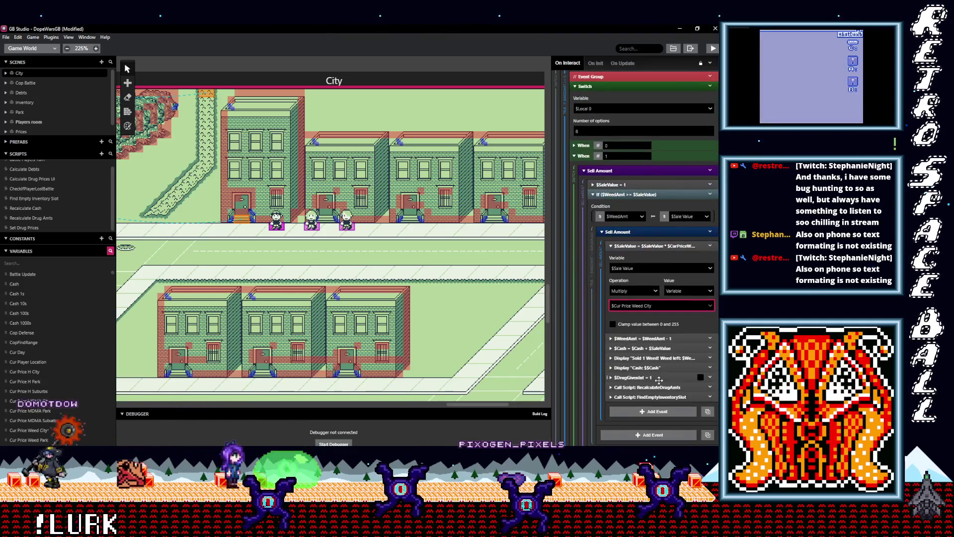
scroll(665, 384, "down", 3)
scroll(665, 383, "down", 5)
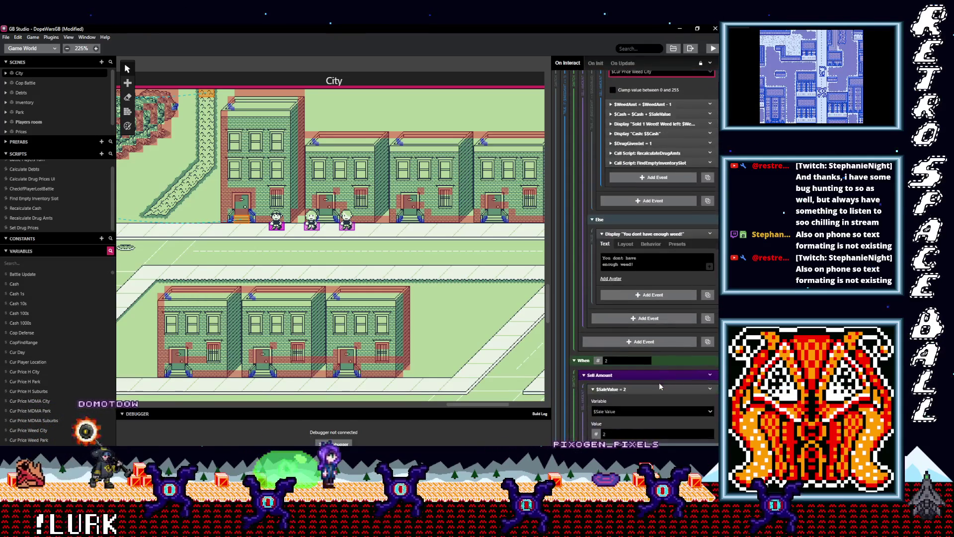
scroll(659, 382, "down", 5)
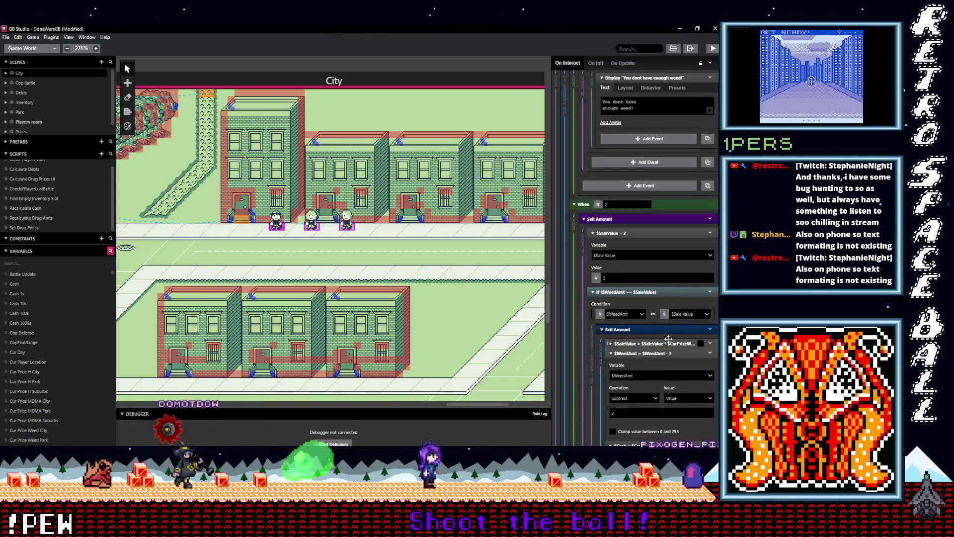
left_click(646, 343)
left_click(658, 403)
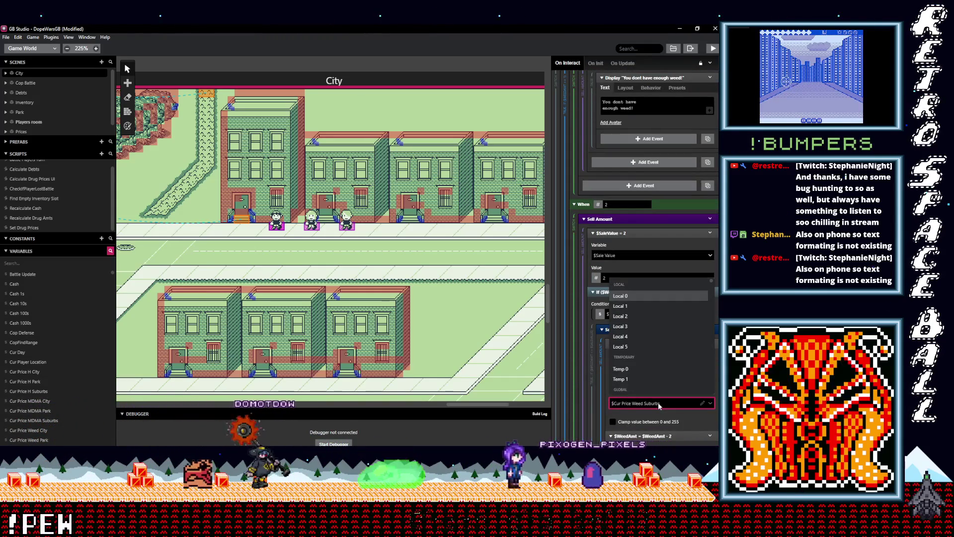
type("city")
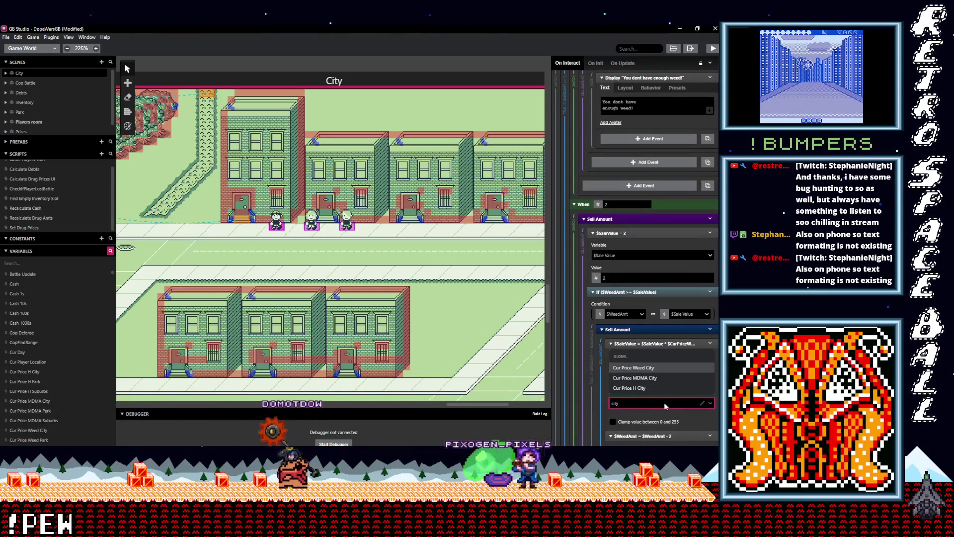
left_click(646, 368)
Step: Switch the selling-3 sale value multiplier to Cur Price Weed City
scroll(664, 381, "down", 6)
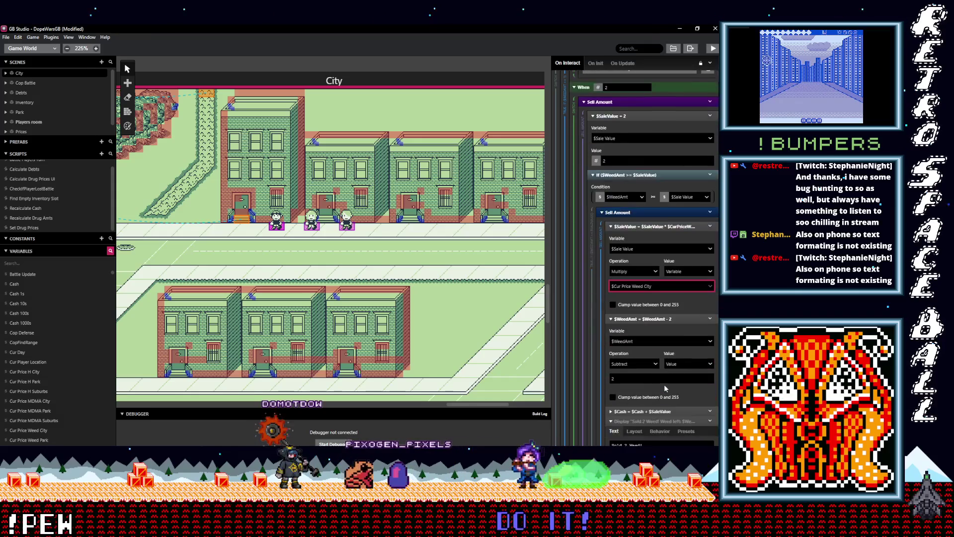
scroll(664, 384, "down", 2)
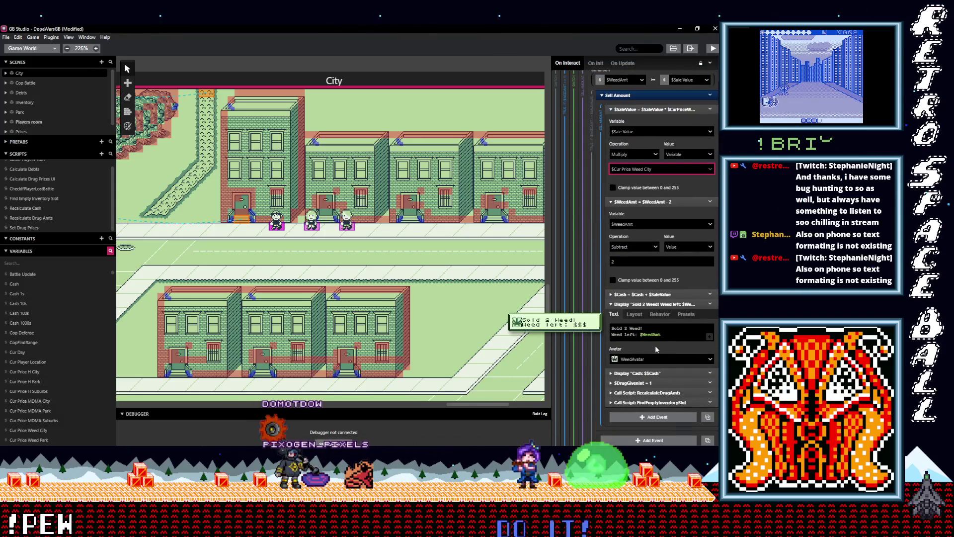
scroll(660, 351, "down", 1)
scroll(668, 359, "down", 1)
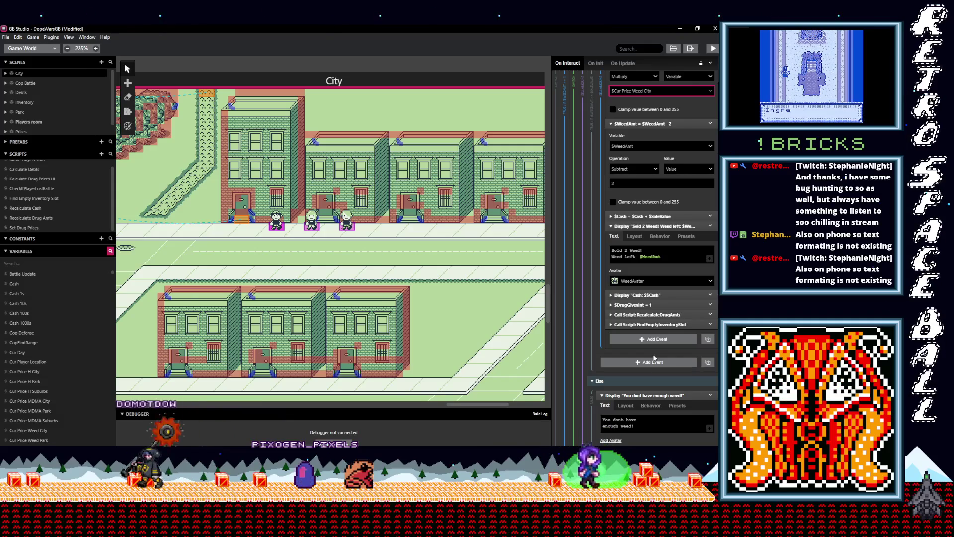
scroll(654, 358, "down", 5)
scroll(653, 354, "down", 4)
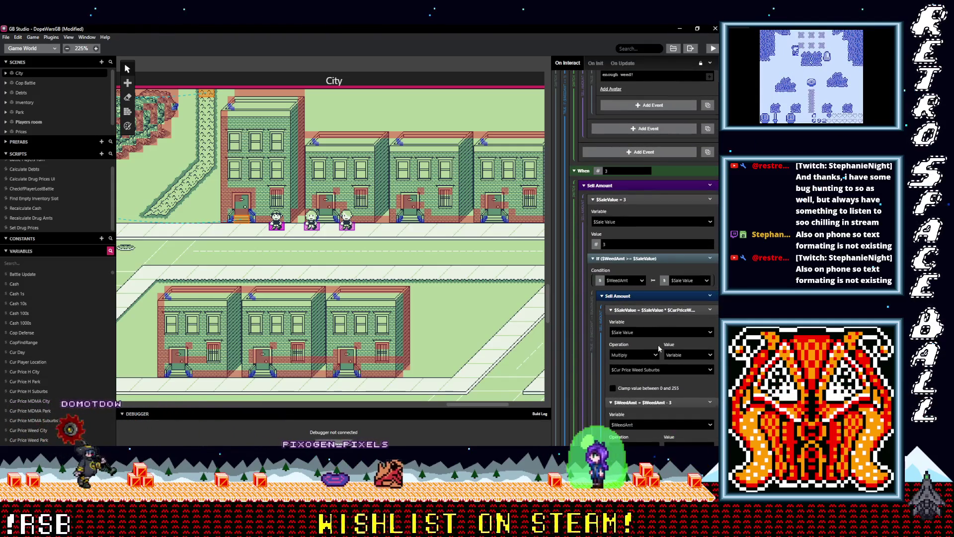
left_click(674, 369)
type("city")
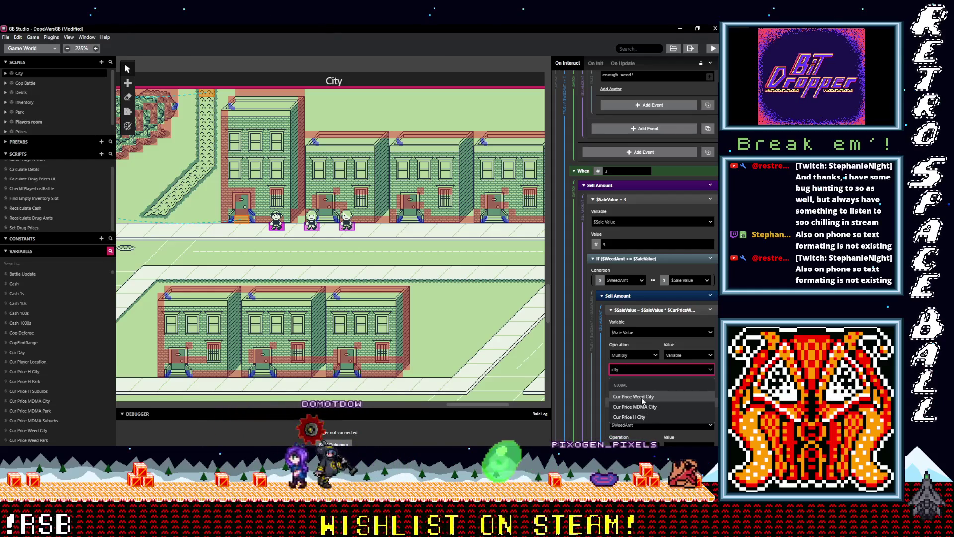
left_click(643, 398)
scroll(655, 386, "down", 5)
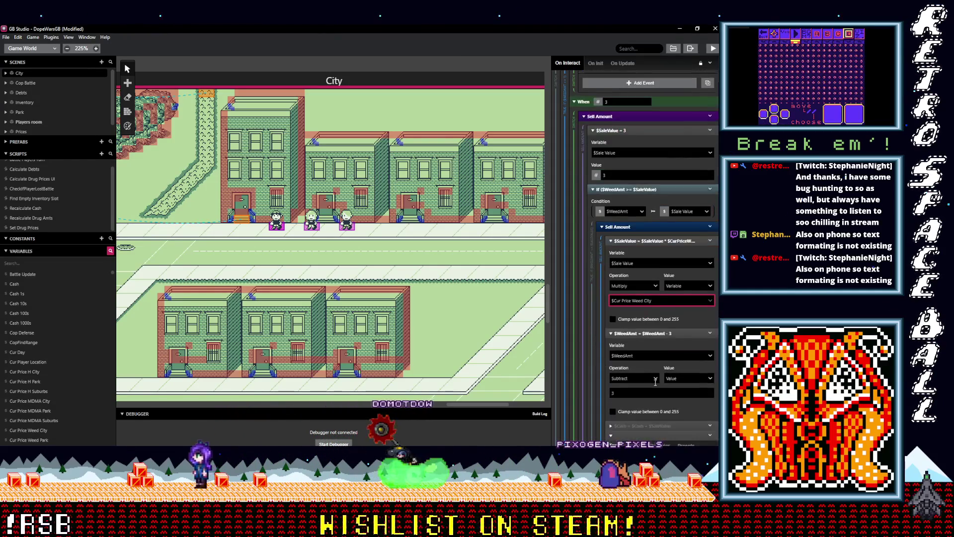
scroll(655, 381, "down", 5)
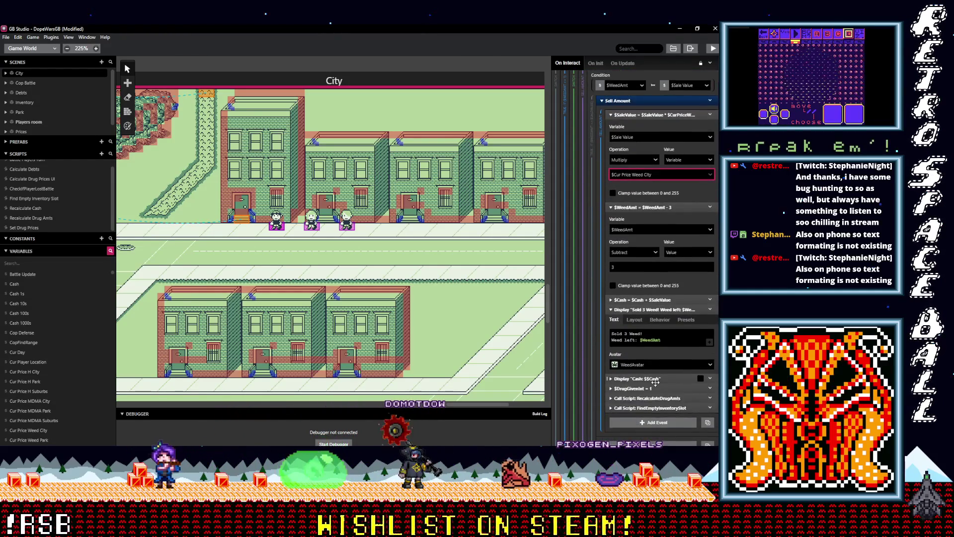
scroll(657, 382, "down", 8)
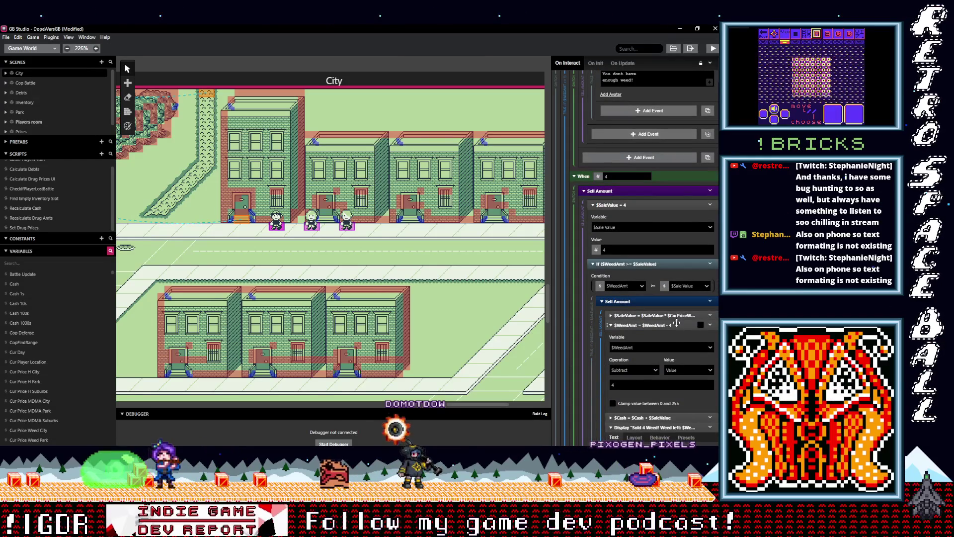
Step: Switch the selling-4 sale value multiplier to Cur Price Weed City
left_click(647, 315)
left_click(648, 376)
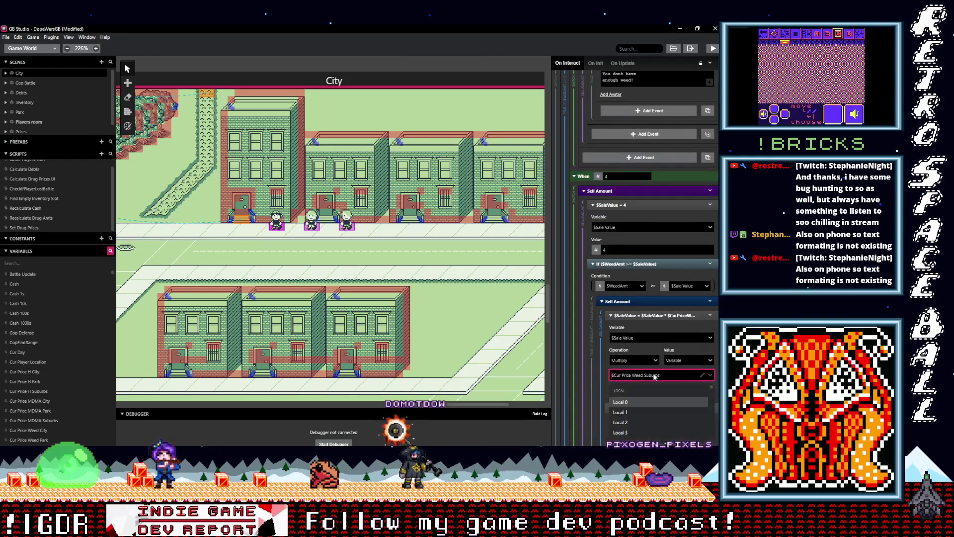
type("cur")
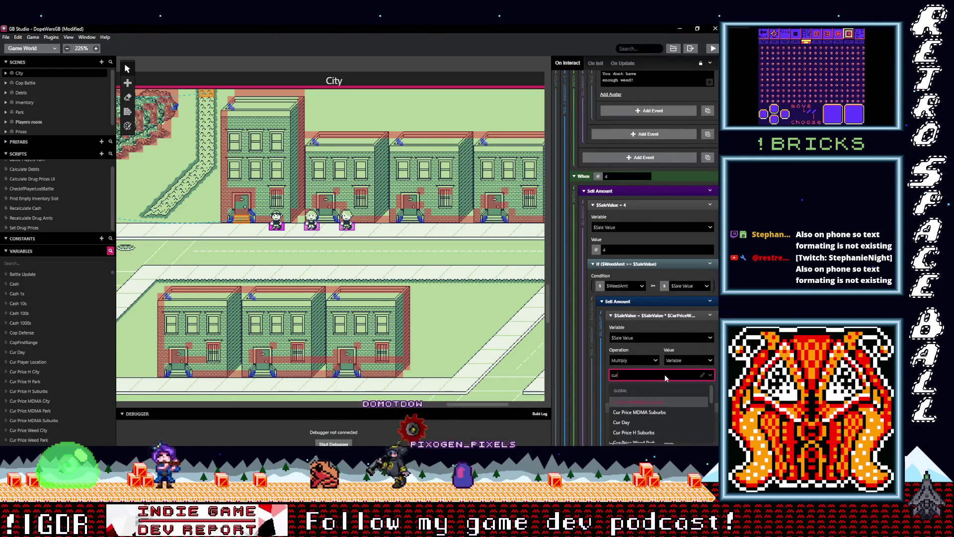
key("BackSpace")
key("BackSpace")
type("it")
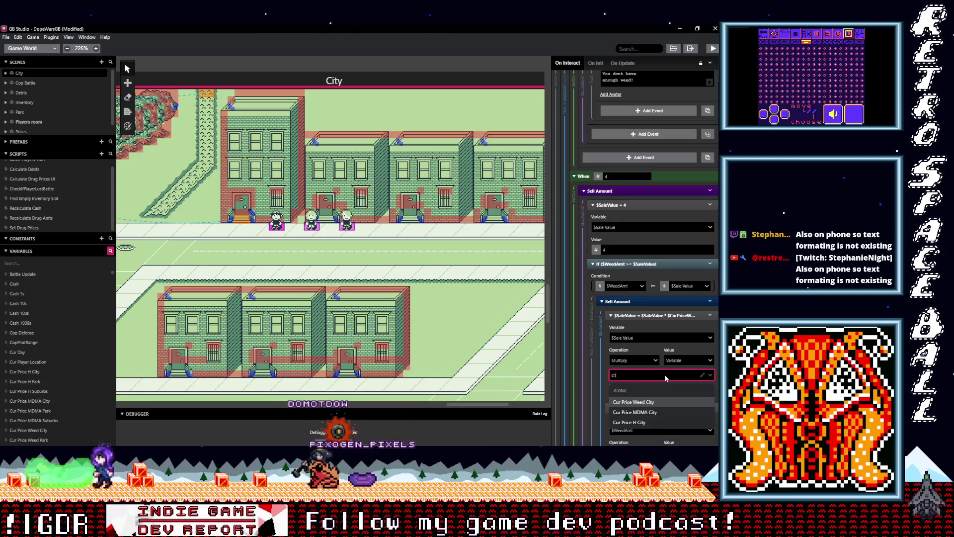
key("BackSpace")
key("BackSpace")
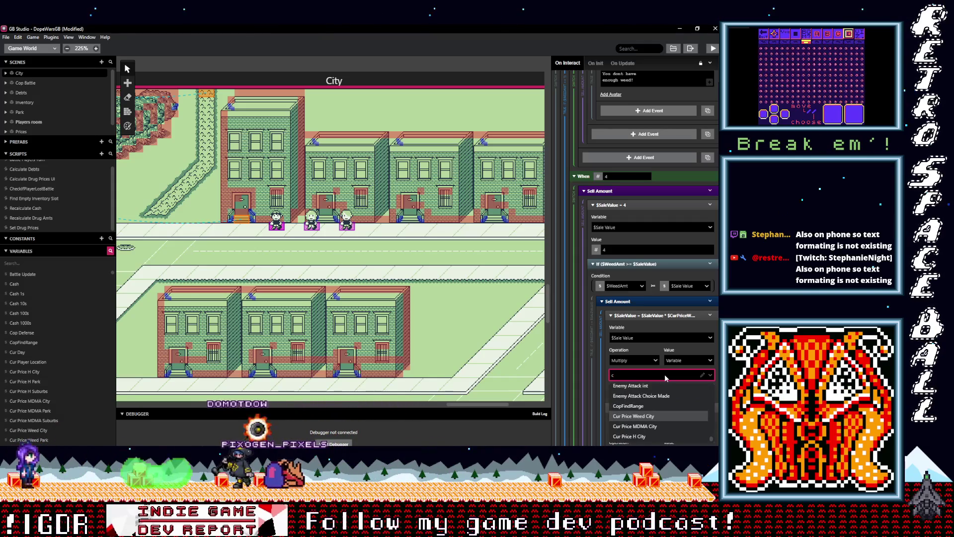
type("ity")
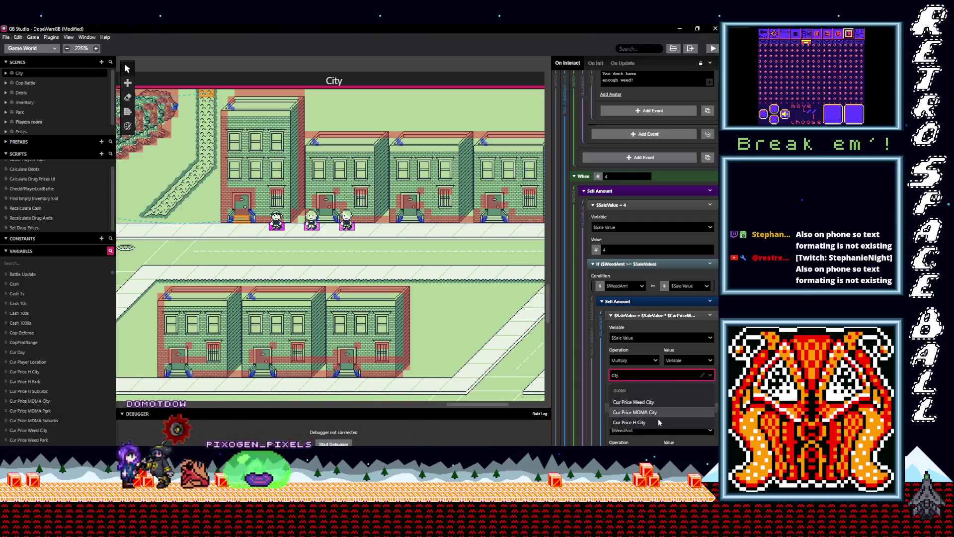
left_click(658, 403)
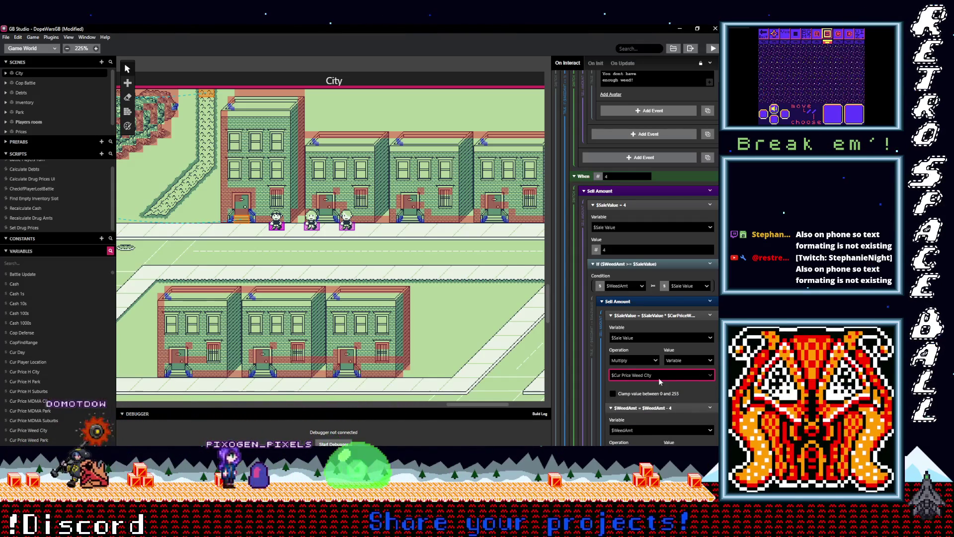
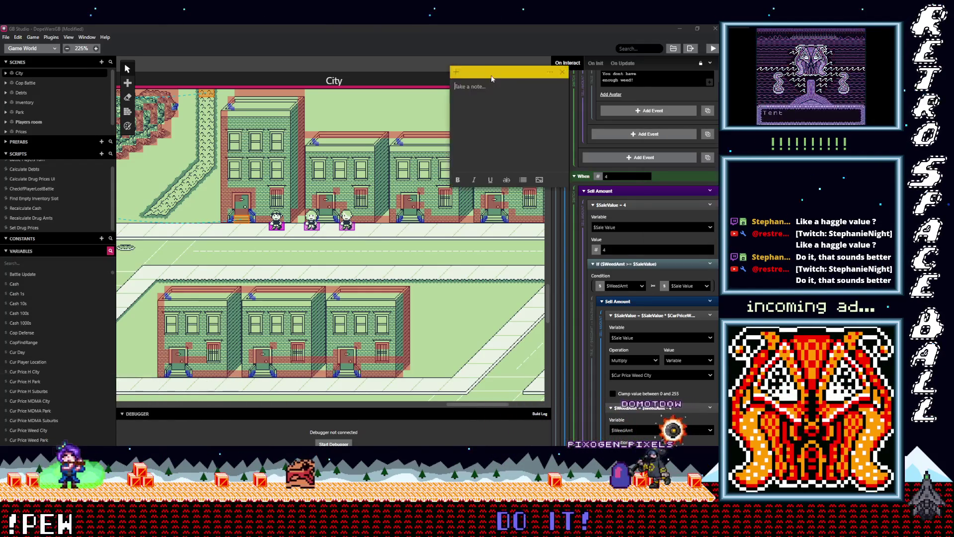
Step: Move the new sticky note over the City scene, title it 'Dopewars GB' in bold
left_click_drag(504, 81, 282, 164)
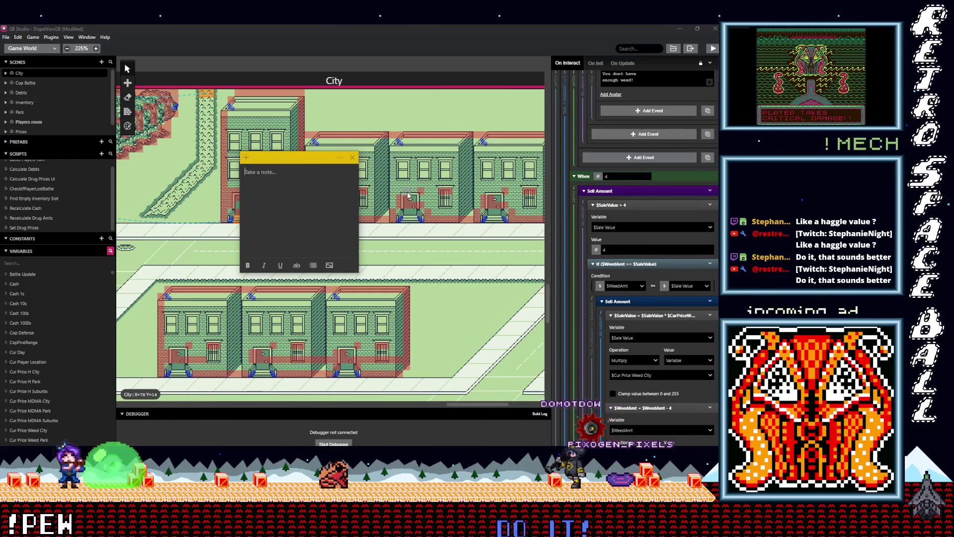
type("Dopewars GB")
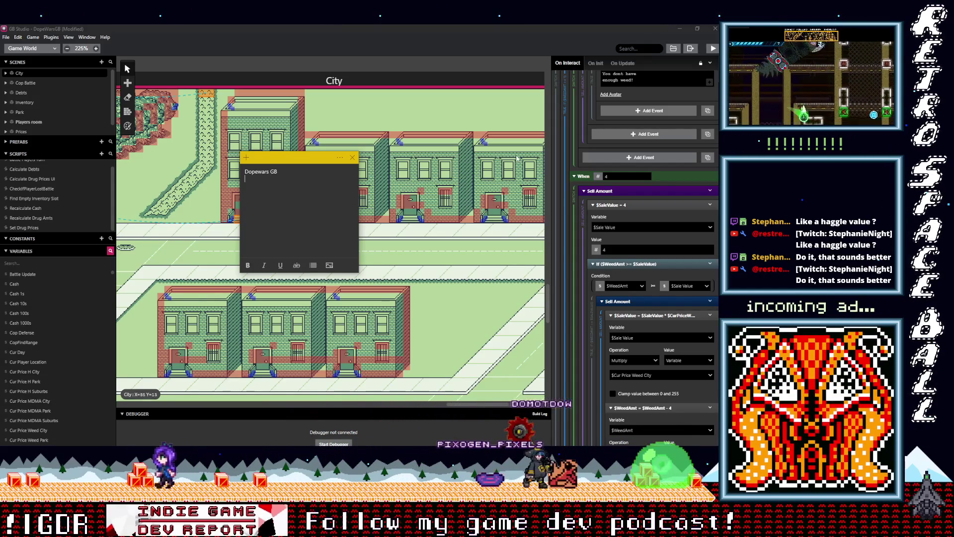
key("ctrl+a")
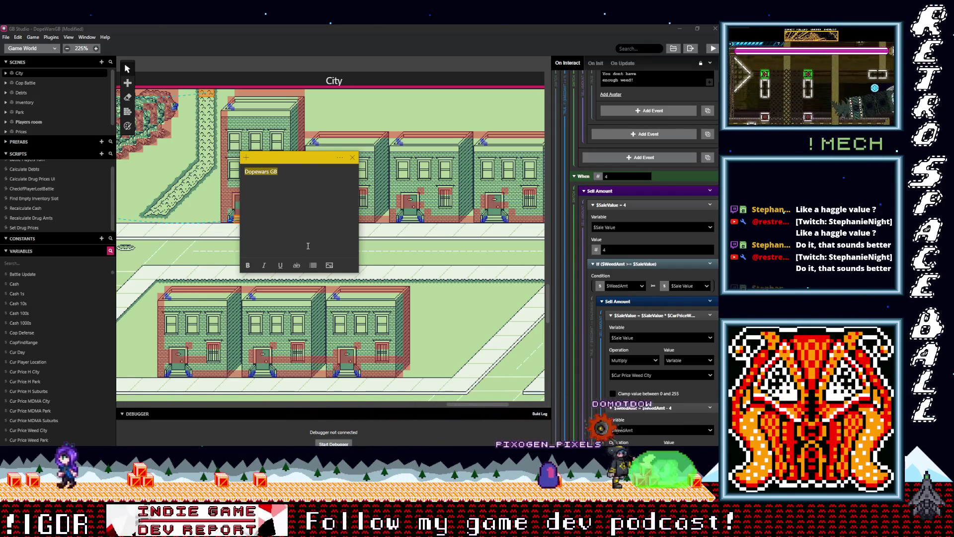
left_click(247, 265)
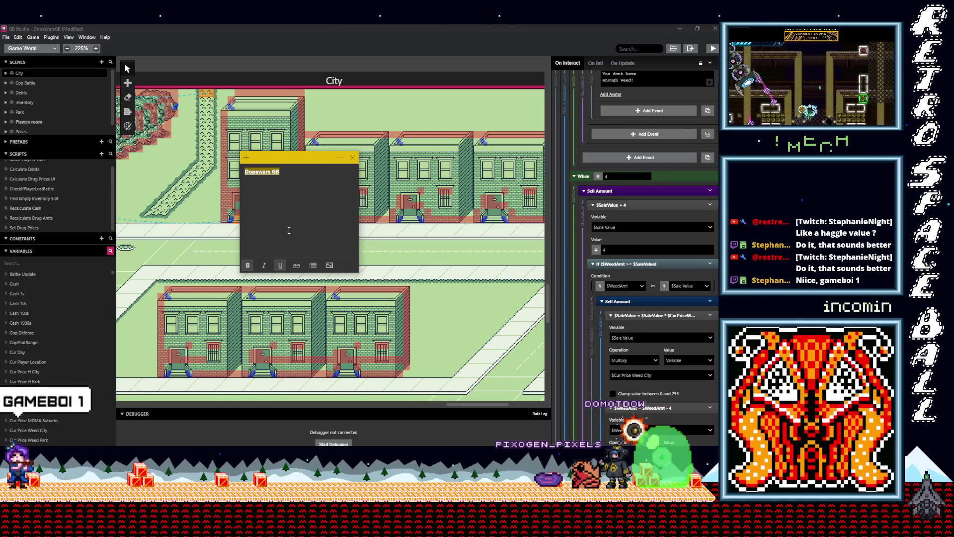
left_click(307, 176)
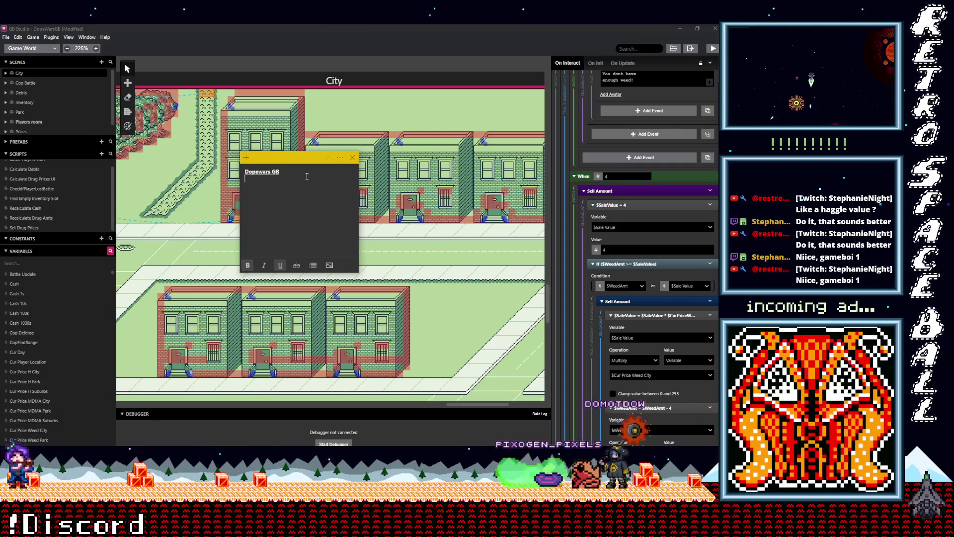
Step: Add a bullet: use a transaction variable set just once at the start of the conversation
type("- ")
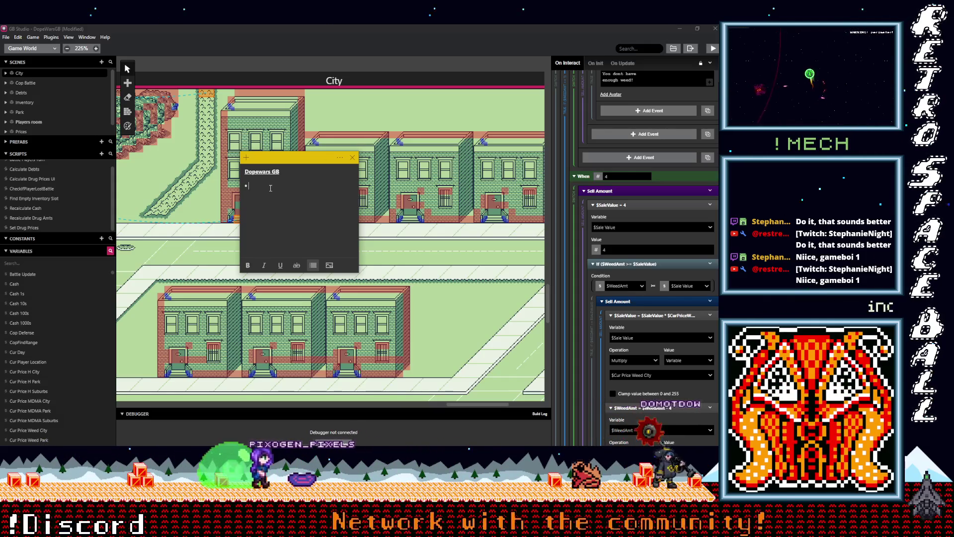
type("Use")
key("BackSpace")
double_click(253, 186)
left_click(248, 267)
left_click(283, 182)
type("tra")
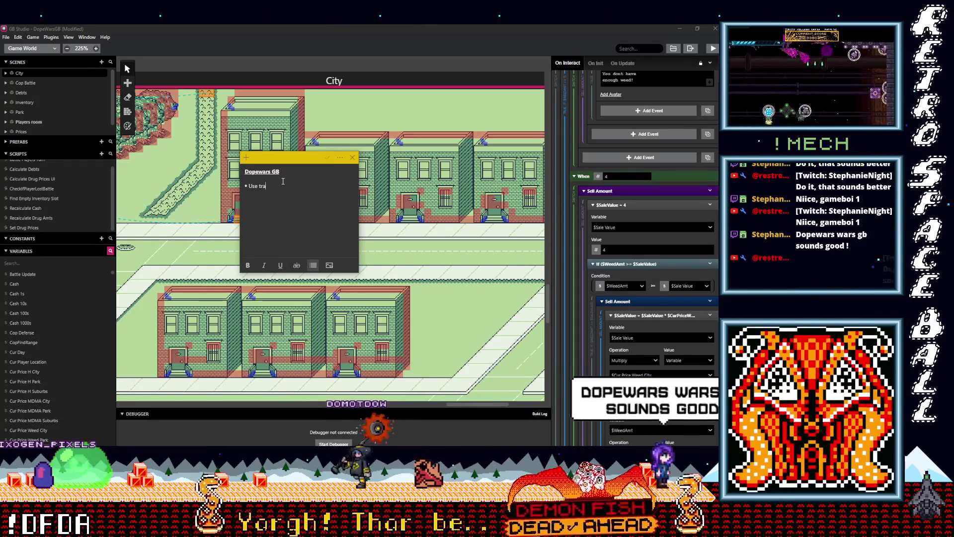
type("nsaction ")
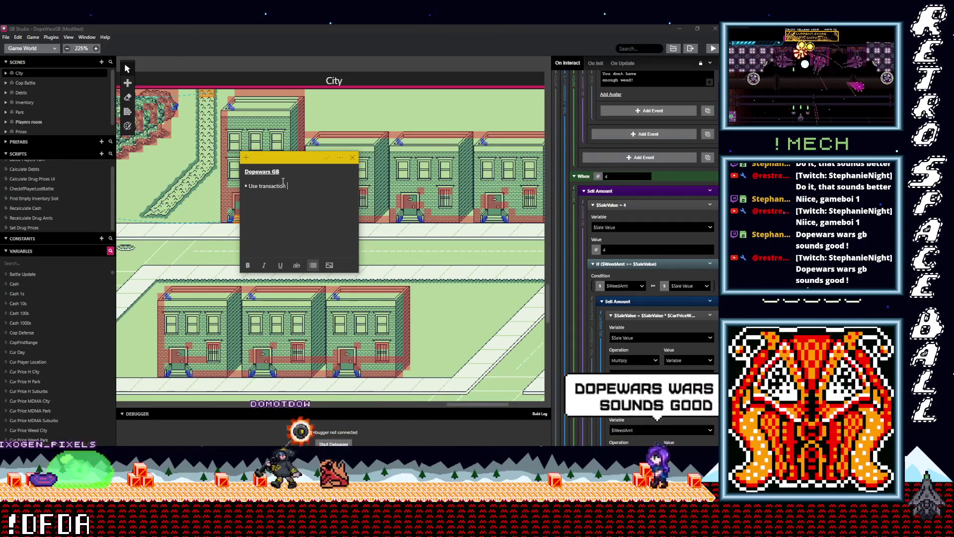
type("variable instead of cur pri")
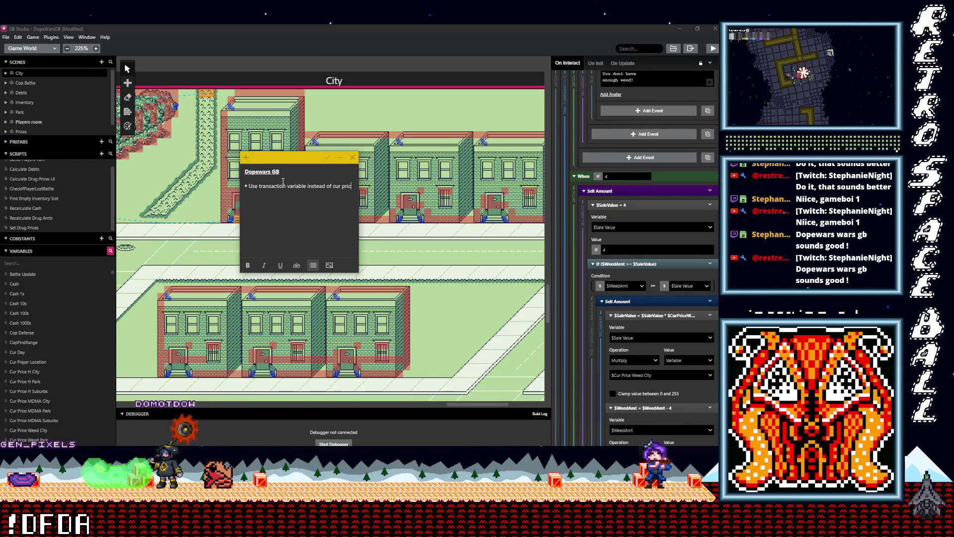
type("cation")
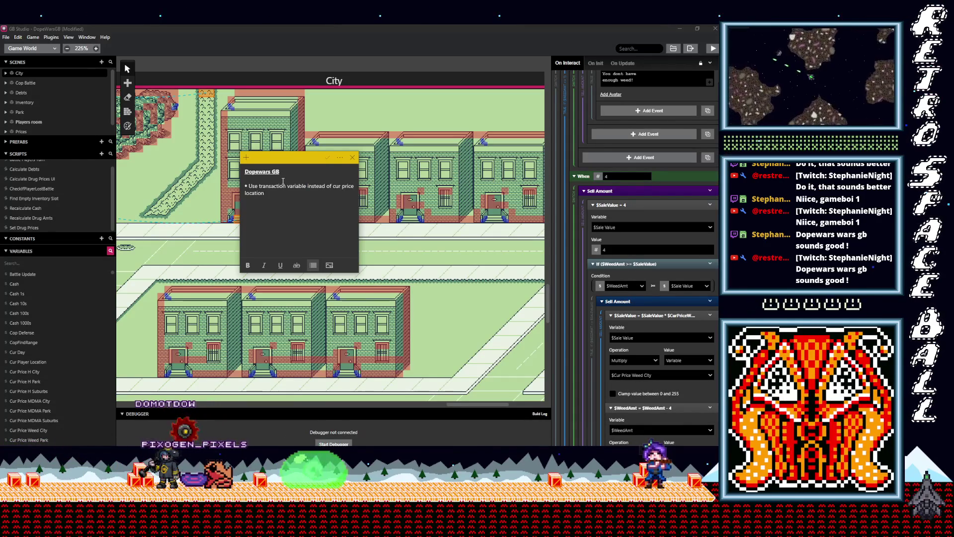
type(" and set this ")
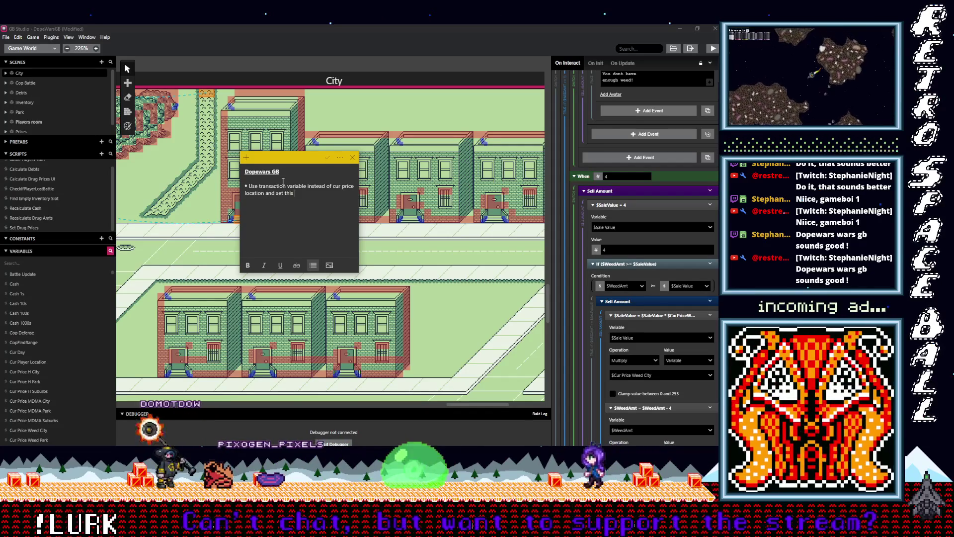
type("at the start of every convo")
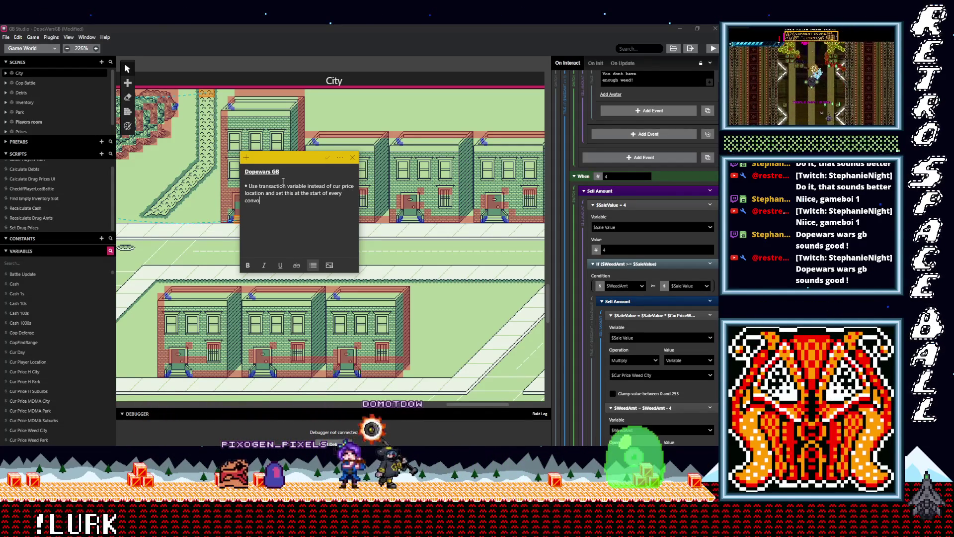
type(".")
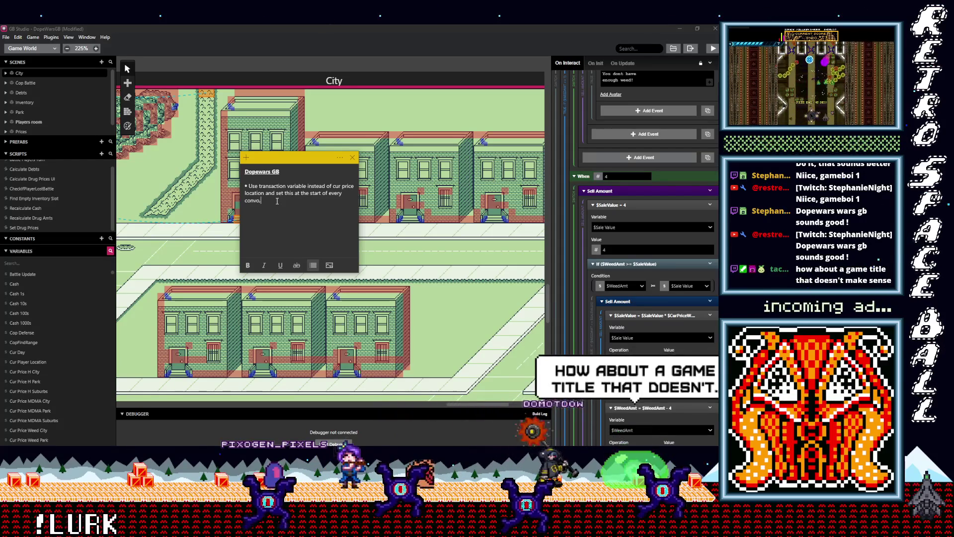
type(" so you to")
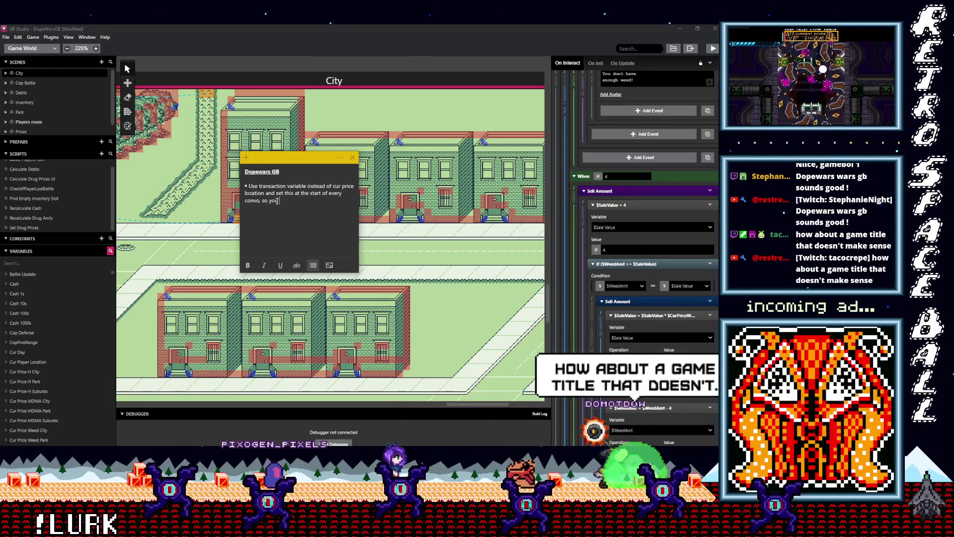
key("BackSpace")
key("BackSpace")
type("dont have to change a bunch of varia")
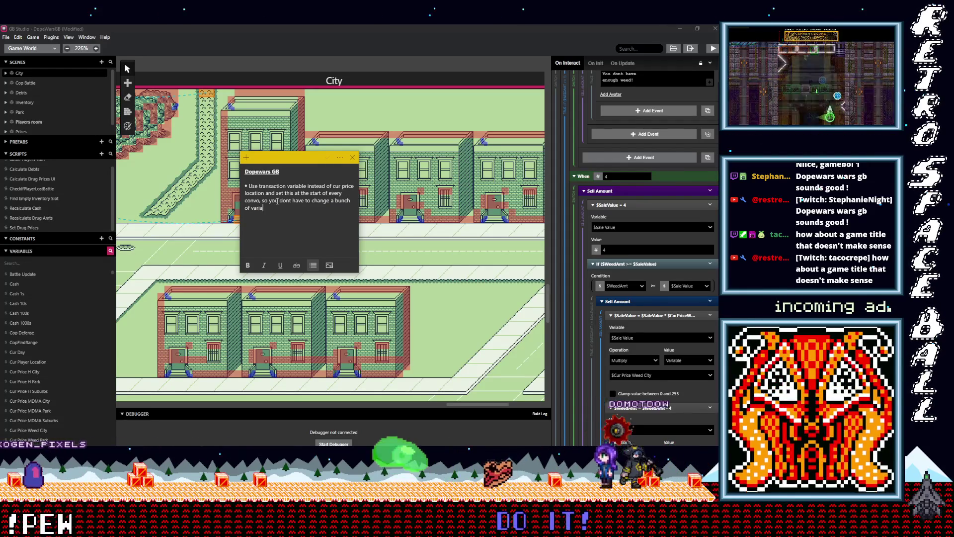
type("bles e")
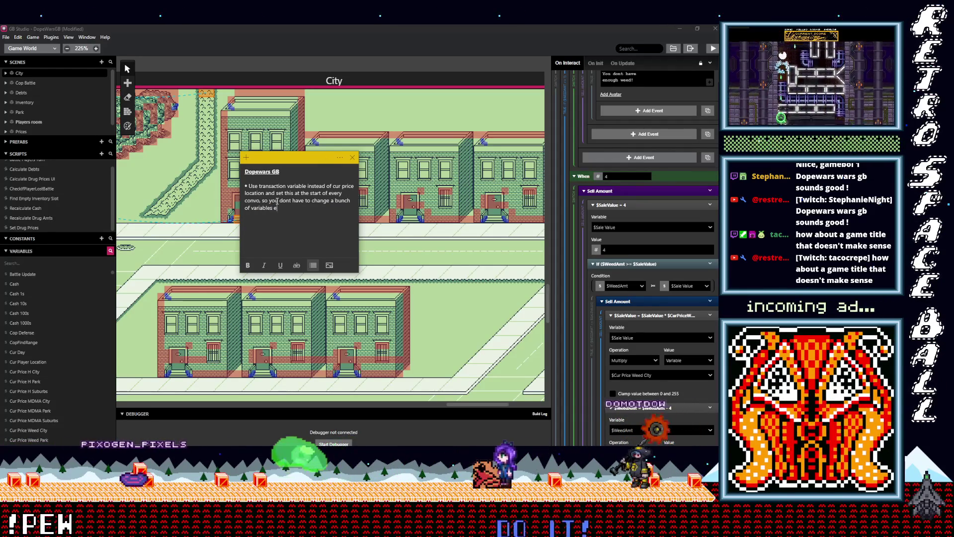
type("verytime you")
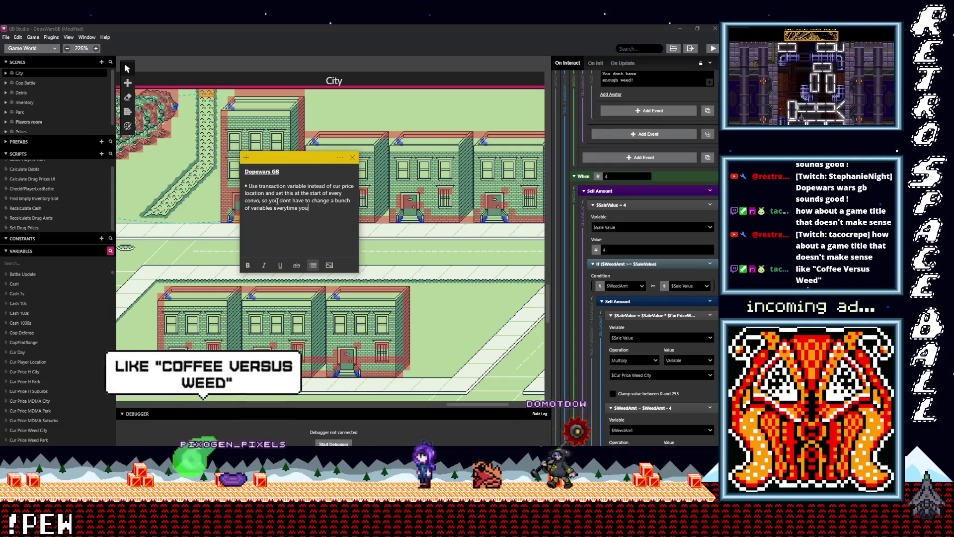
type(" ad d a ")
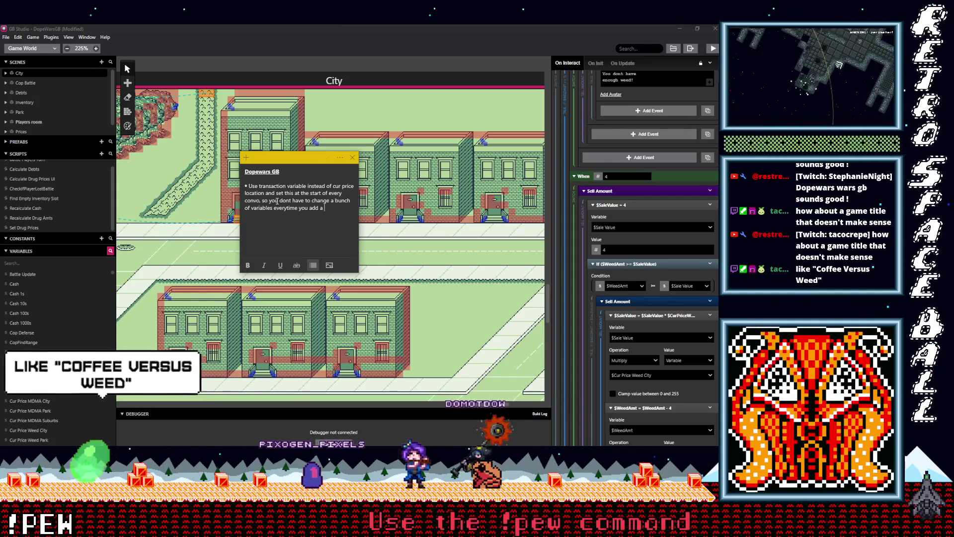
type("new location. ")
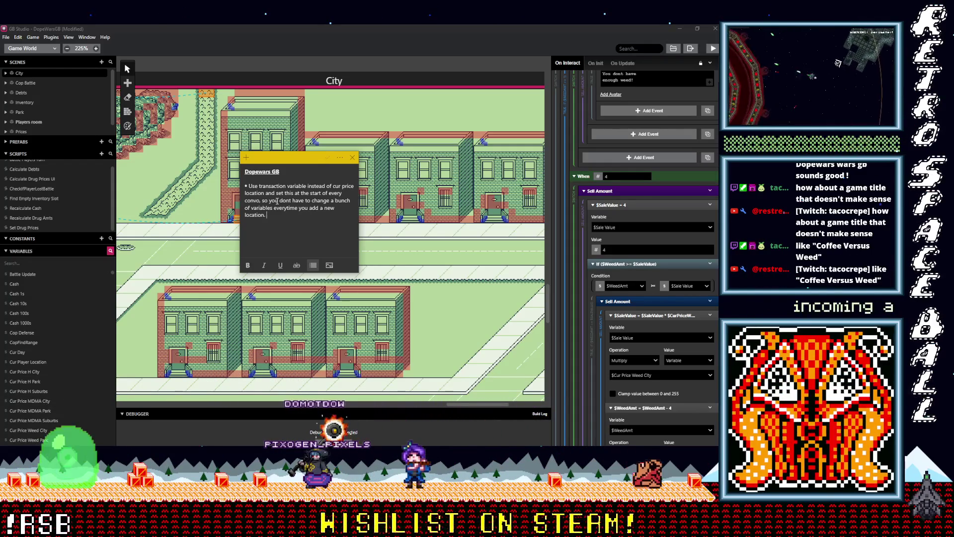
type("just once at")
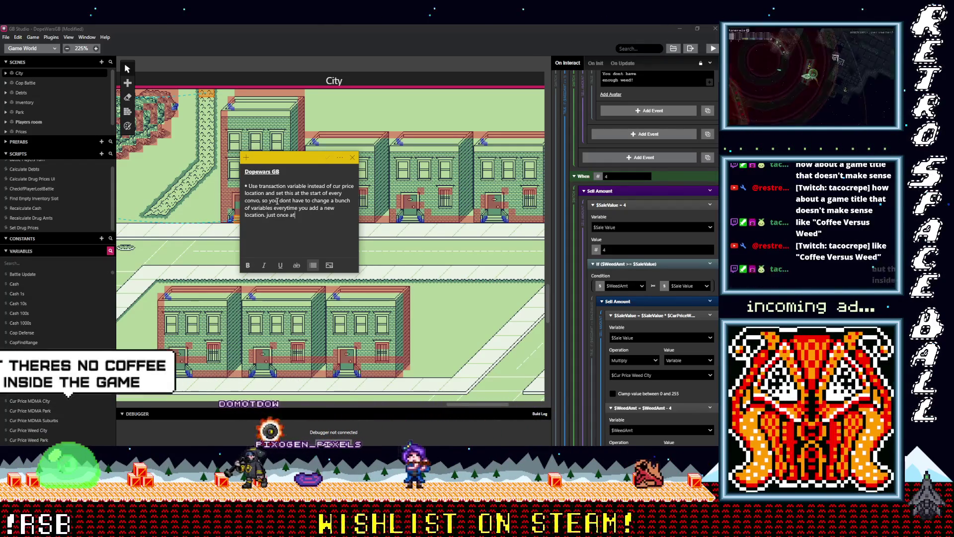
type(" the start of")
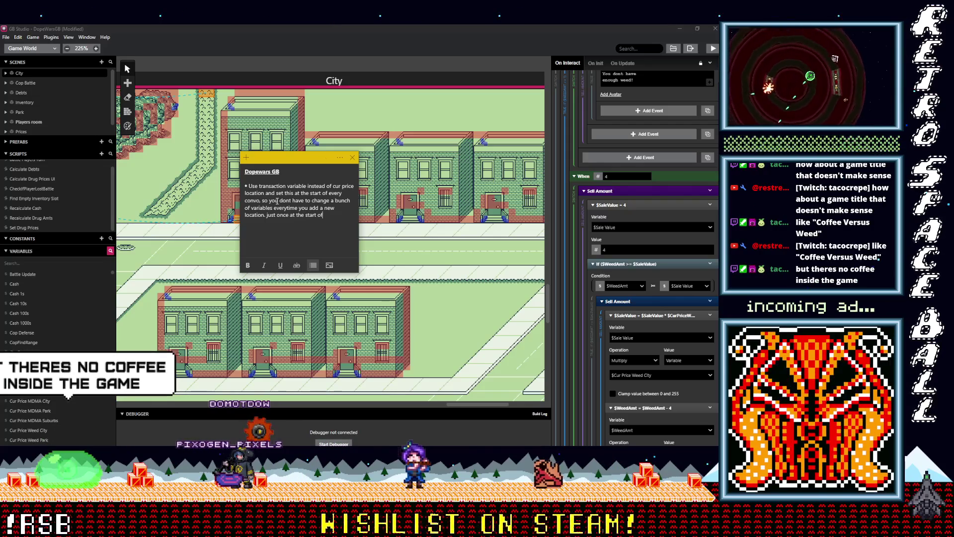
type(" the co")
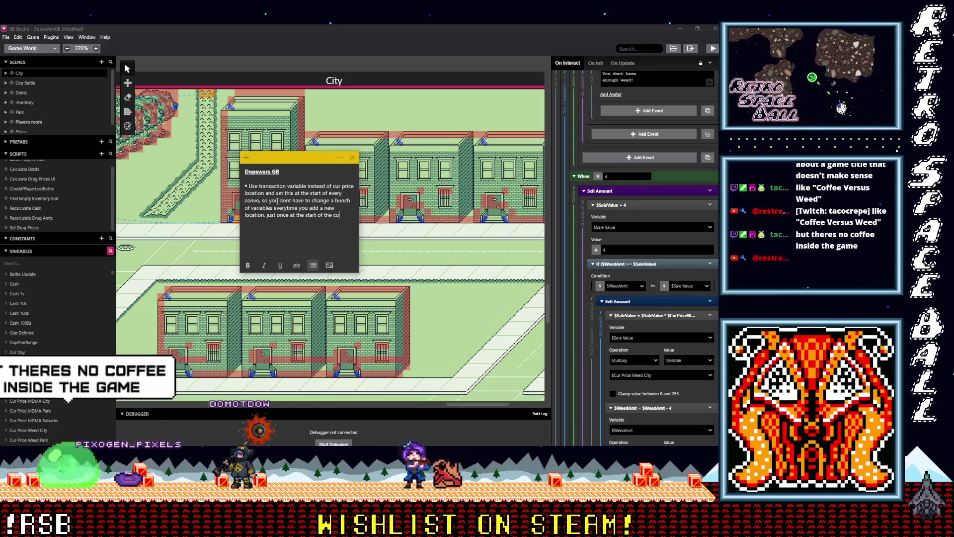
type("nversation.")
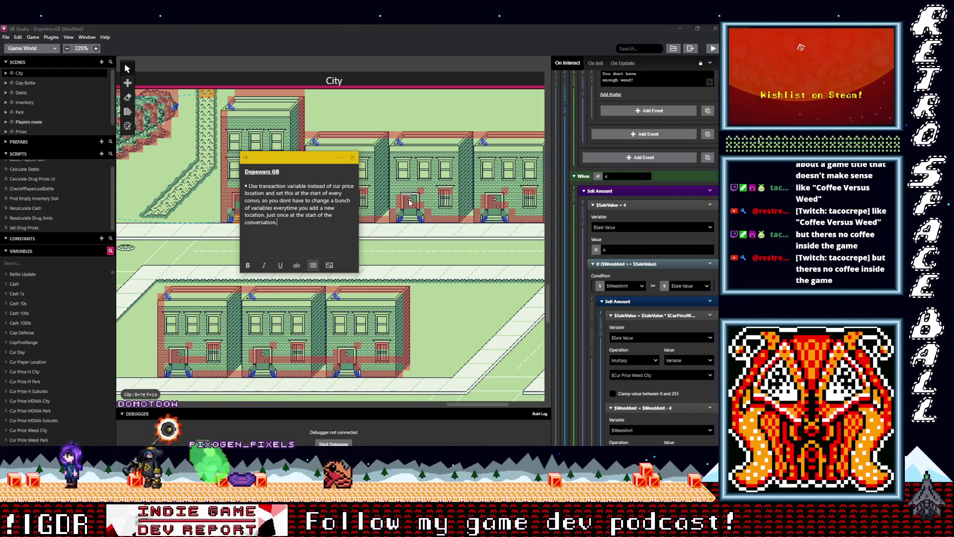
left_click(431, 211)
Step: Open the City dealer actor's selling script at the When 6 Sell Amount block
scroll(348, 219, "right", 3)
left_click(300, 222)
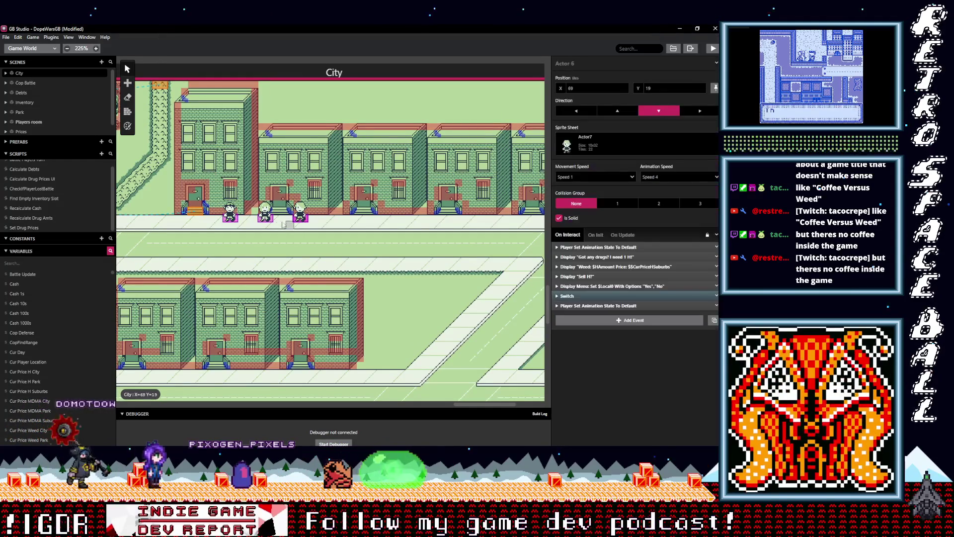
left_click(235, 220)
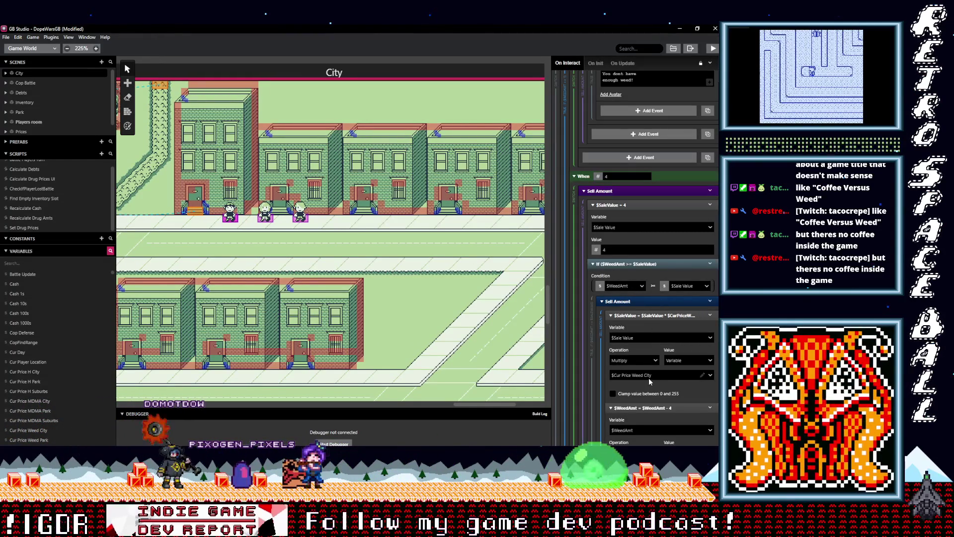
scroll(650, 376, "down", 3)
scroll(653, 378, "down", 2)
scroll(655, 378, "down", 10)
scroll(652, 373, "down", 10)
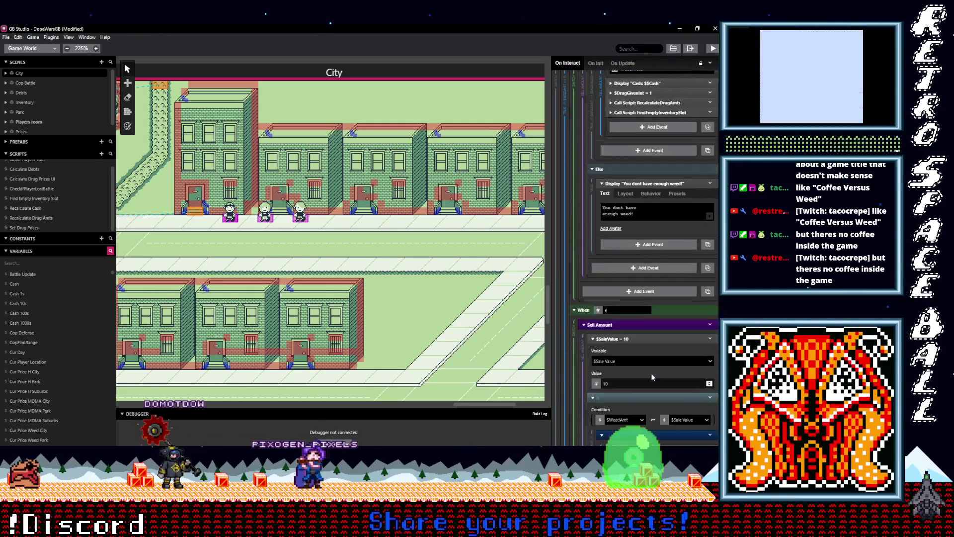
scroll(653, 377, "down", 7)
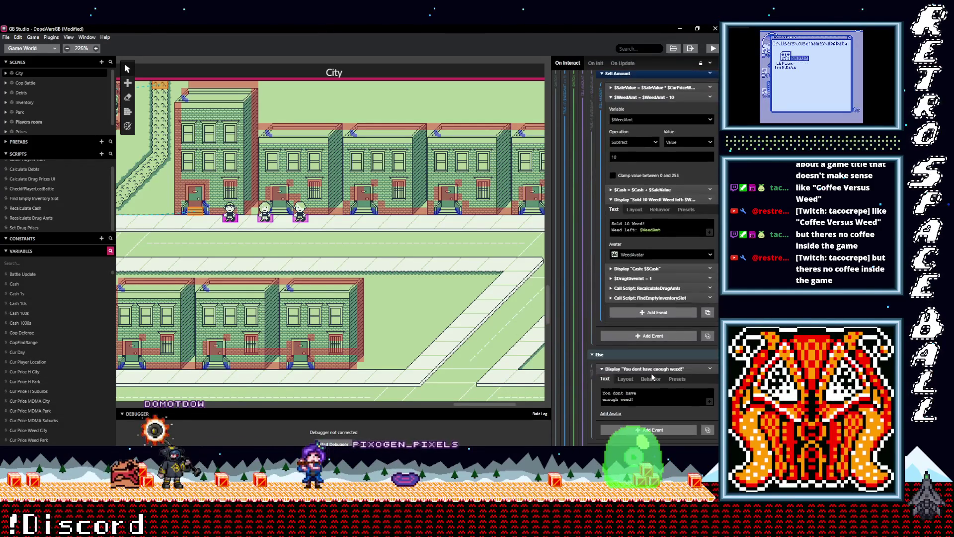
scroll(653, 377, "up", 5)
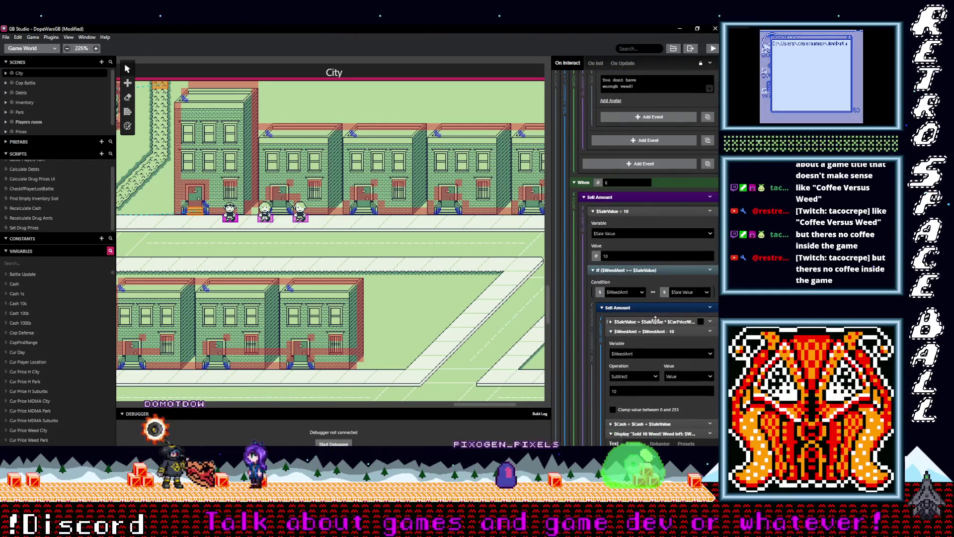
Step: Change the When 6 sale-value multiplier variable to Cur Price Weed City
left_click(656, 320)
left_click(657, 381)
type("cur")
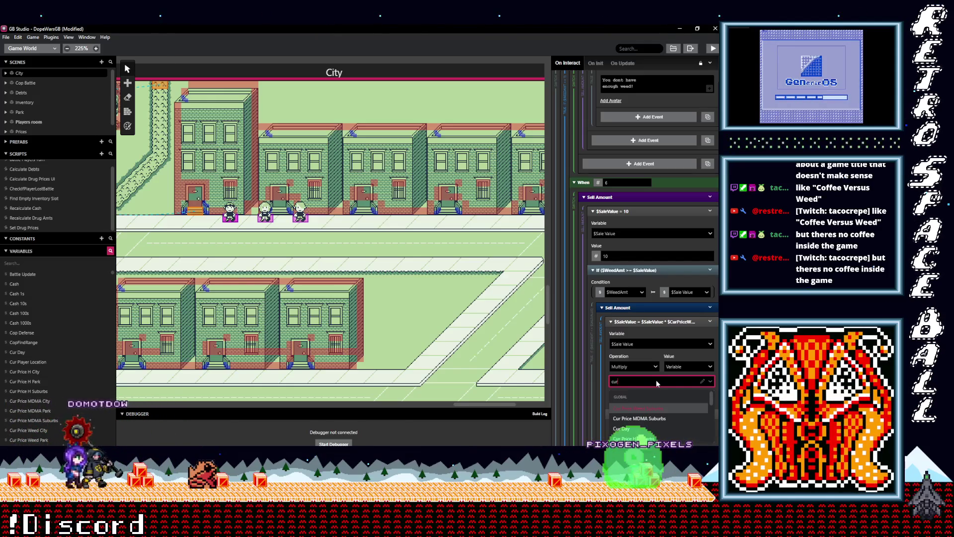
key("BackSpace")
key("BackSpace")
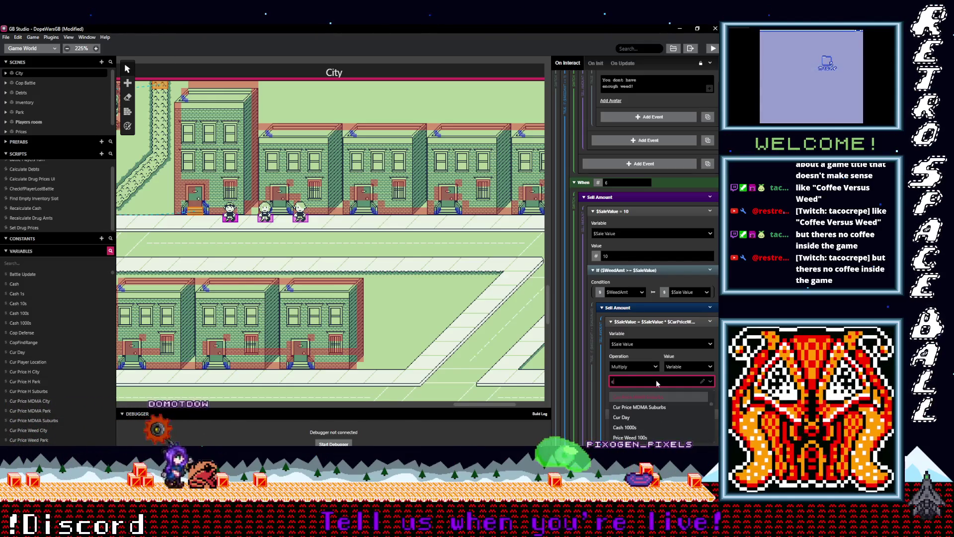
type("ity")
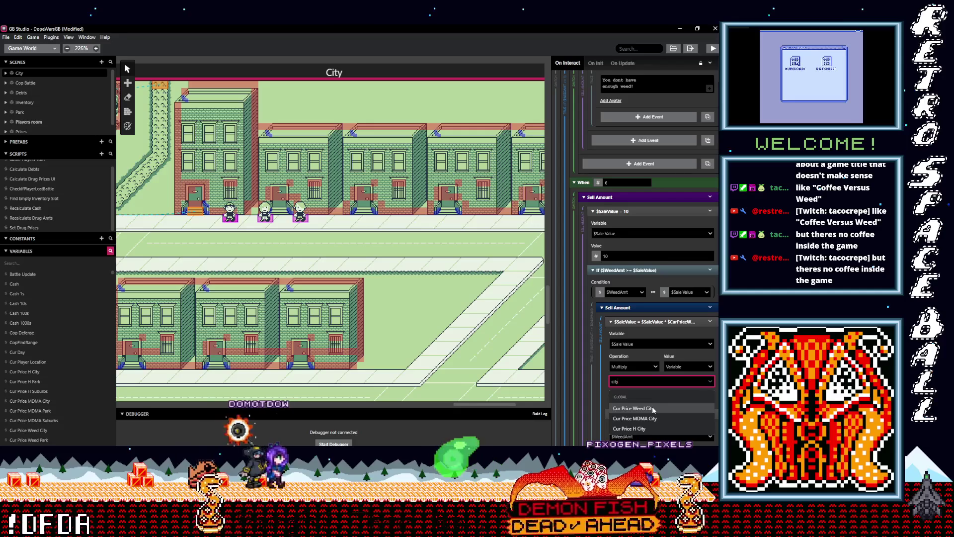
left_click(654, 409)
scroll(646, 381, "down", 5)
scroll(646, 380, "up", 10)
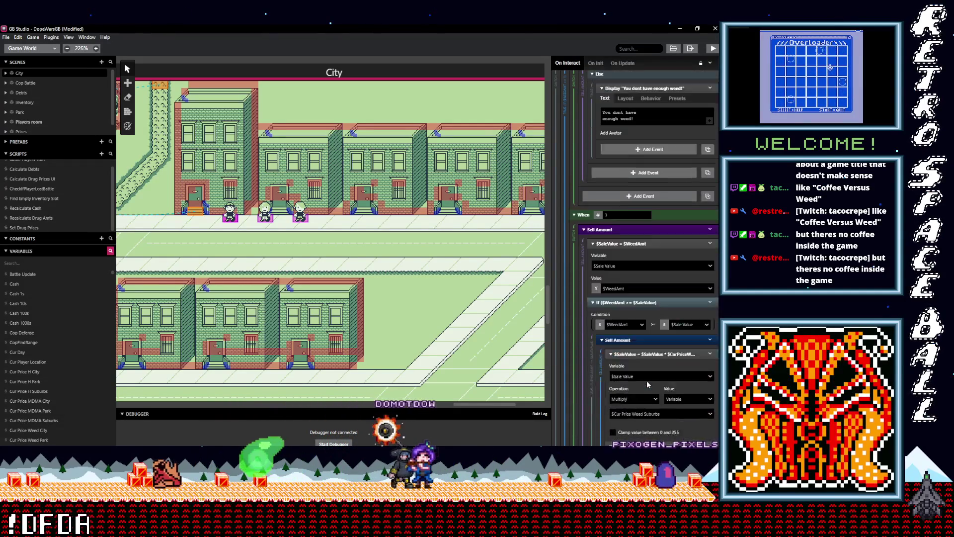
Step: In the next Sell Amount multiplication, list variables filtered by 'c' to replace Cur Price Weed Suburbs
scroll(647, 380, "down", 5)
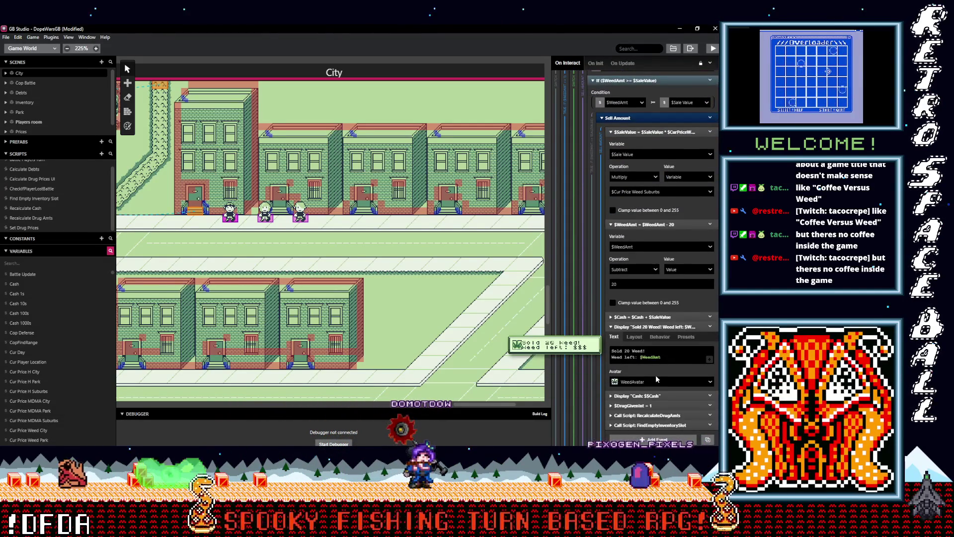
left_click(670, 191)
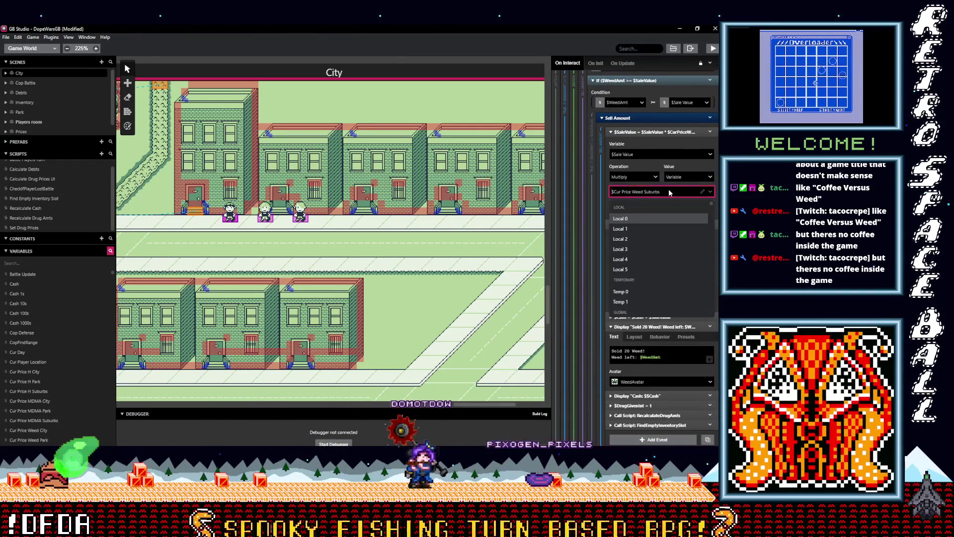
type("c")
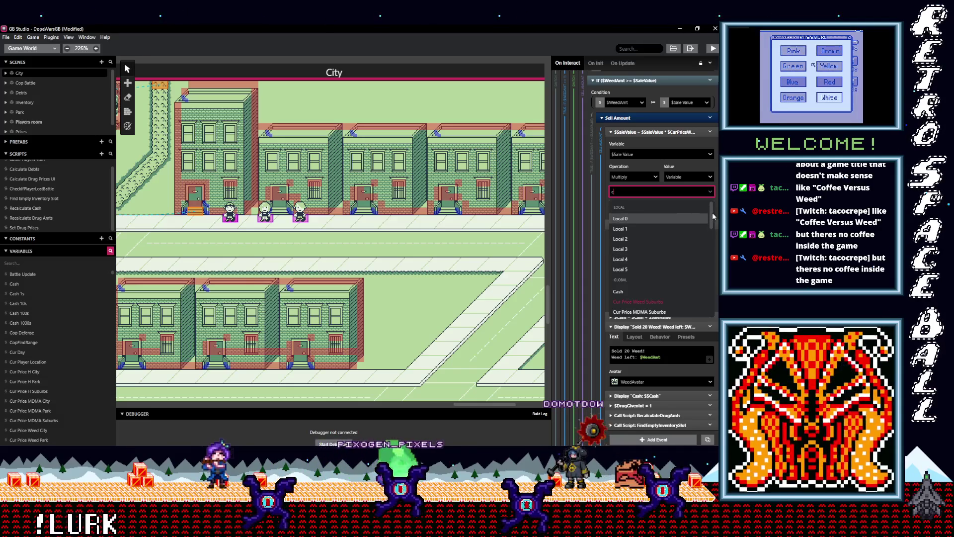
scroll(711, 218, "down", 2)
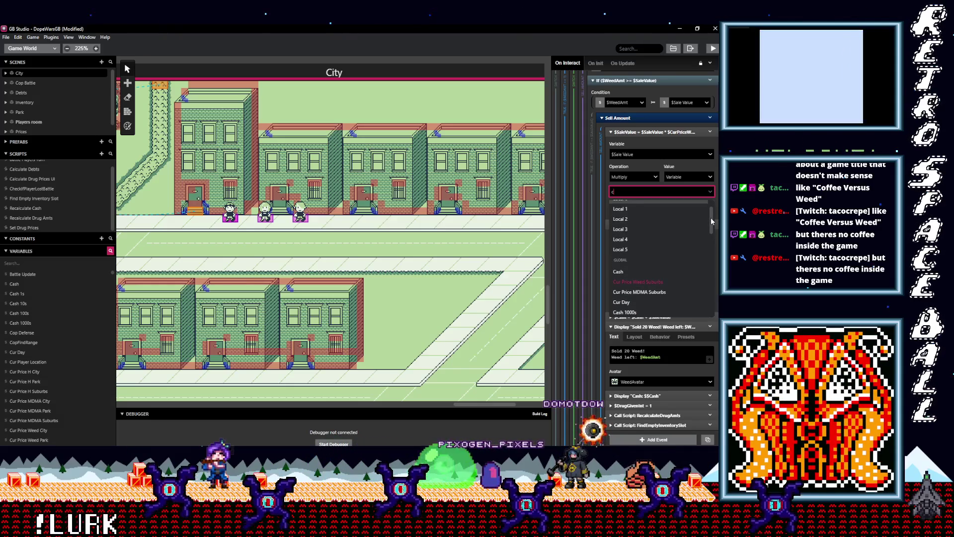